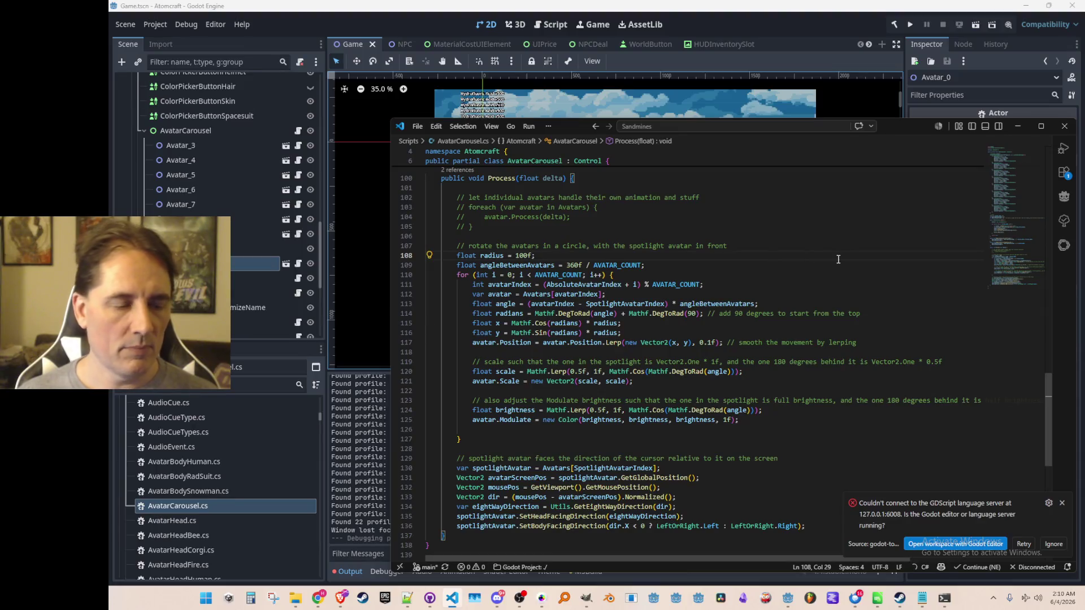
Step: Make the radius field const and duplicate its declaration line
text(const)
key(Right)
key(Right)
key(Right)
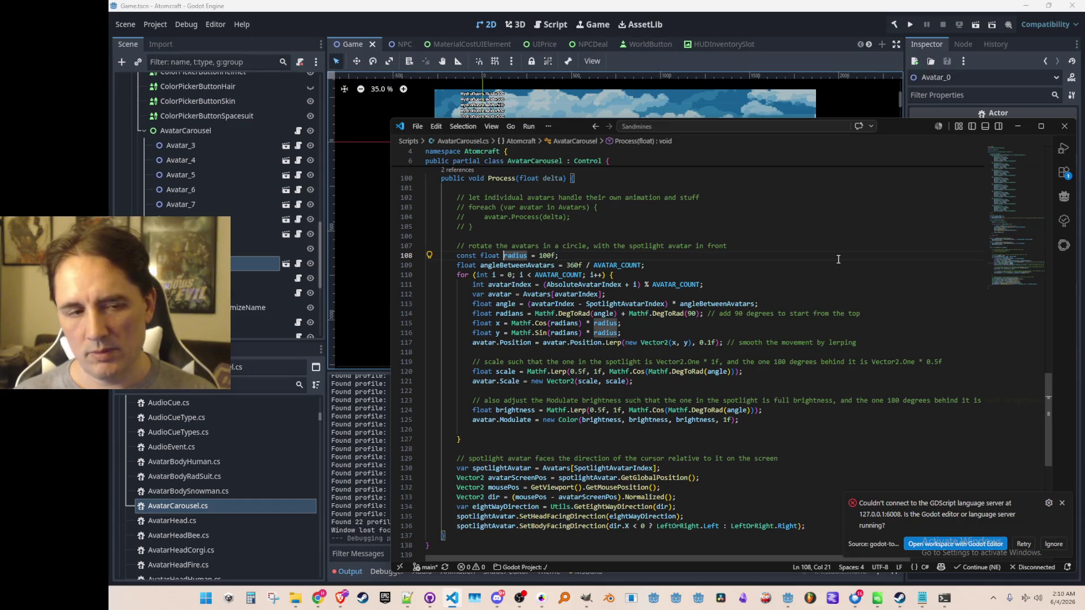
text(y)
key(Home)
key(shift+End)
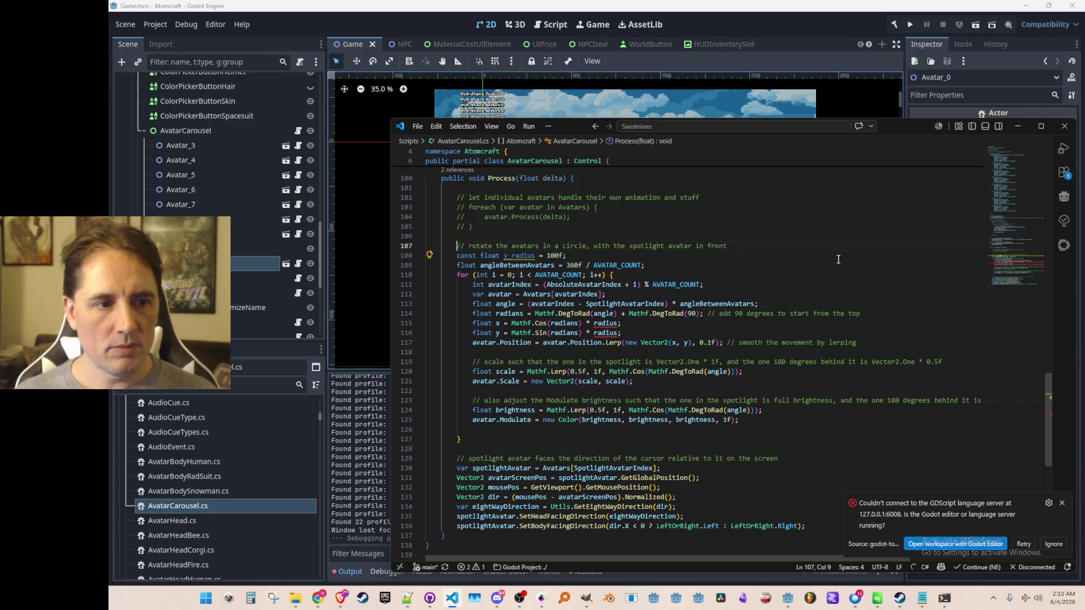
key(shift+alt+Up)
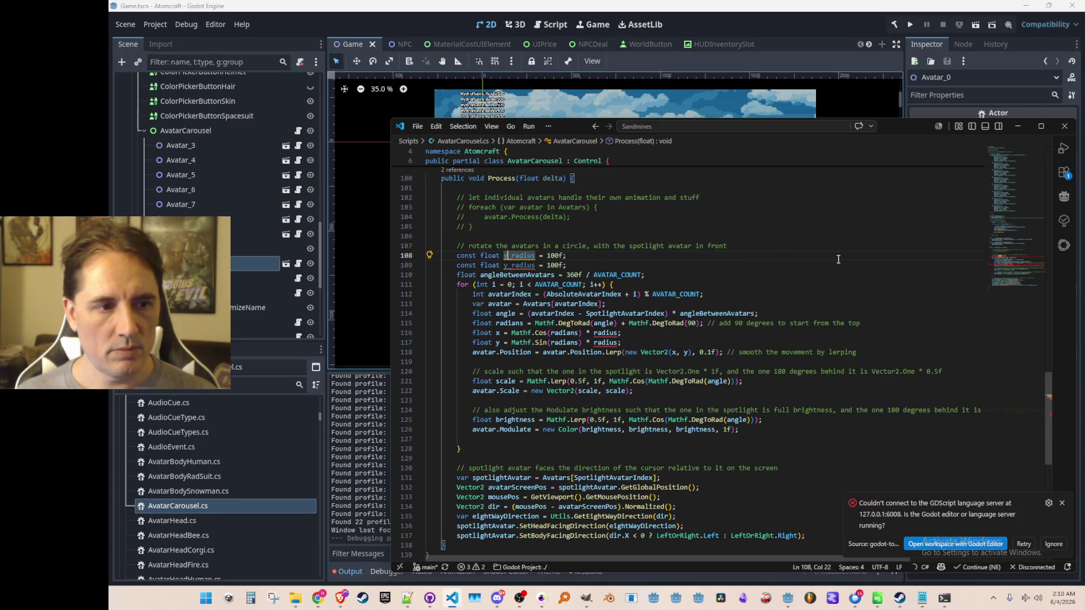
Step: Rename the two constants X_RADIUS and Y_RADIUS and use them in the x and y calculations
key(ctrl+d)
text(X_RADIUS)
key(Down)
key(ctrl+d)
text(Y_RADIUS)
key(Escape)
double_click(605, 332)
text(X_RADIUS)
key(Tab)
Step: Change the X_RADIUS value to 400f
scroll(687, 350, down, 1)
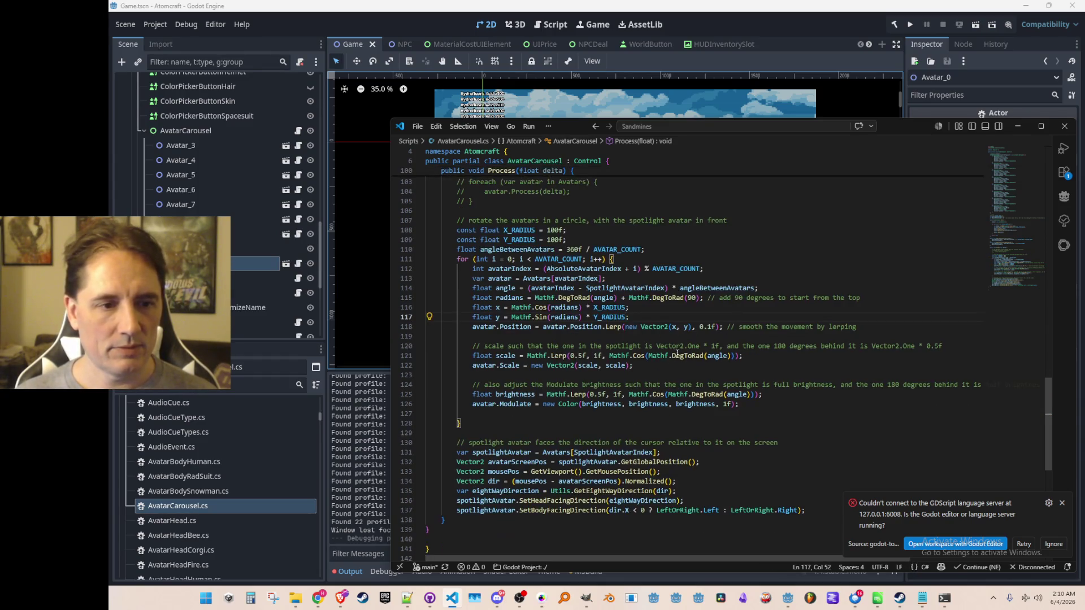
click(684, 231)
key(Left)
key(Left)
key(Left)
key(BackSpace)
text(4)
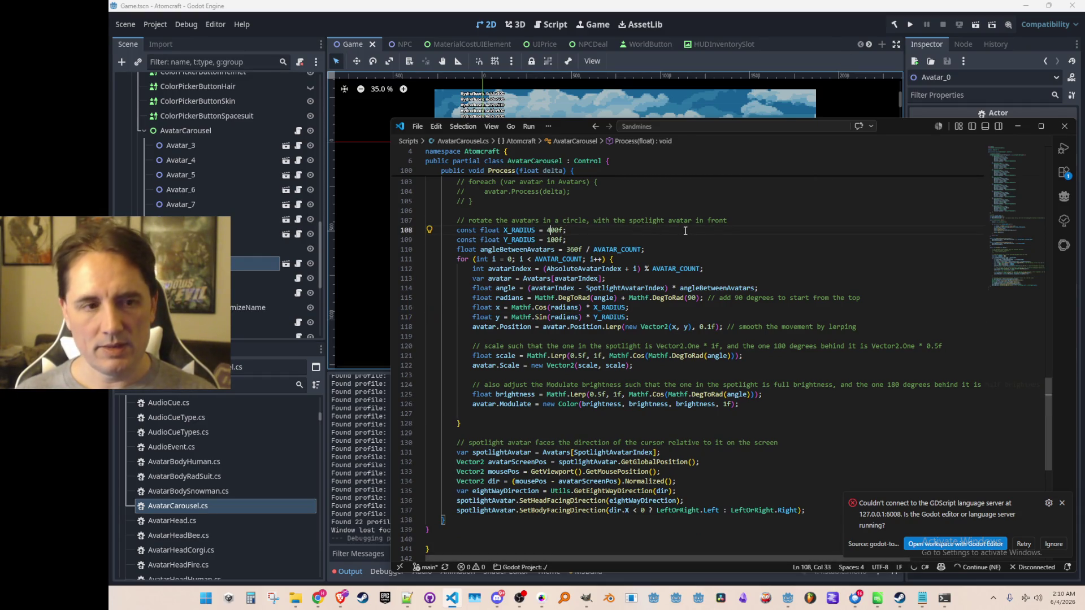
click(720, 28)
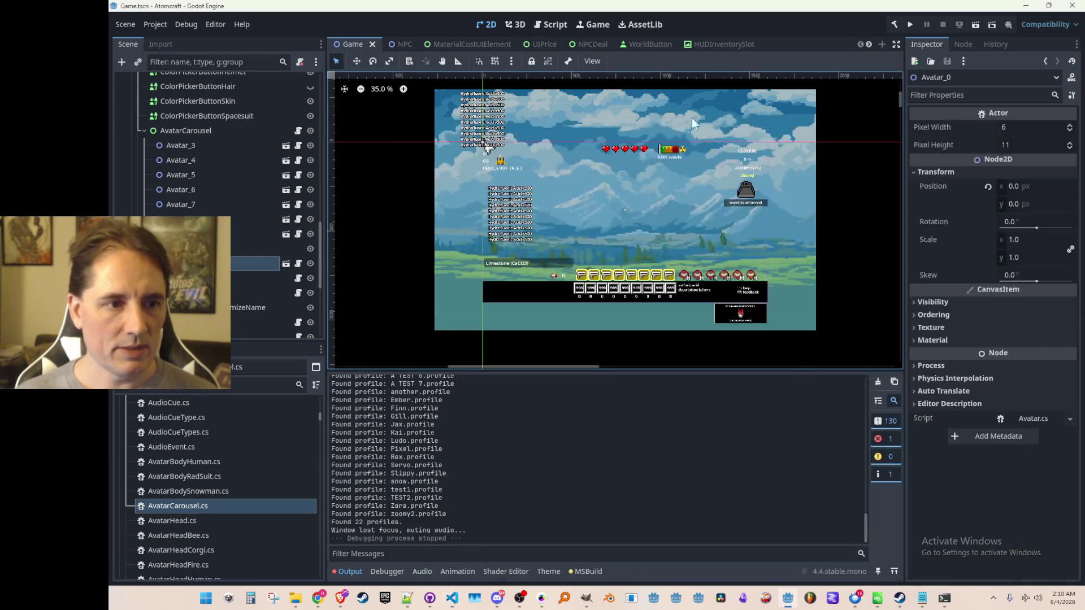
Step: Run the project and choose Play on the main menu to reach Select Profile
click(910, 26)
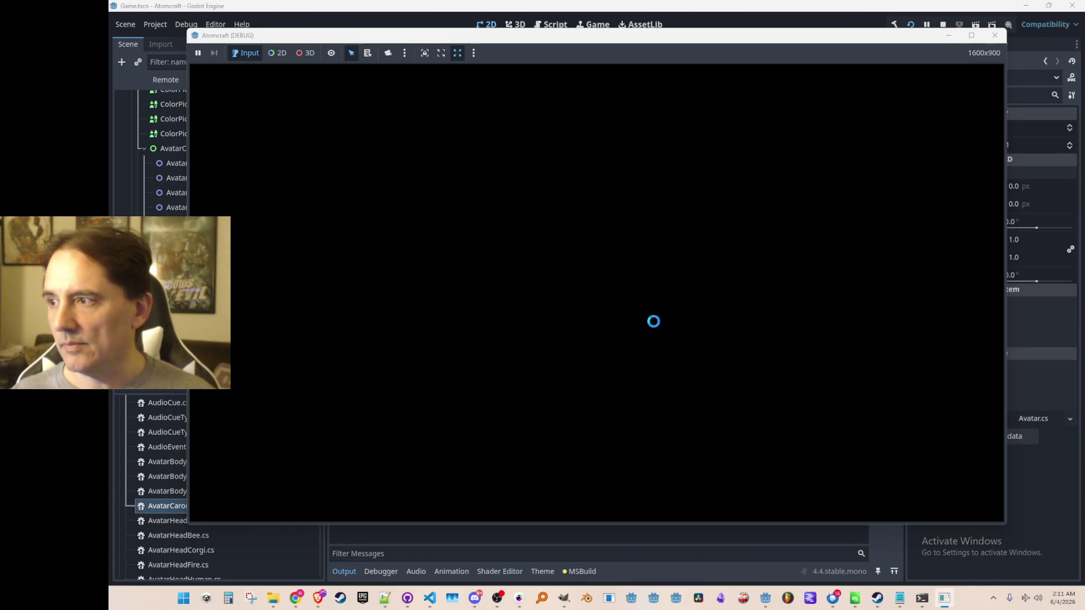
click(608, 308)
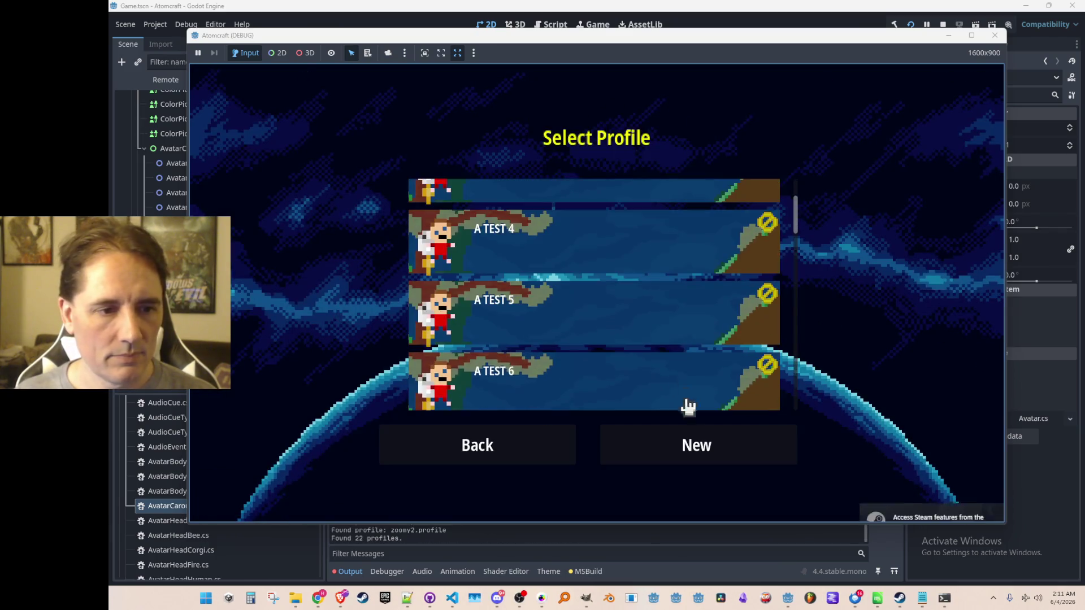
Step: Start a new player profile and rotate the avatar carousel forward through many characters
click(687, 429)
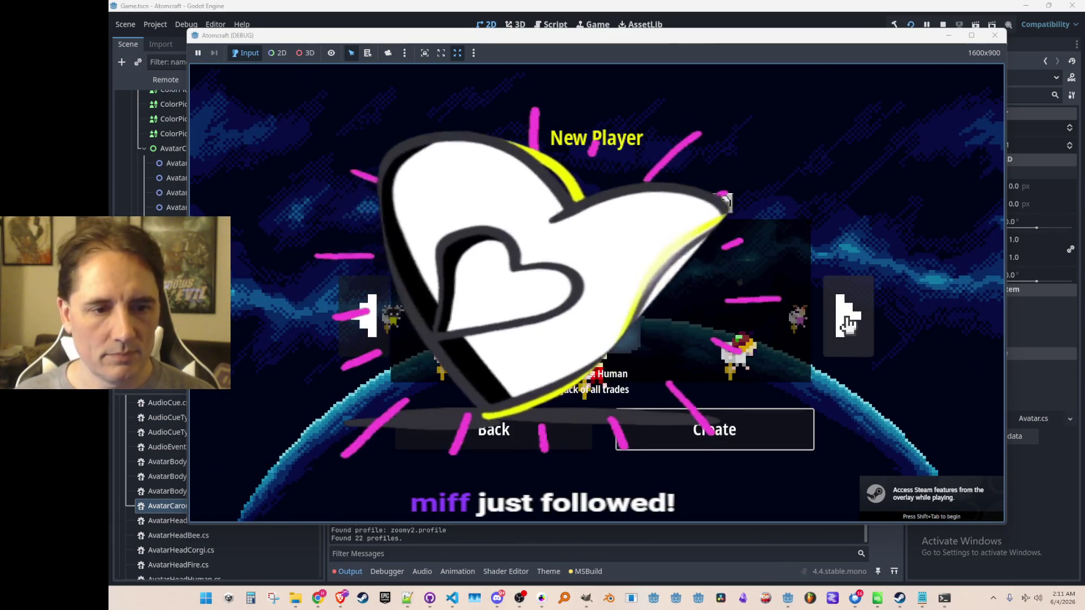
click(848, 325)
click(847, 325)
click(847, 325)
click(848, 325)
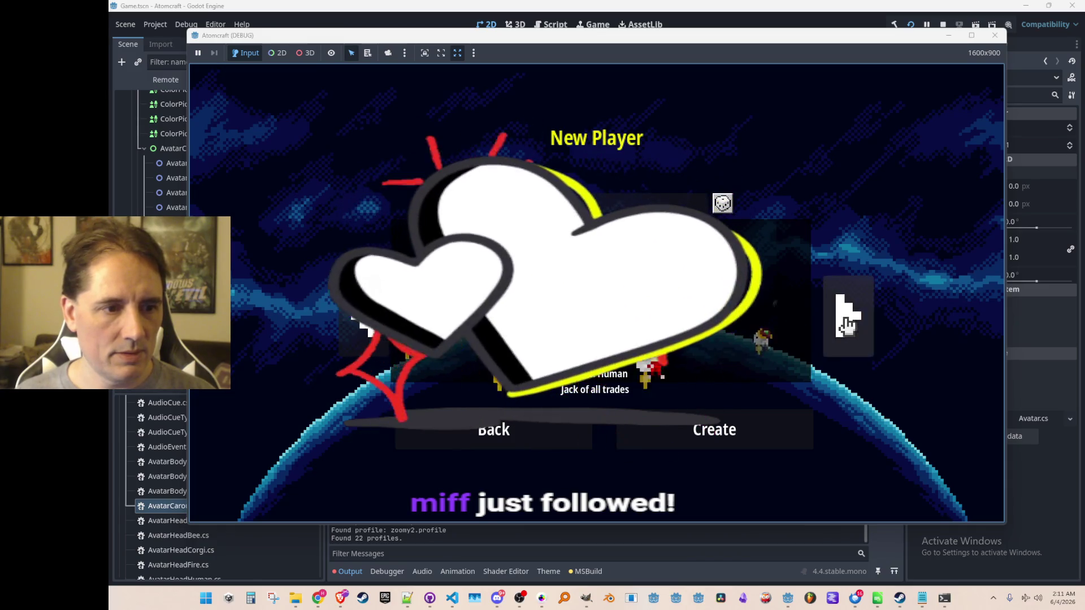
click(847, 325)
click(847, 325)
click(847, 325)
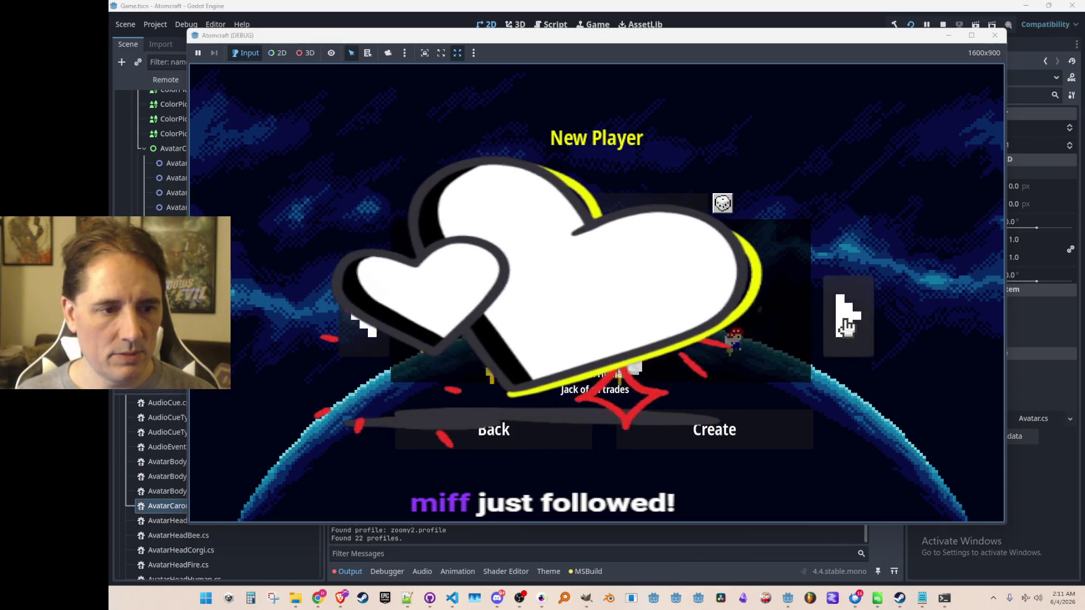
click(845, 325)
click(846, 325)
click(845, 325)
click(846, 325)
click(845, 324)
click(845, 325)
click(846, 324)
click(846, 325)
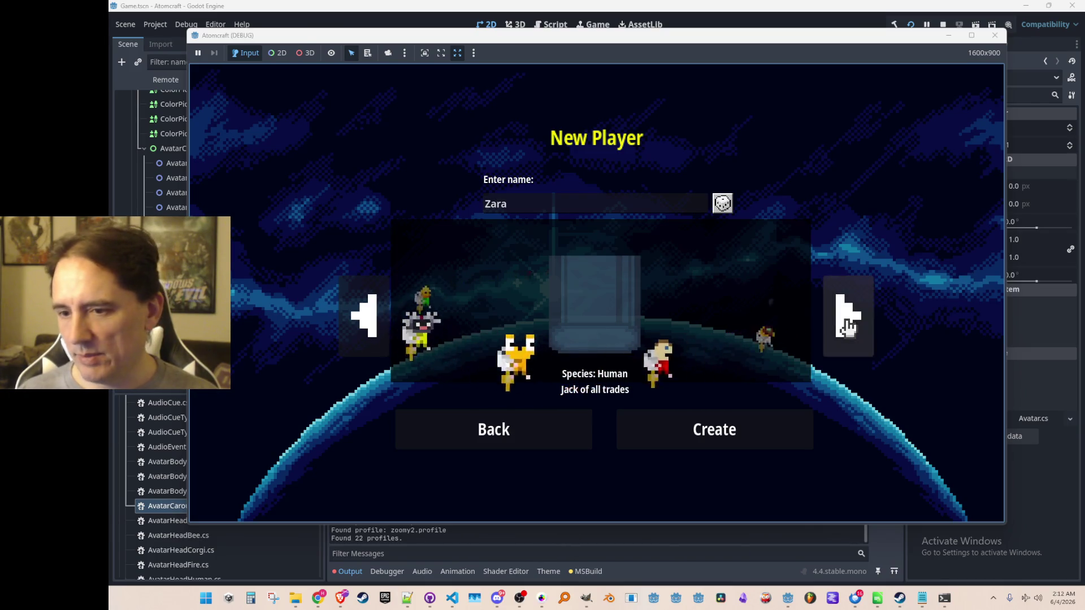
click(846, 325)
click(846, 325)
Step: Keep spinning the carousel forward, then stop the debug run and return to the code
click(845, 324)
click(846, 325)
click(846, 324)
click(846, 324)
click(846, 325)
click(846, 325)
click(846, 326)
click(847, 327)
click(847, 326)
click(847, 327)
click(847, 326)
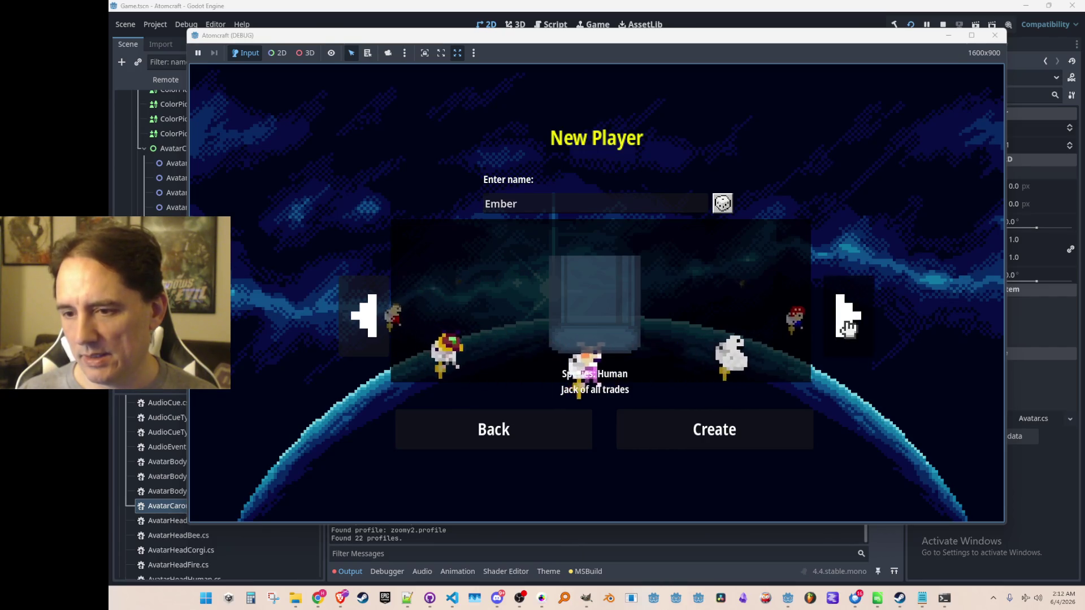
click(847, 327)
click(847, 327)
click(847, 327)
click(847, 326)
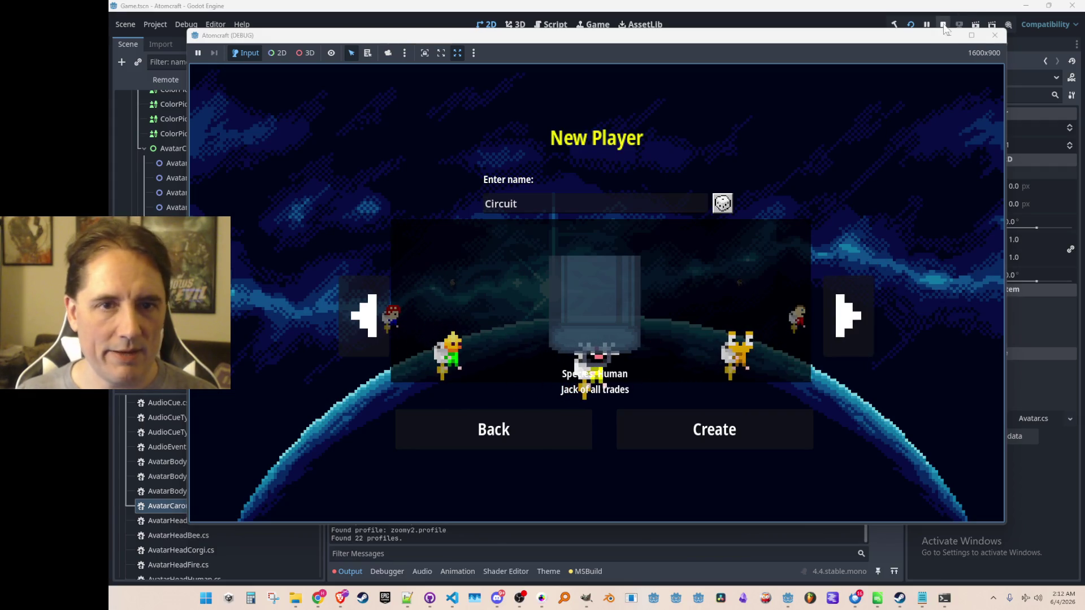
click(995, 35)
click(453, 598)
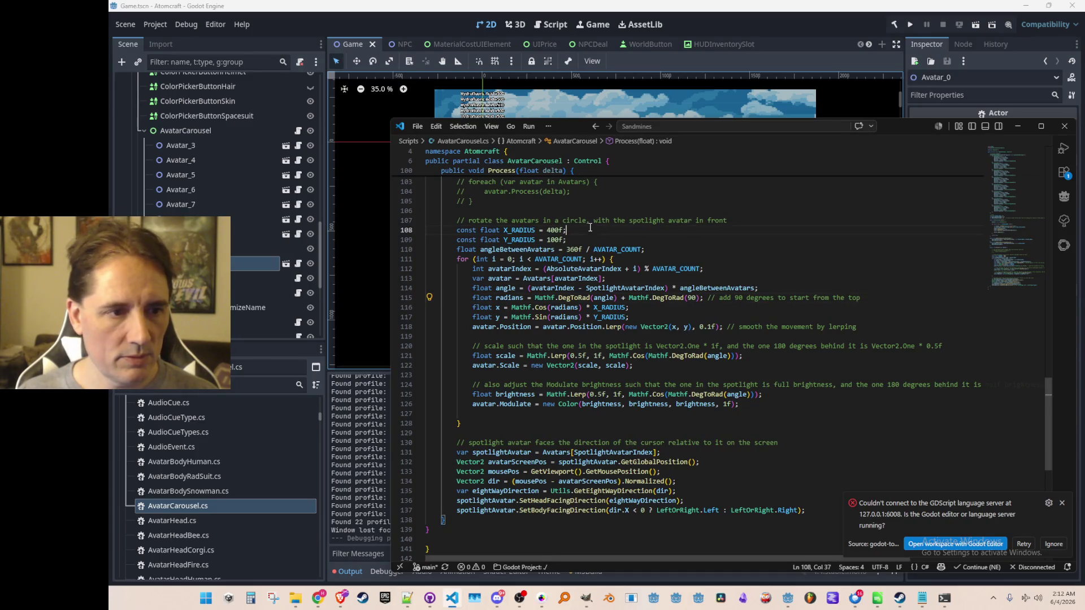
Step: Set X_RADIUS to 320f and Y_RADIUS to 50f
drag(559, 230, 546, 230)
text(320)
key(Down)
key(ctrl+shift+Left)
text(50)
key(End)
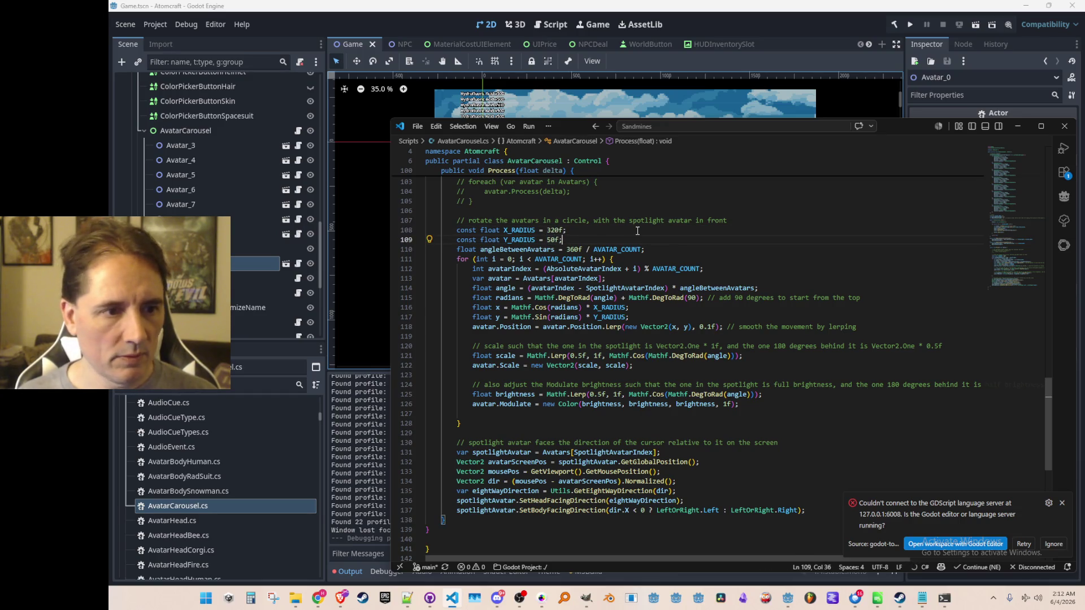
Step: Raise the minimum avatar scale in the Lerp from 0.5f to 0.8f
key(Down)
key(Down)
key(Down)
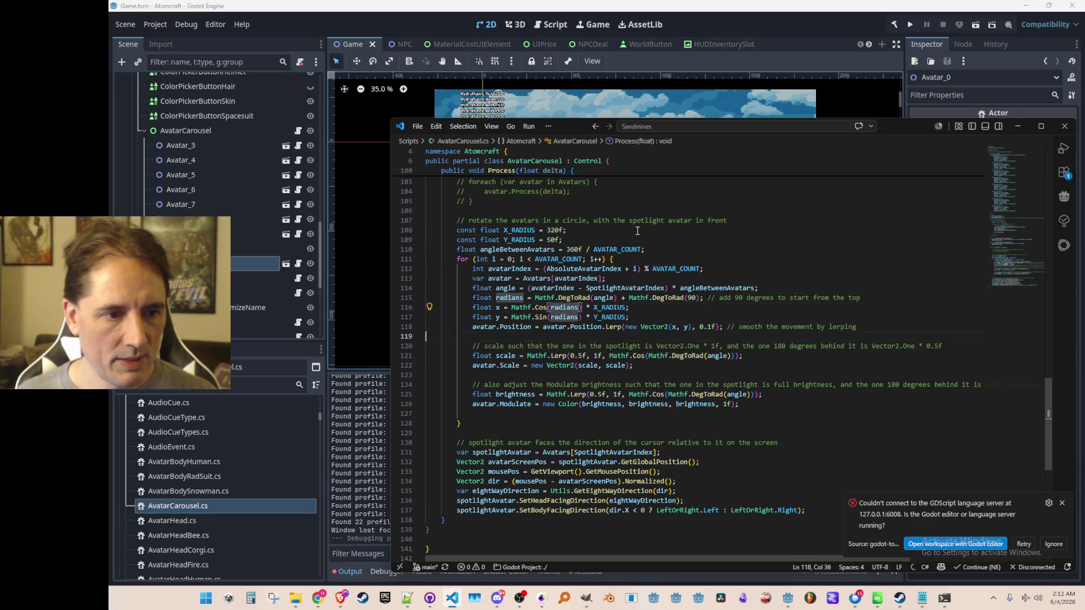
key(Down)
key(Down)
key(Right)
key(Right)
key(Right)
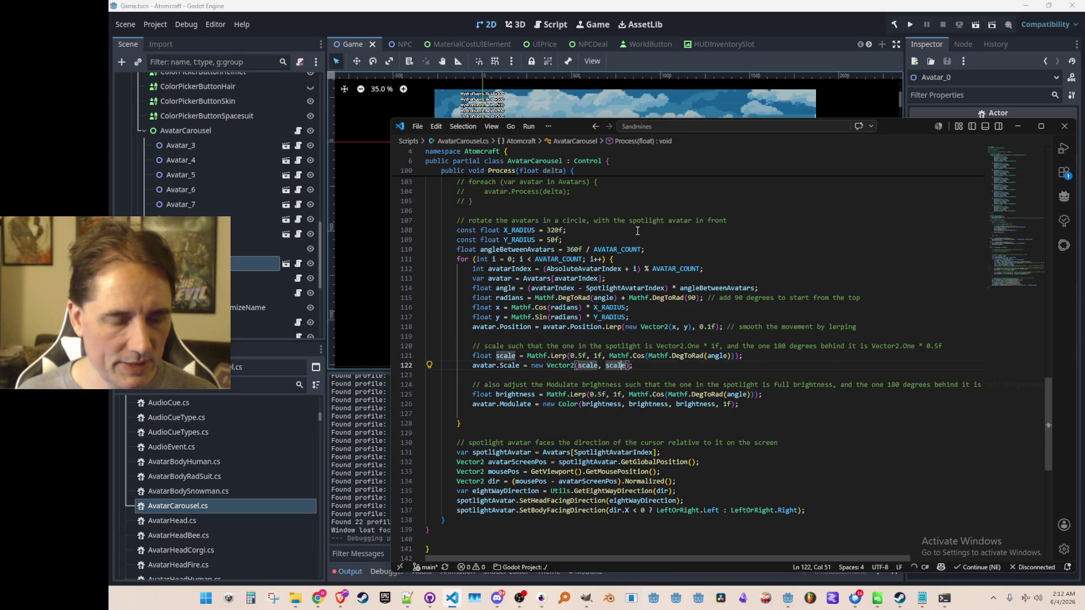
key(Left)
key(Left)
key(Left)
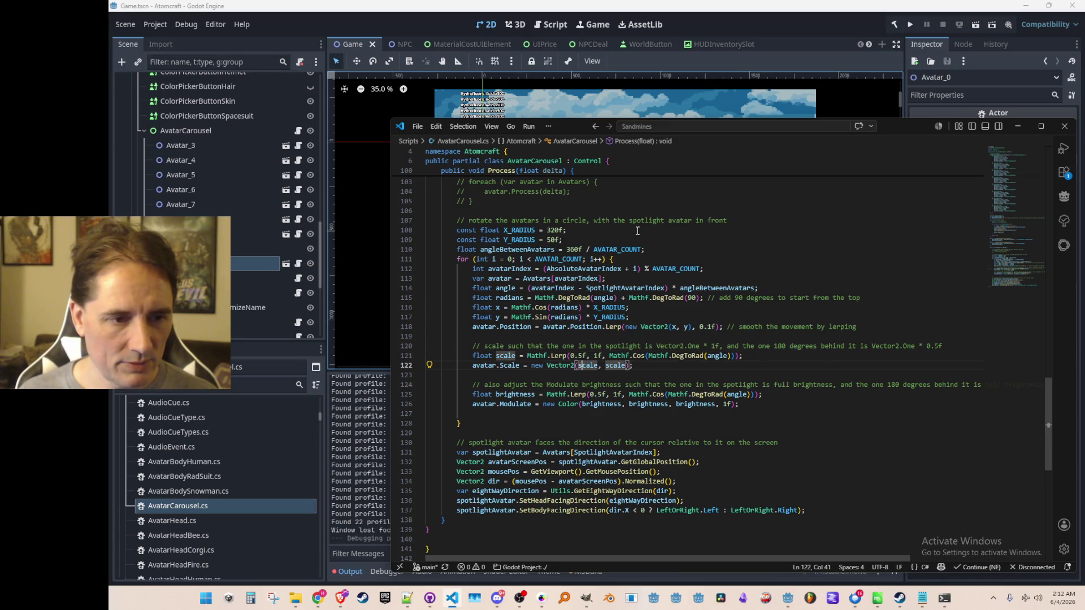
key(Up)
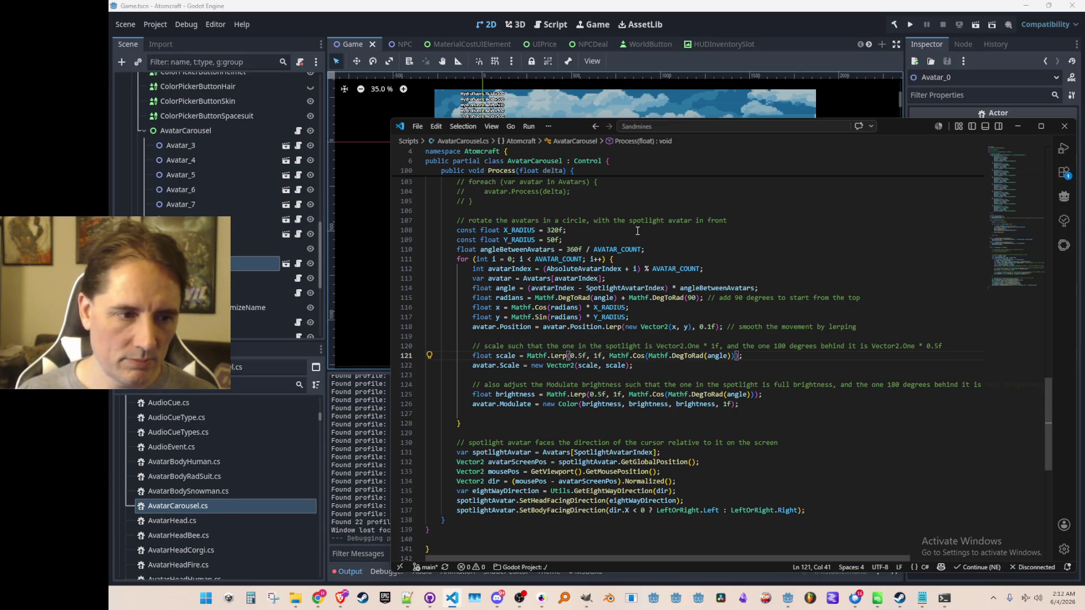
key(BackSpace)
text(8)
Step: Replace new Vector2(scale, scale) with Vector2.One * scale in the avatar.Scale line
key(Home)
key(Down)
key(ctrl+Right)
key(ctrl+Right)
key(ctrl+Right)
key(ctrl+Right)
key(ctrl+shift+Right)
key(ctrl+shift+Right)
text(Vector2.One *)
key(Delete)
key(ctrl+Right)
key(Delete)
key(Delete)
key(Delete)
key(Down)
key(Down)
key(Down)
key(Down)
key(BackSpace)
key(Home)
key(Down)
key(Down)
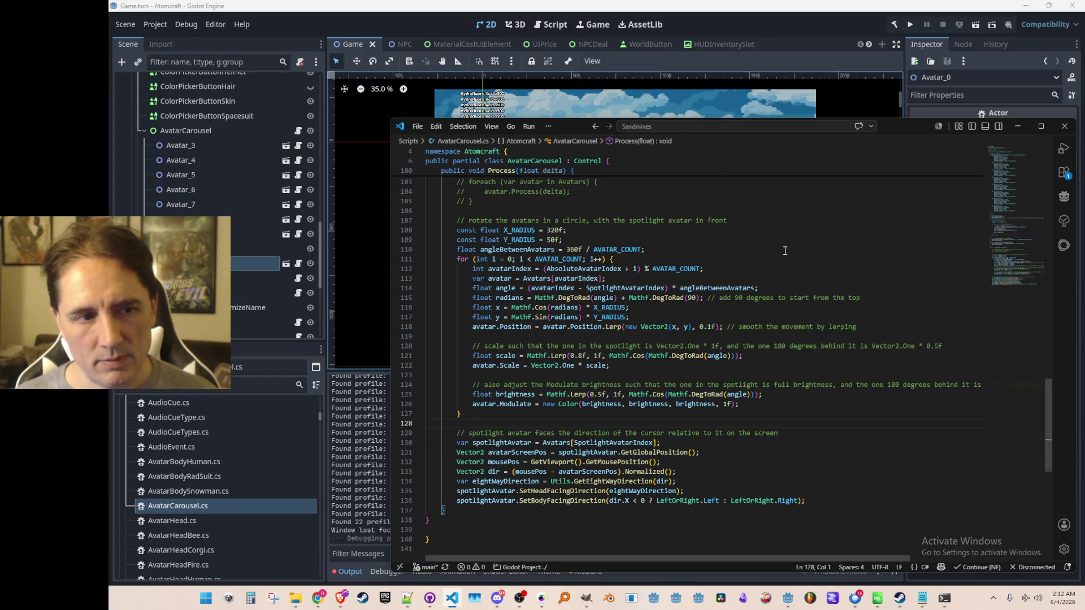
Step: Save the script and run the game again from Godot
key(ctrl+s)
key(alt+Tab)
key(F5)
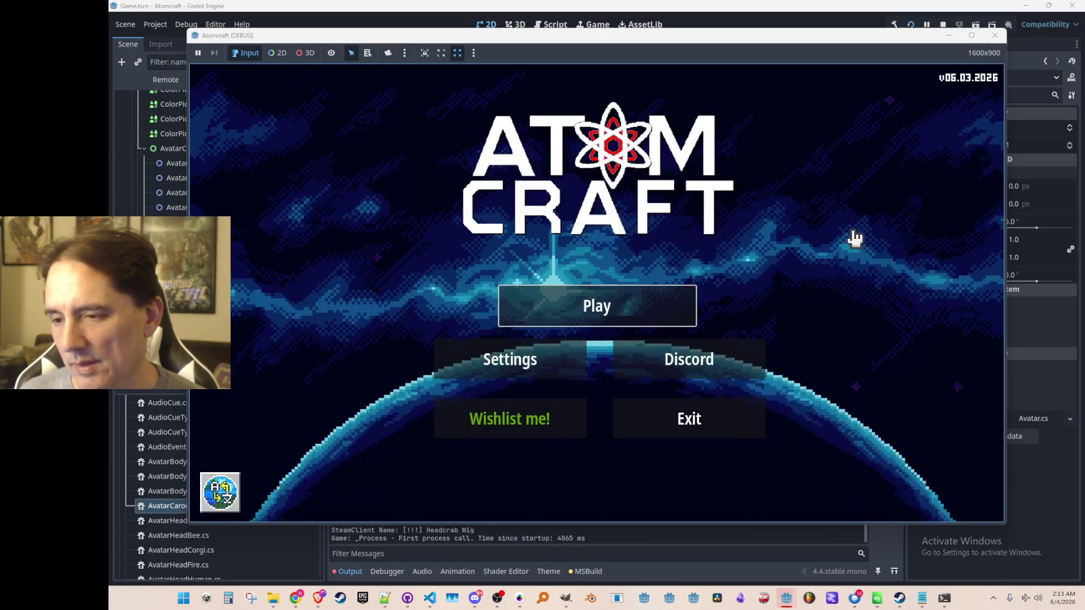
Step: Choose Play on the relaunched game's main menu to reach Select Profile
click(665, 306)
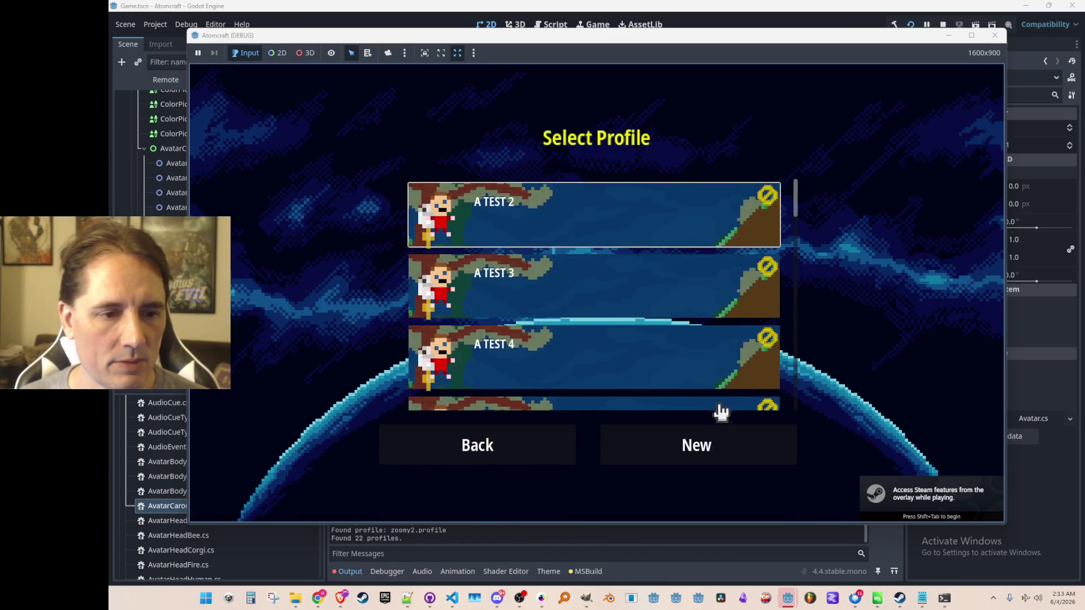
Step: Start a new player profile and rotate the carousel forward through several avatars
click(725, 436)
click(856, 327)
click(850, 316)
click(850, 316)
click(851, 319)
click(851, 318)
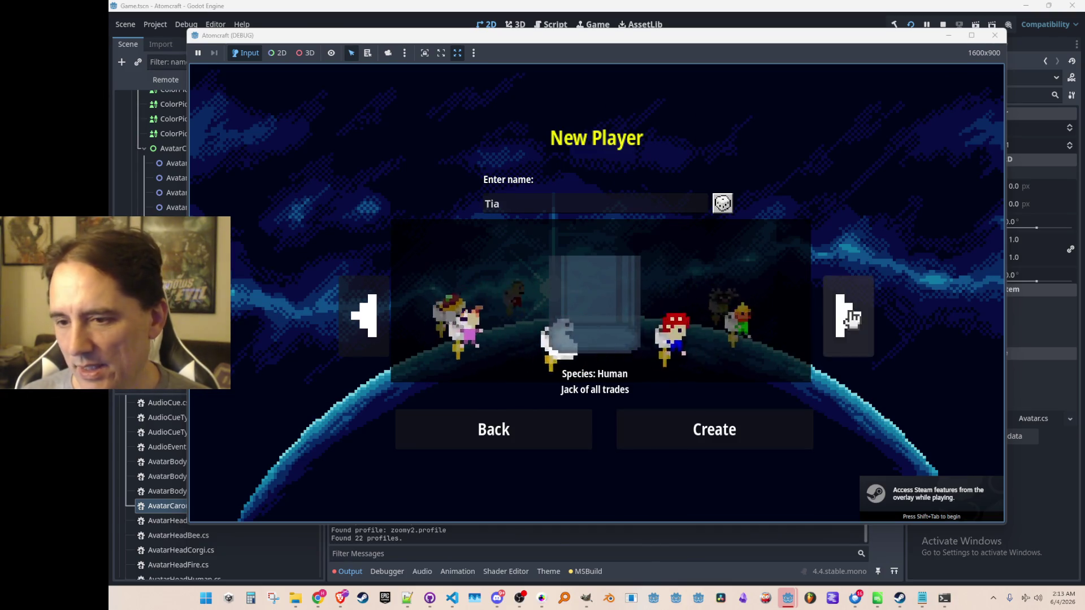
click(852, 318)
click(851, 318)
click(851, 318)
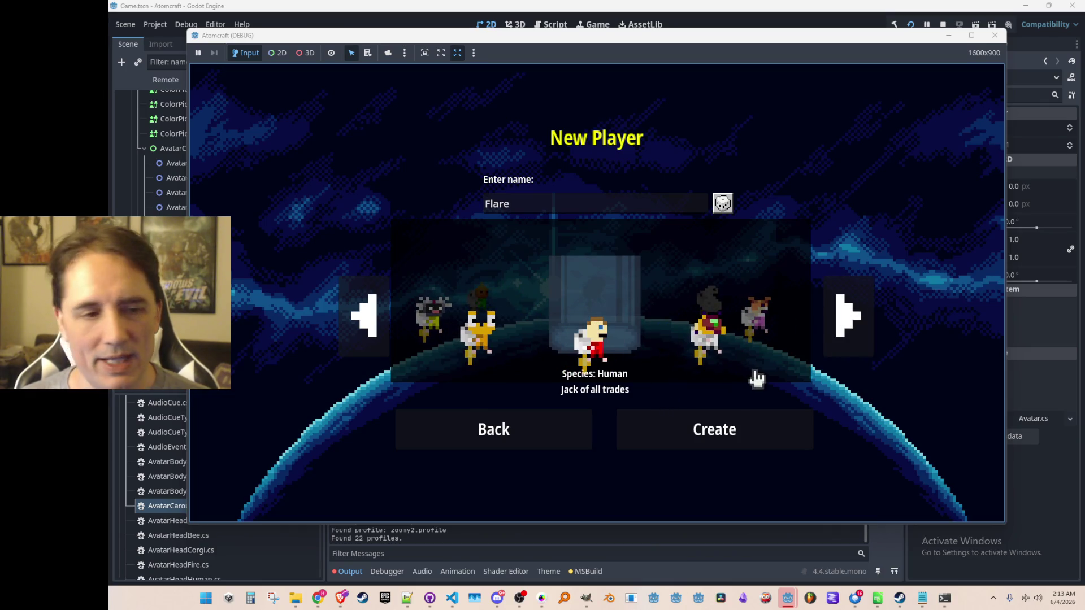
click(847, 316)
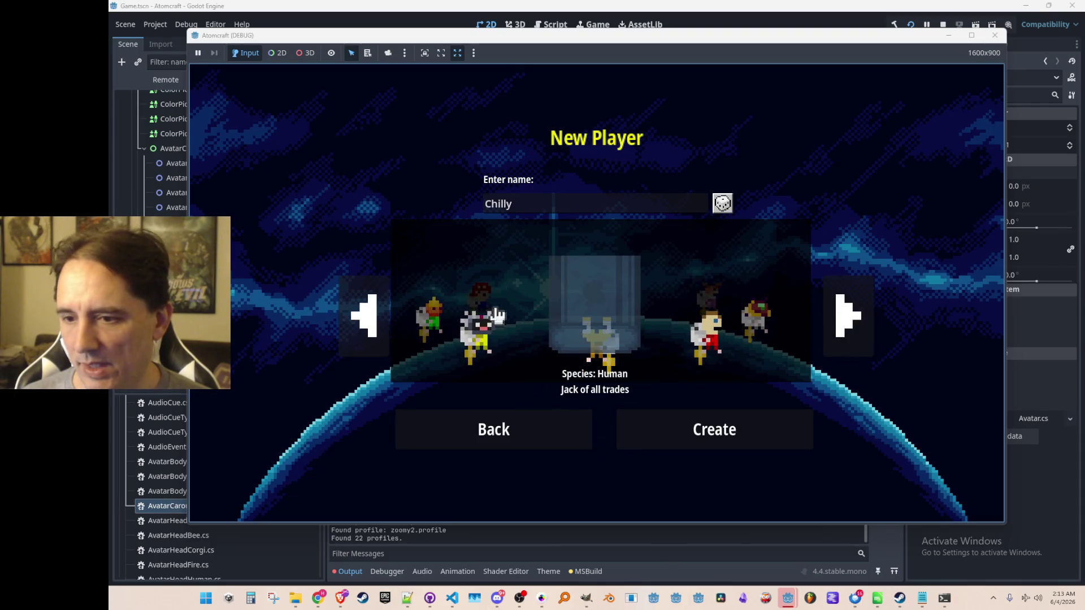
click(858, 316)
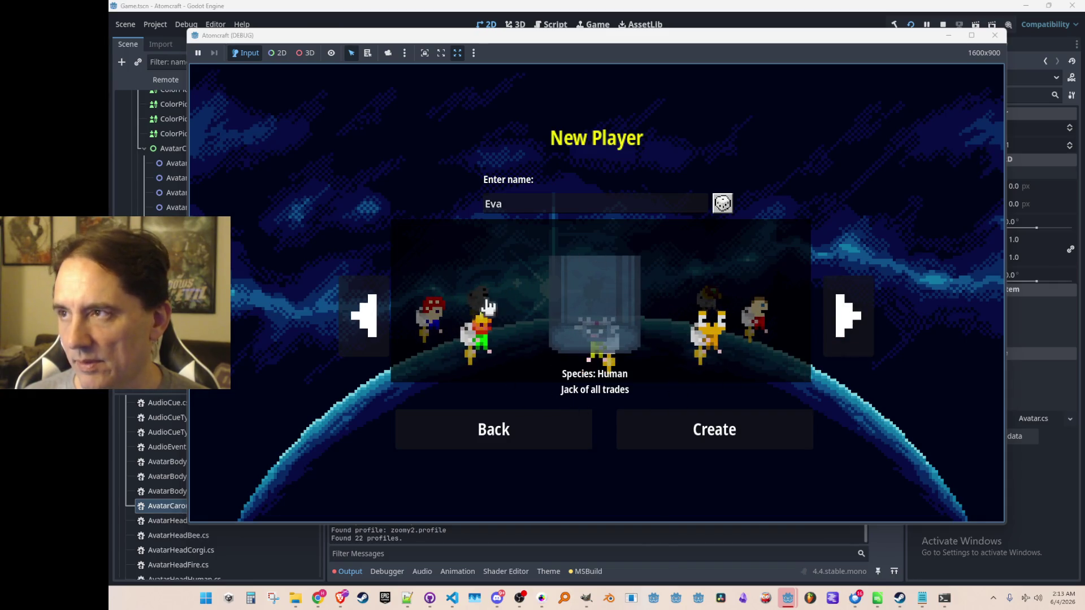
Step: Rotate the carousel backward twice, then forward repeatedly, and stop the playtest
click(368, 325)
click(367, 326)
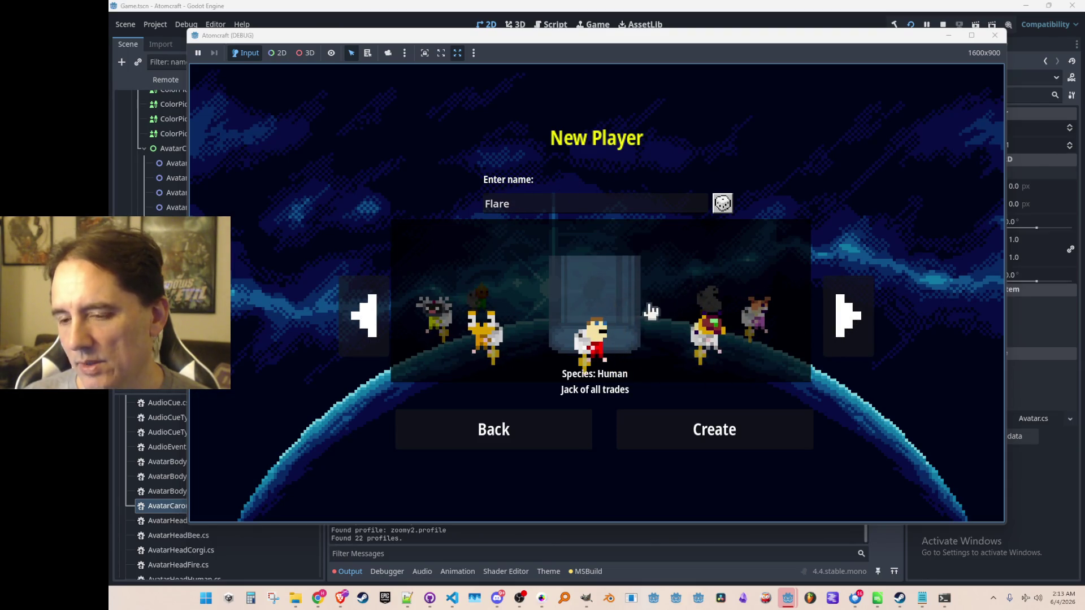
click(849, 321)
click(850, 322)
click(850, 321)
click(850, 321)
click(850, 321)
click(850, 321)
click(850, 321)
click(851, 320)
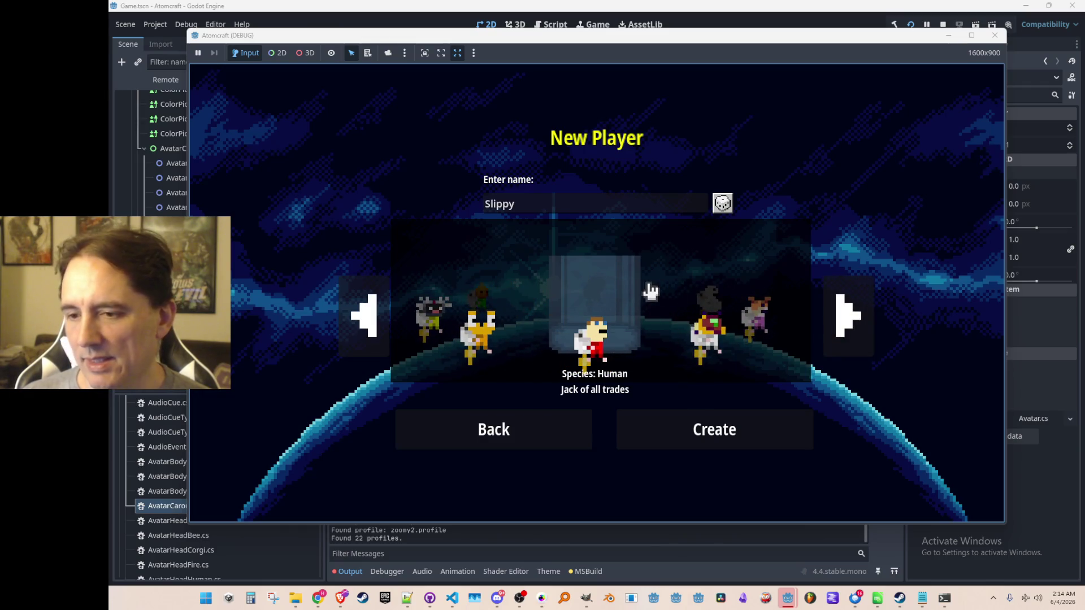
click(942, 25)
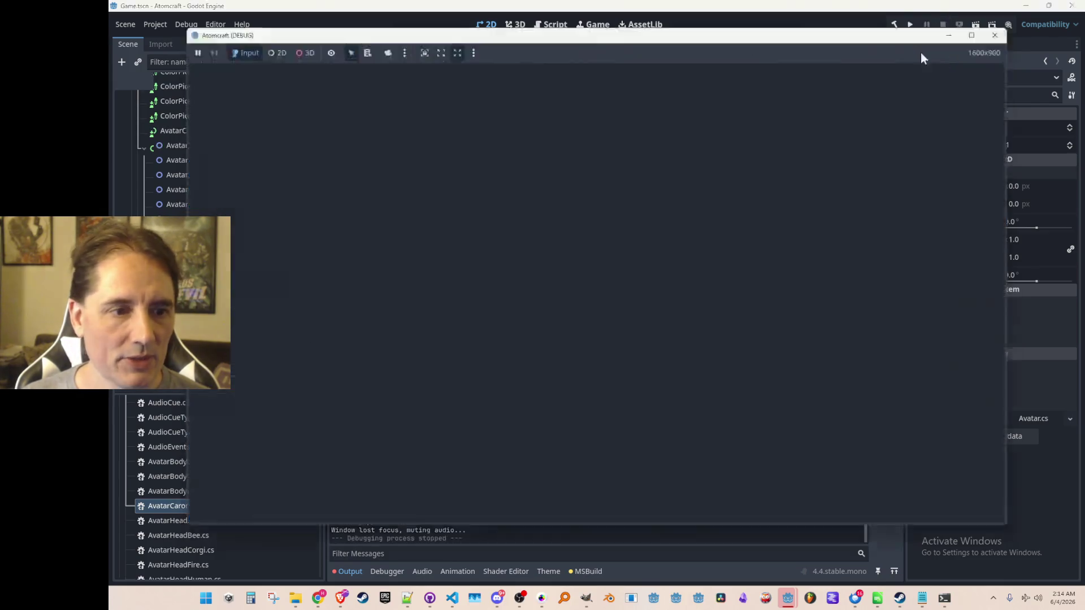
Step: After the Modulate line, add a commented avatar.ZIndex = (int)(brightness * 100); assignment
click(452, 599)
scroll(873, 371, down, 2)
key(Return)
key(Return)
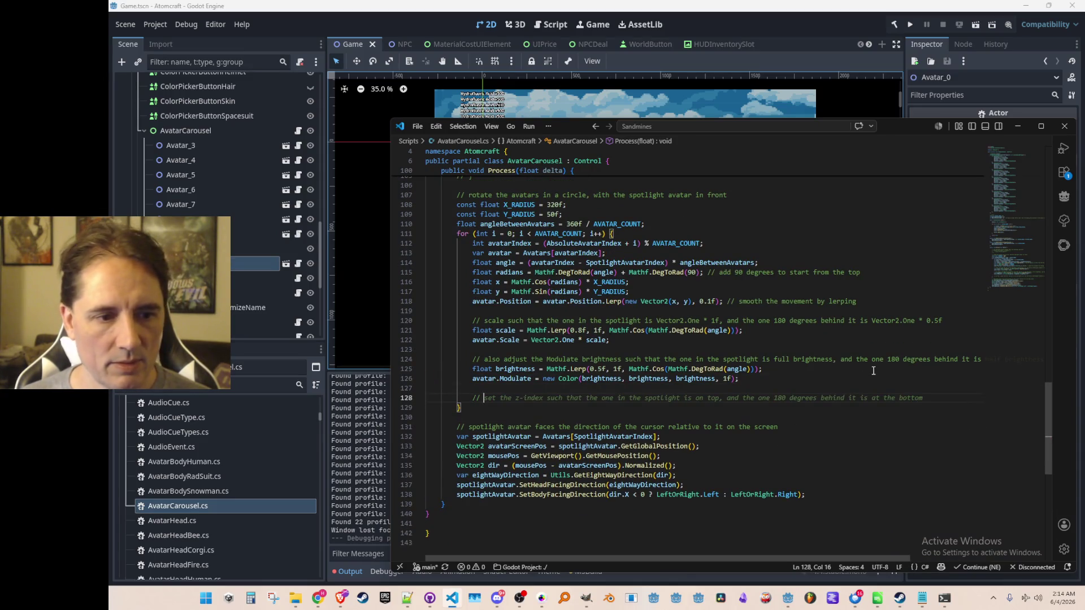
key(Tab)
key(Tab)
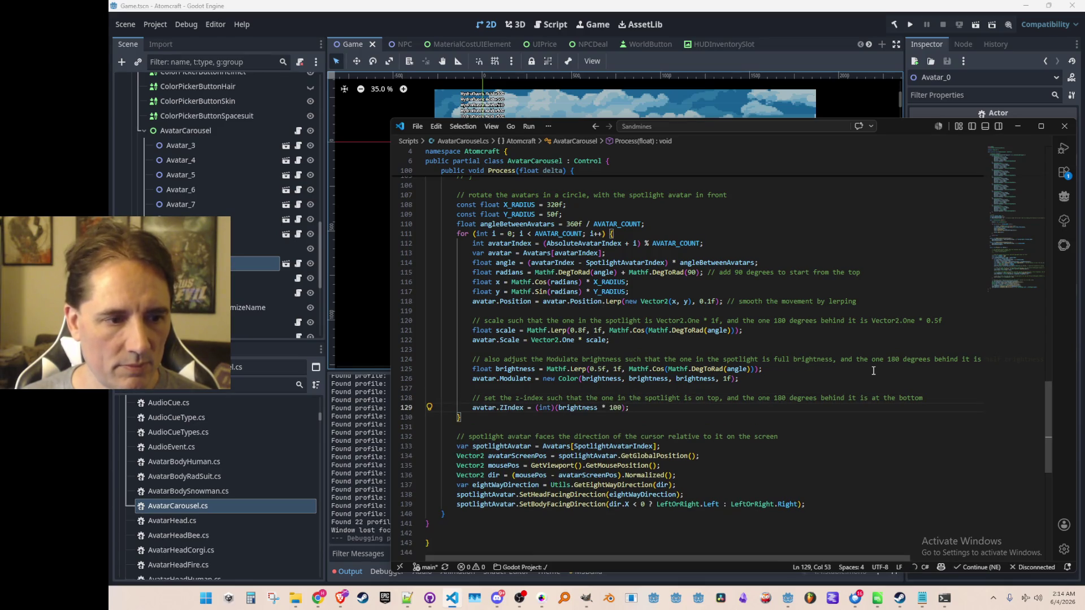
key(Return)
key(Return)
text(//)
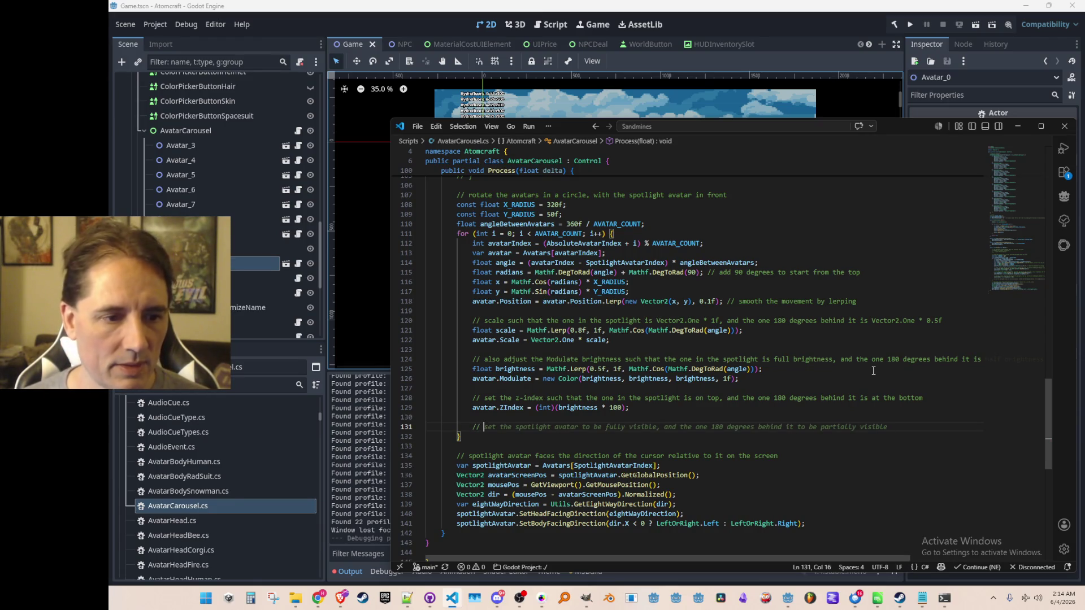
text(the)
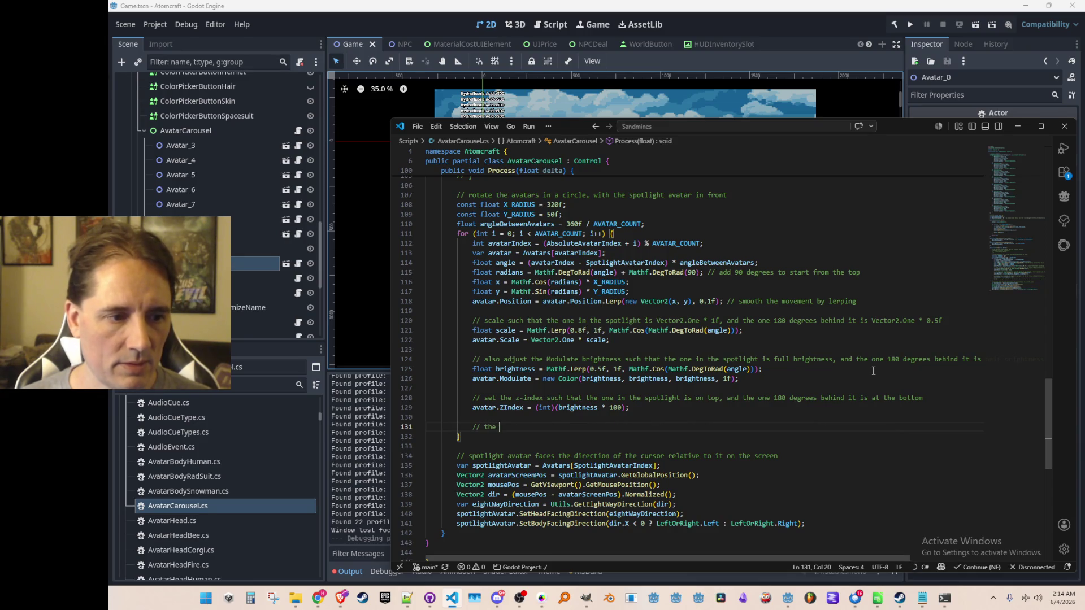
key(BackSpace)
key(BackSpace)
key(BackSpace)
scroll(867, 323, up, 3)
scroll(867, 323, up, 20)
scroll(878, 323, down, 13)
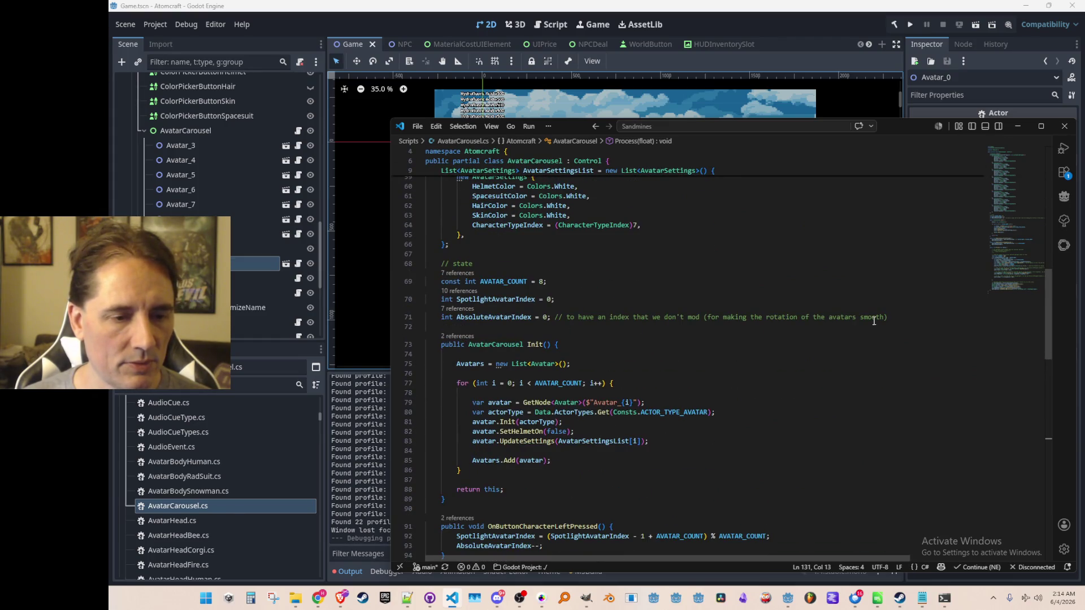
Step: Check Init's references, then place the caret after the AvatarSettingsList declaration
click(460, 337)
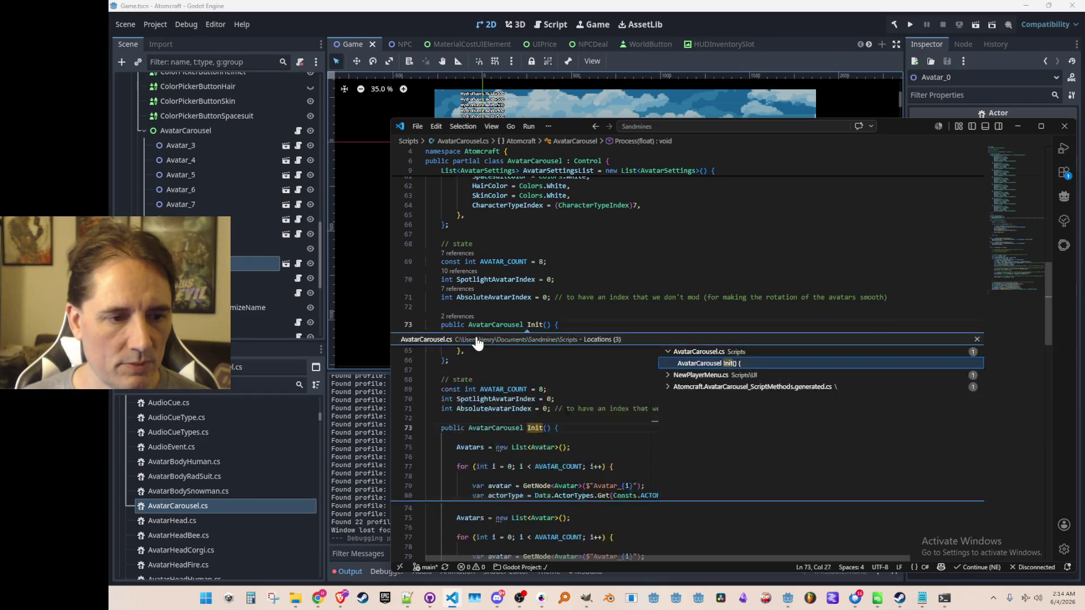
key(Escape)
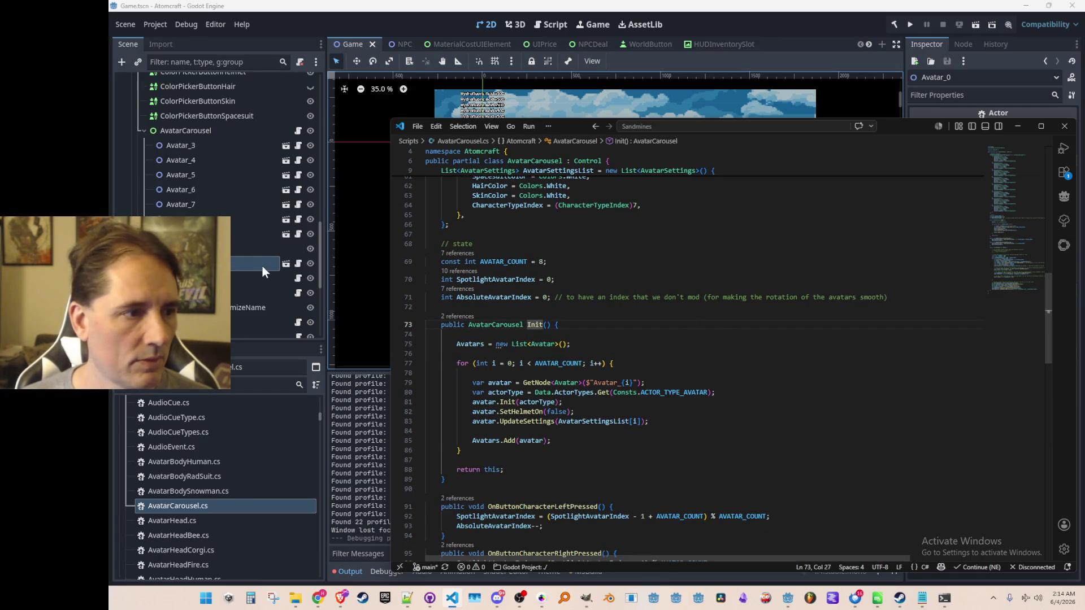
scroll(725, 345, up, 4)
scroll(724, 346, up, 15)
click(773, 226)
key(Down)
key(Home)
scroll(793, 292, down, 17)
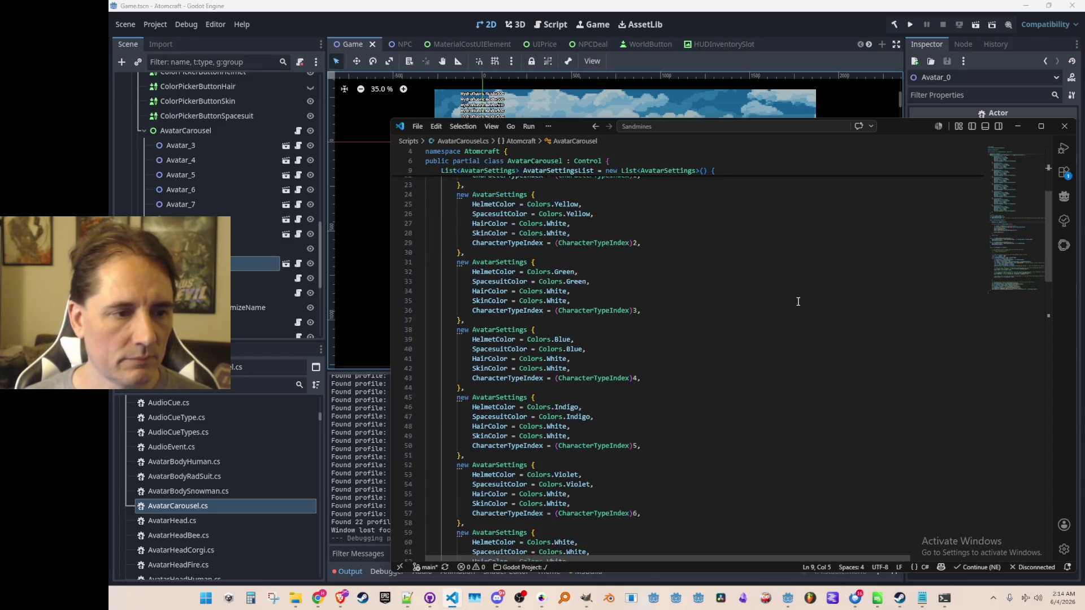
click(860, 302)
Step: Add a 'TextureRect Spotlight;' field declaration on a new line
key(Return)
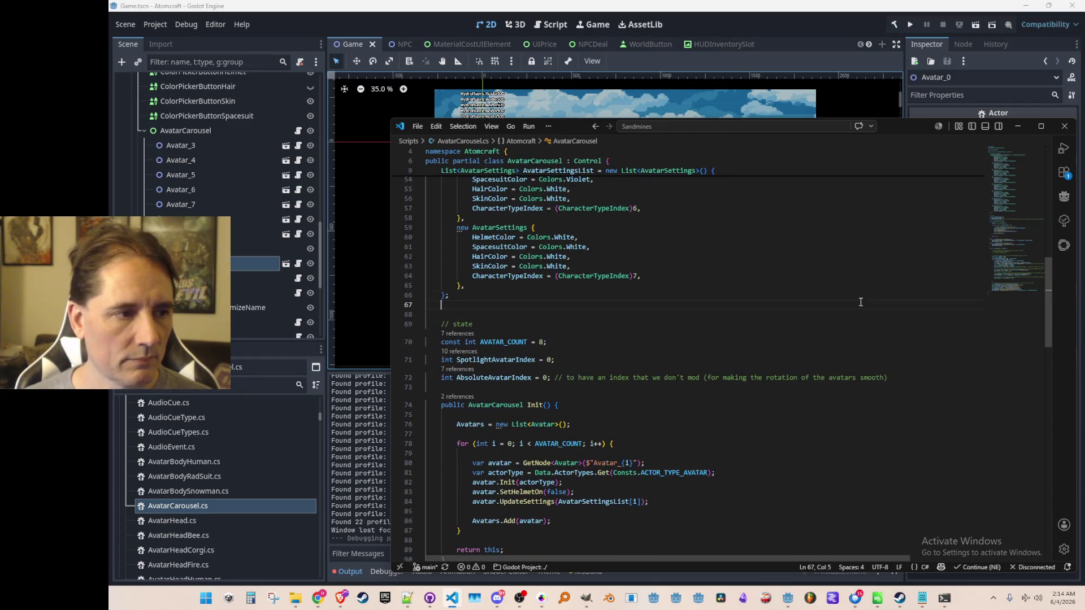
text(Texture)
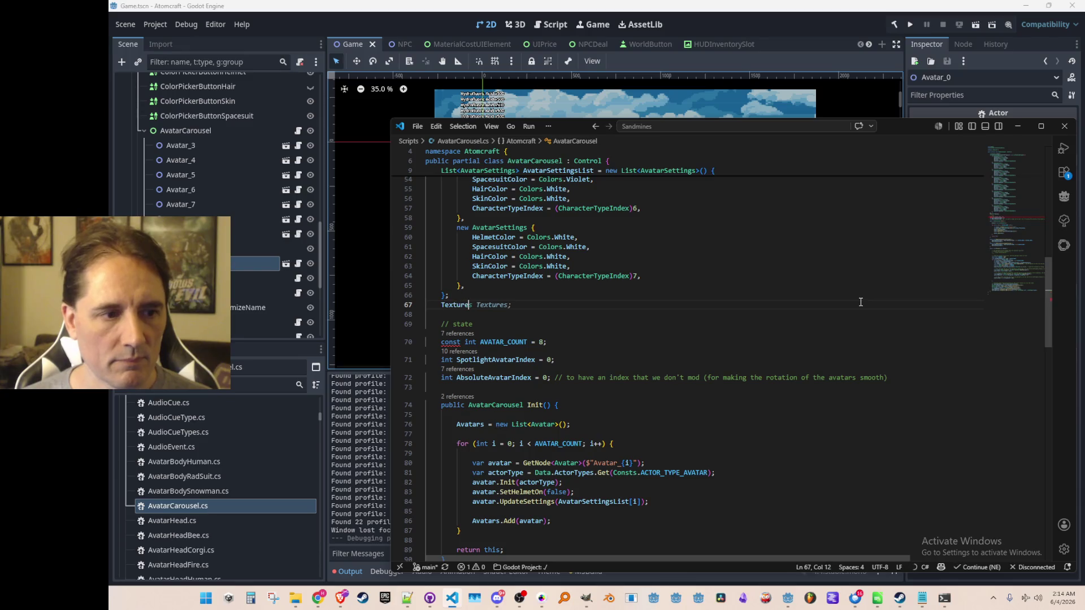
text(Rect Spotlight;)
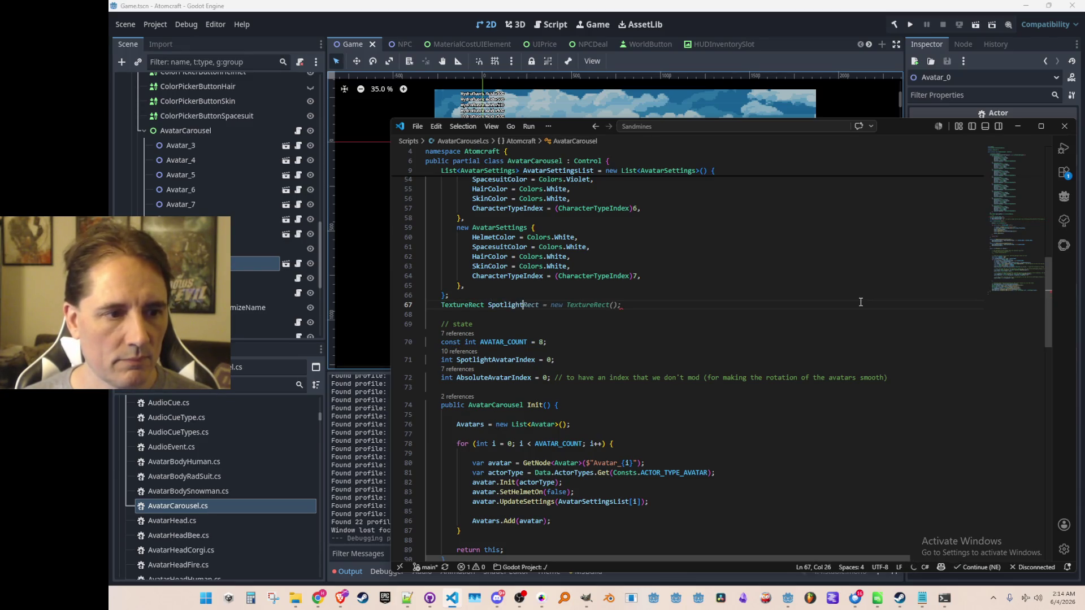
key(Left)
key(ctrl+shift+Left)
key(End)
scroll(861, 301, down, 10)
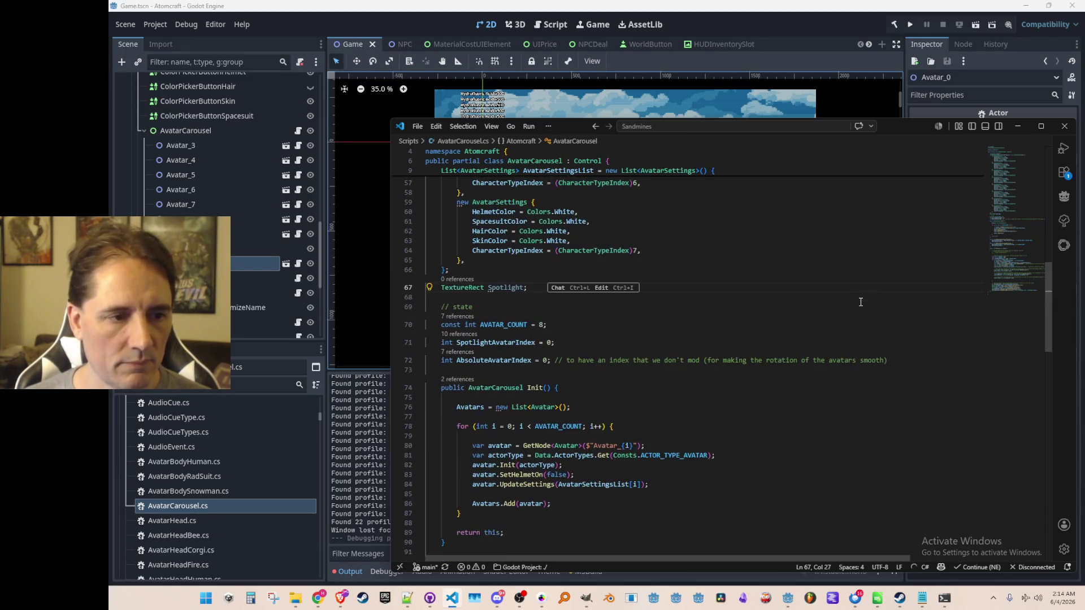
scroll(846, 328, up, 6)
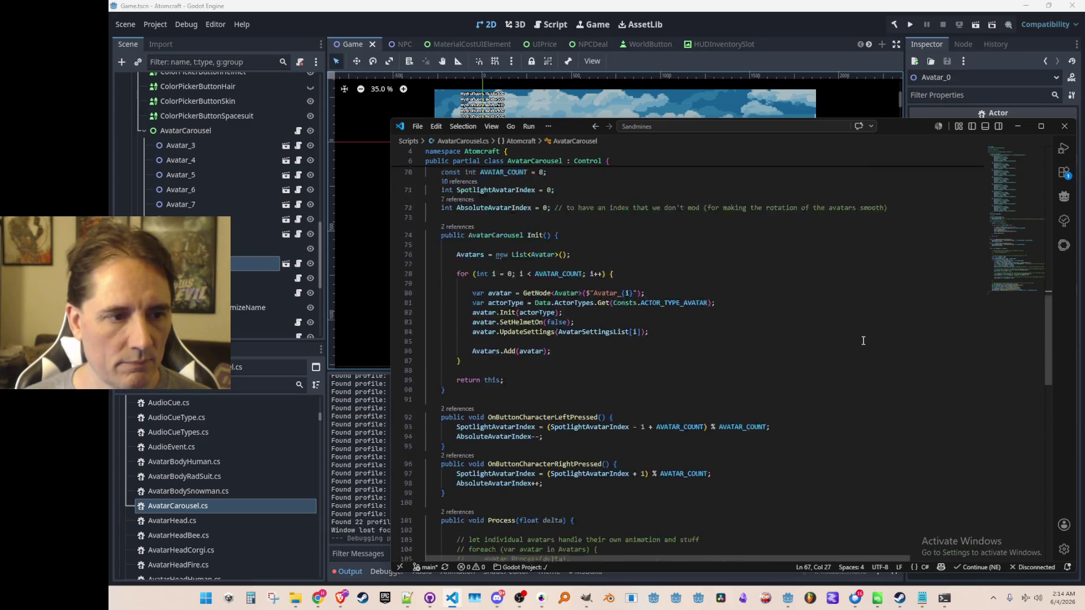
scroll(877, 293, down, 2)
Step: Add Spotlight = GetNode<TextureRect>("Spotlight"); just before the return in Init()
click(899, 362)
key(Return)
key(Return)
text(Spotlight)
key(Tab)
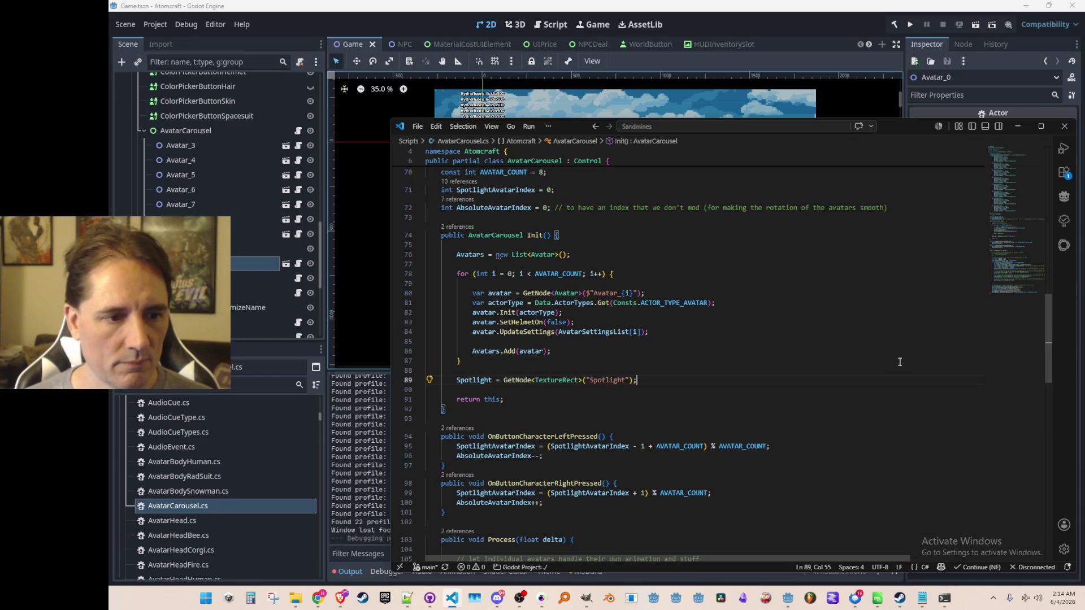
key(Home)
key(Up)
Step: In Process, add a 'the spotlight should be behind' comment and if (i == 0) { Spotlight.ZIndex = avatar.ZIndex - 1; }
scroll(899, 362, down, 10)
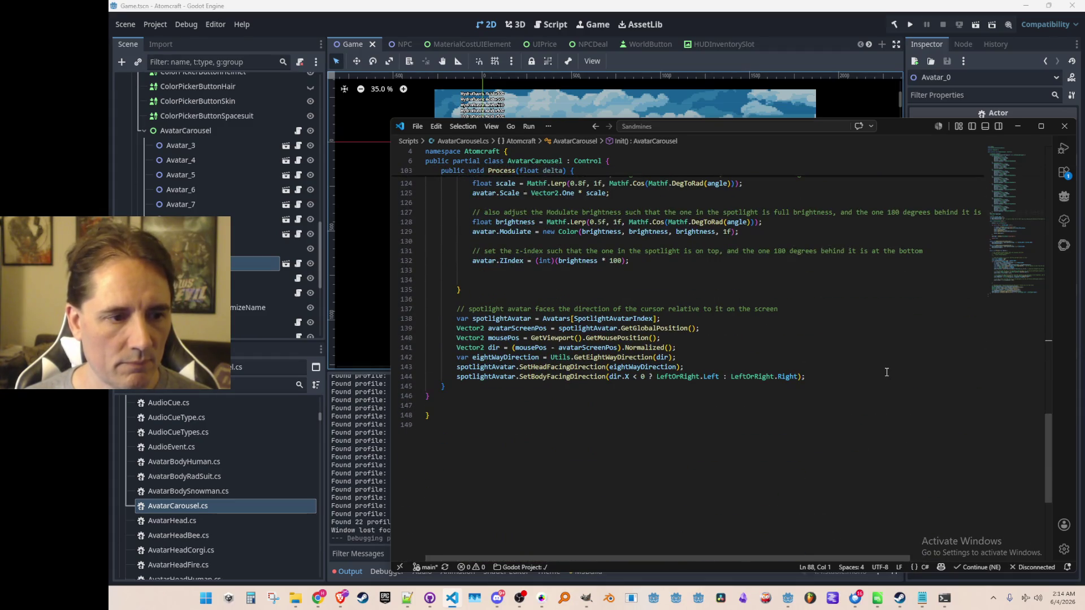
scroll(887, 372, up, 3)
click(888, 355)
text(// t)
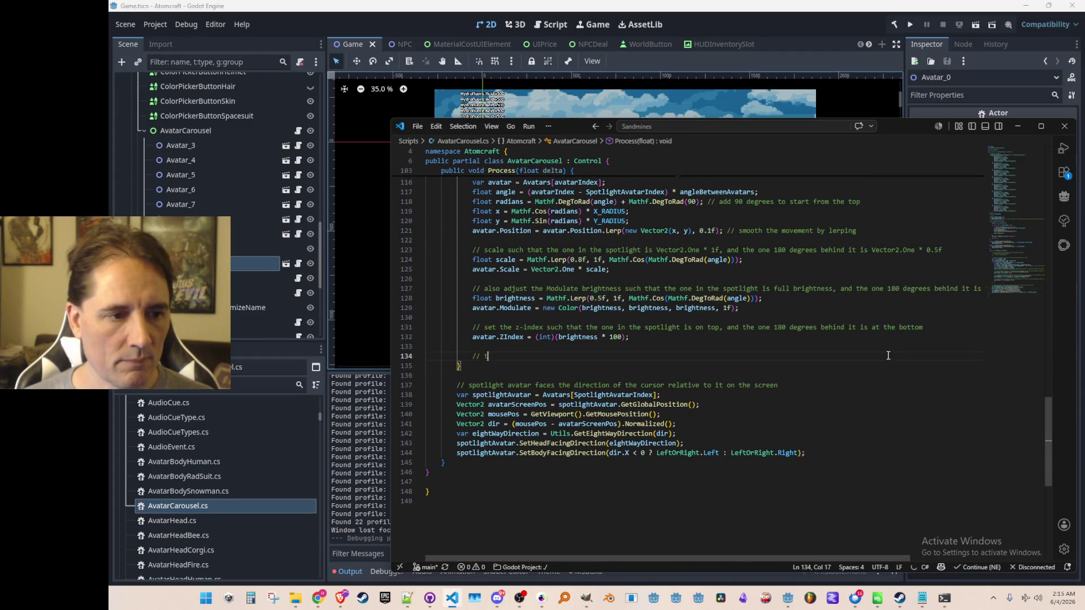
text(he spotlight shou)
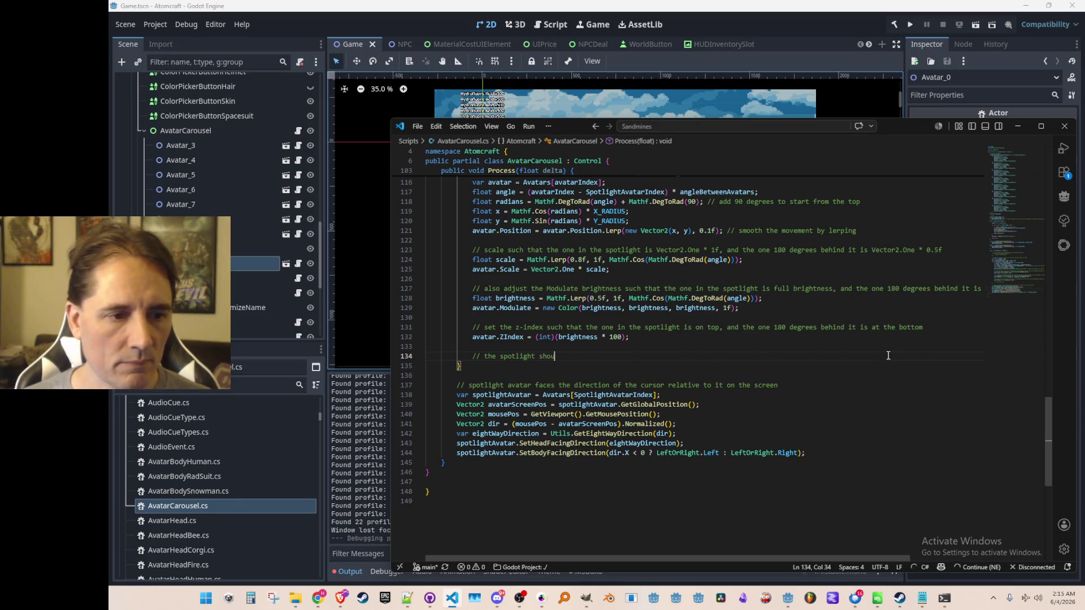
text(ld be behind the)
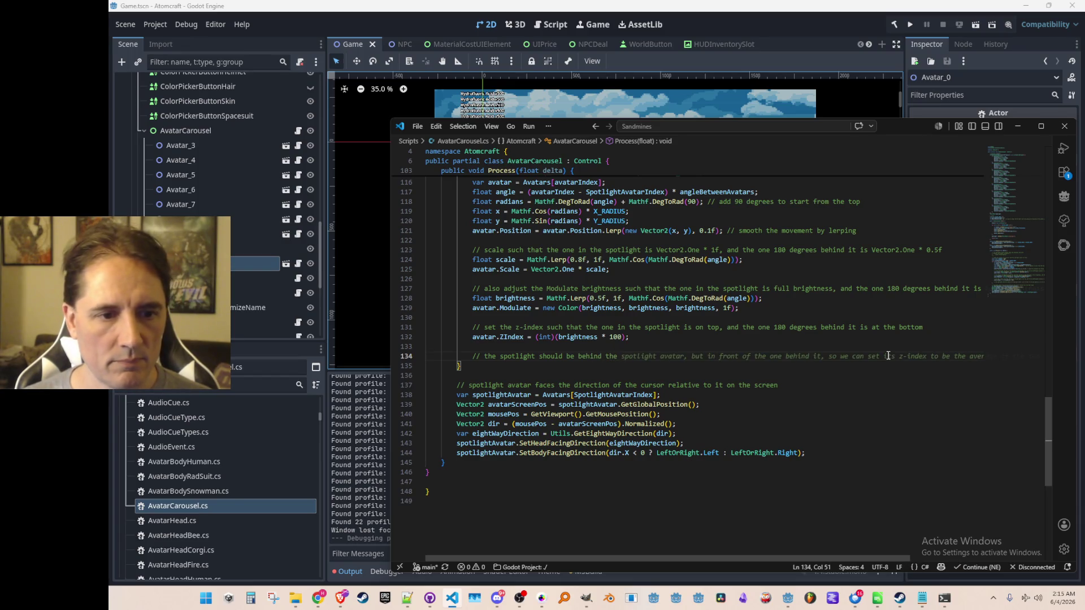
key(Tab)
key(Return)
text(if (i == 0) {)
key(Tab)
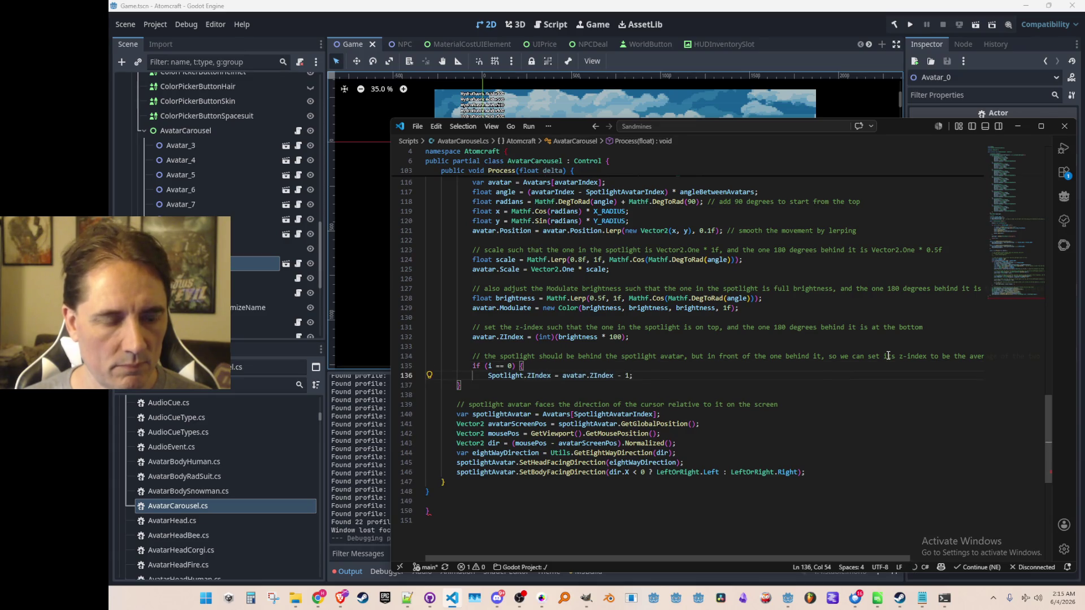
key(Return)
text(})
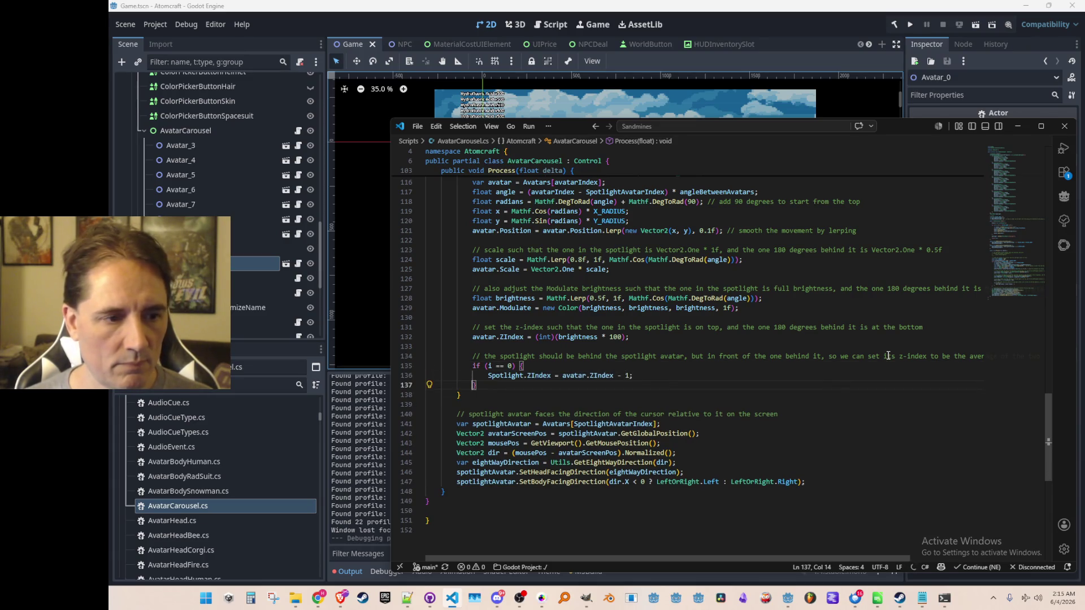
key(Up)
key(Up)
key(Up)
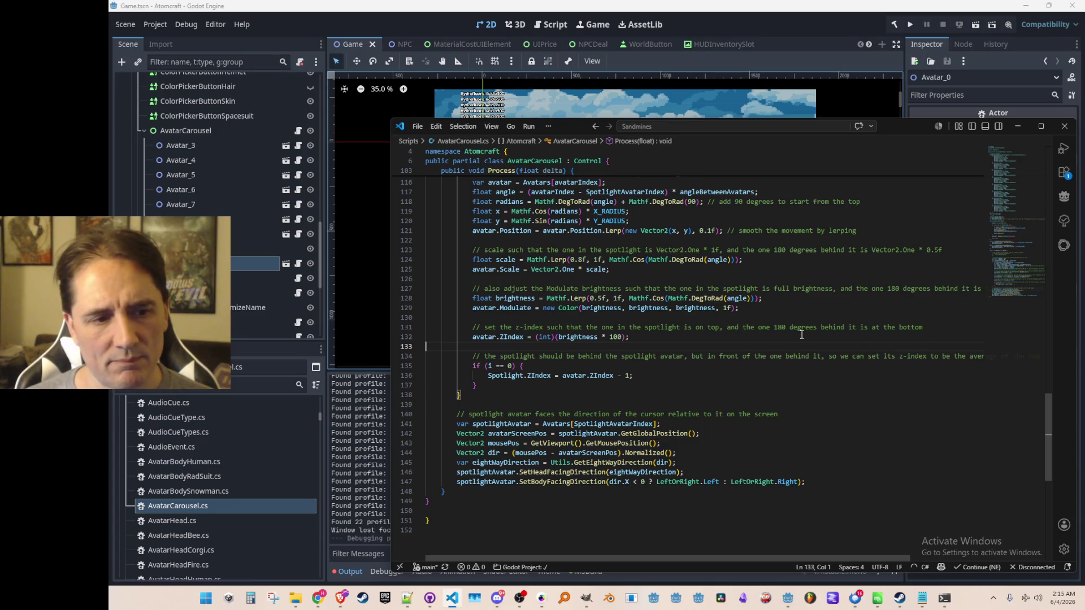
scroll(801, 334, up, 1)
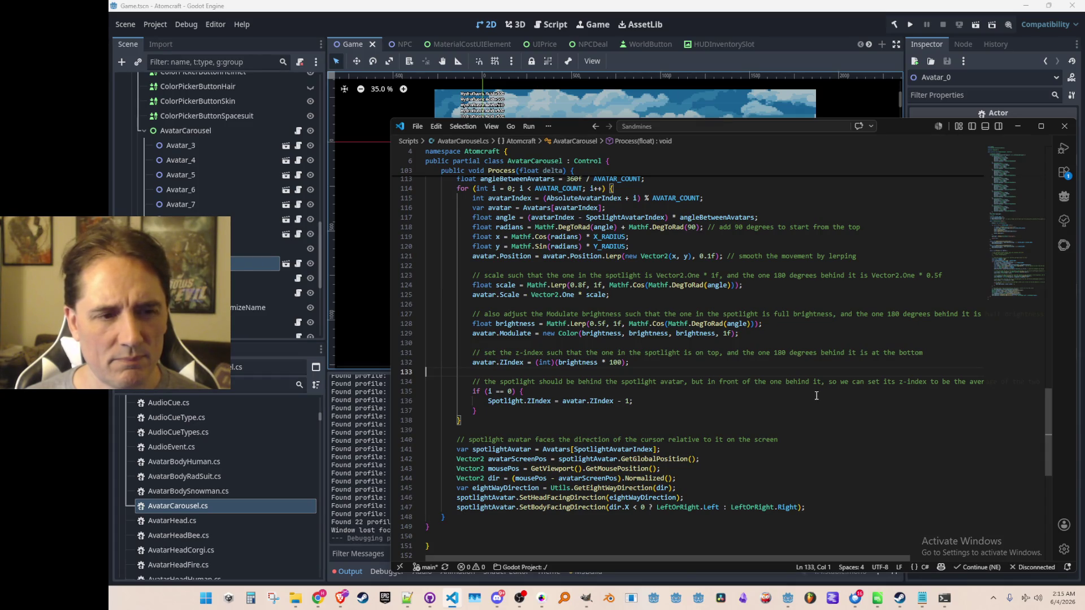
click(910, 25)
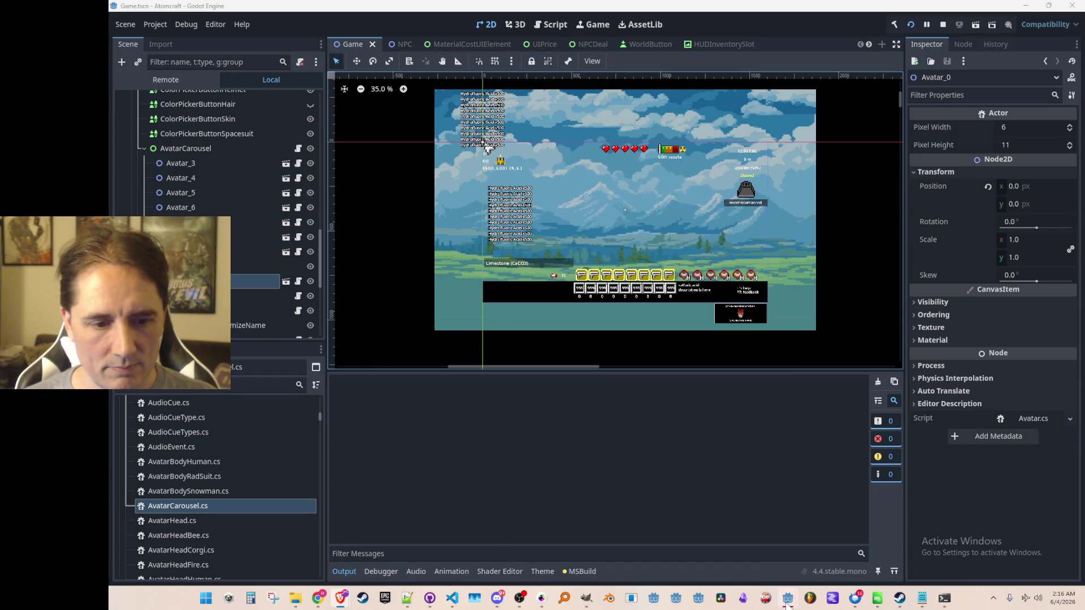
Step: Bring the running Atomcraft debug window to the front
mouse_move(786, 603)
click(976, 542)
Step: Start a new player profile and spin the avatar carousel forward eight times
click(624, 310)
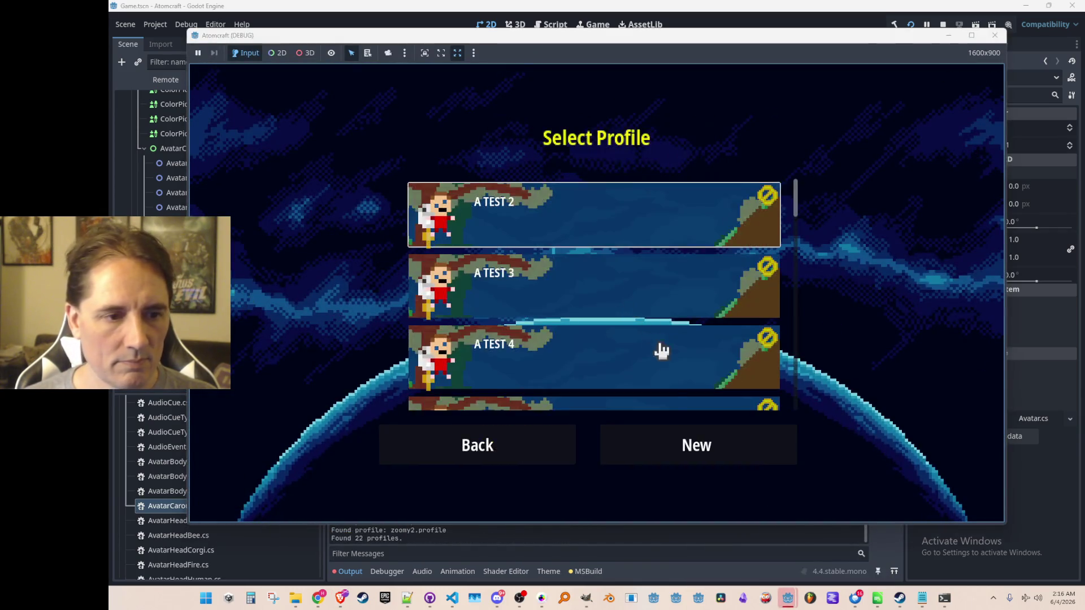
click(672, 433)
click(846, 319)
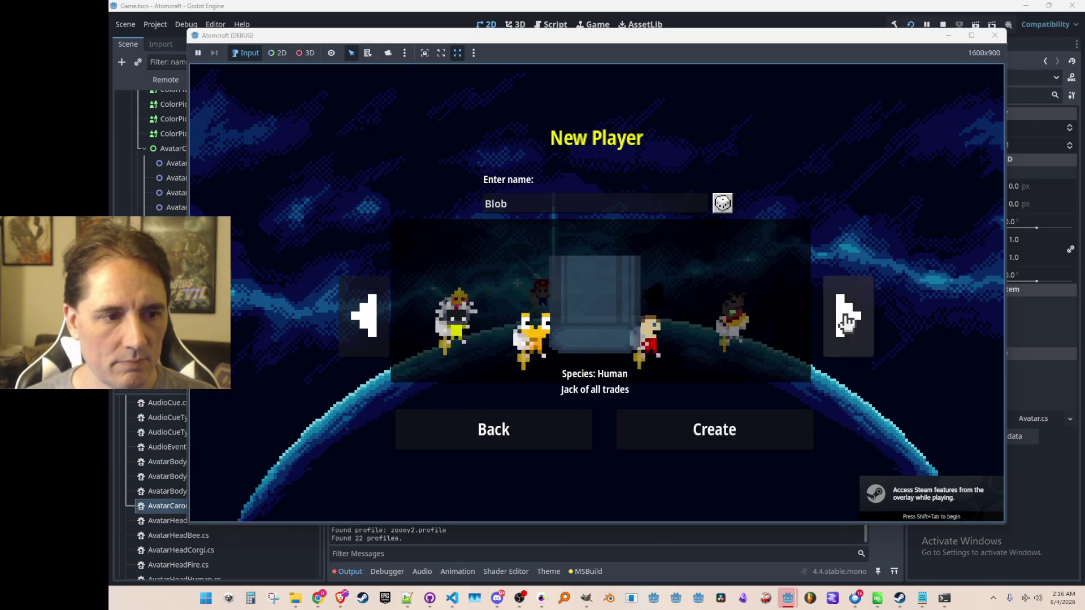
click(846, 320)
click(846, 320)
click(845, 320)
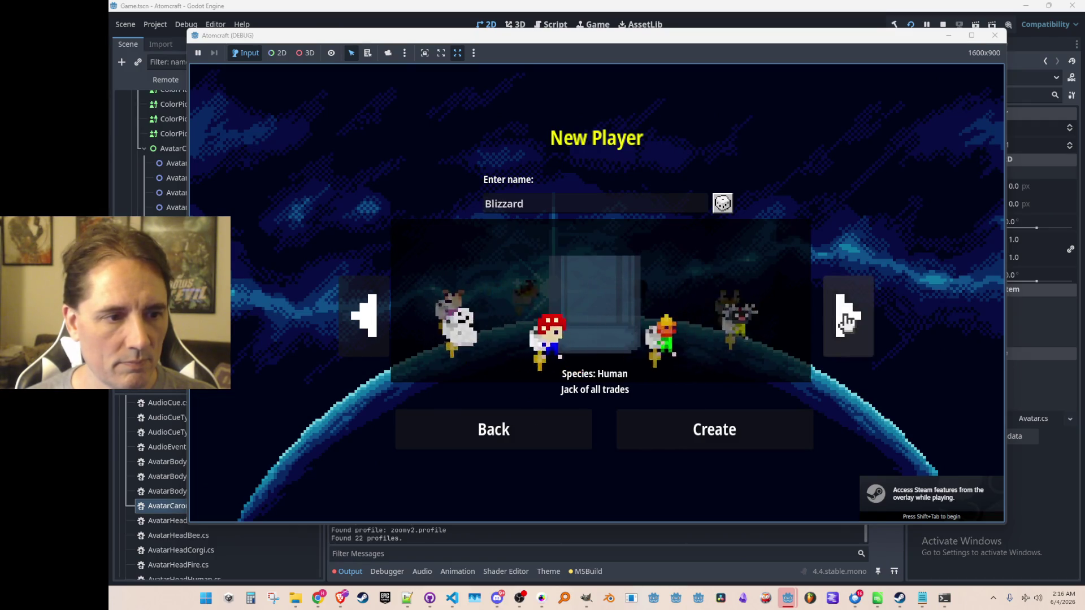
click(845, 320)
click(845, 320)
click(846, 319)
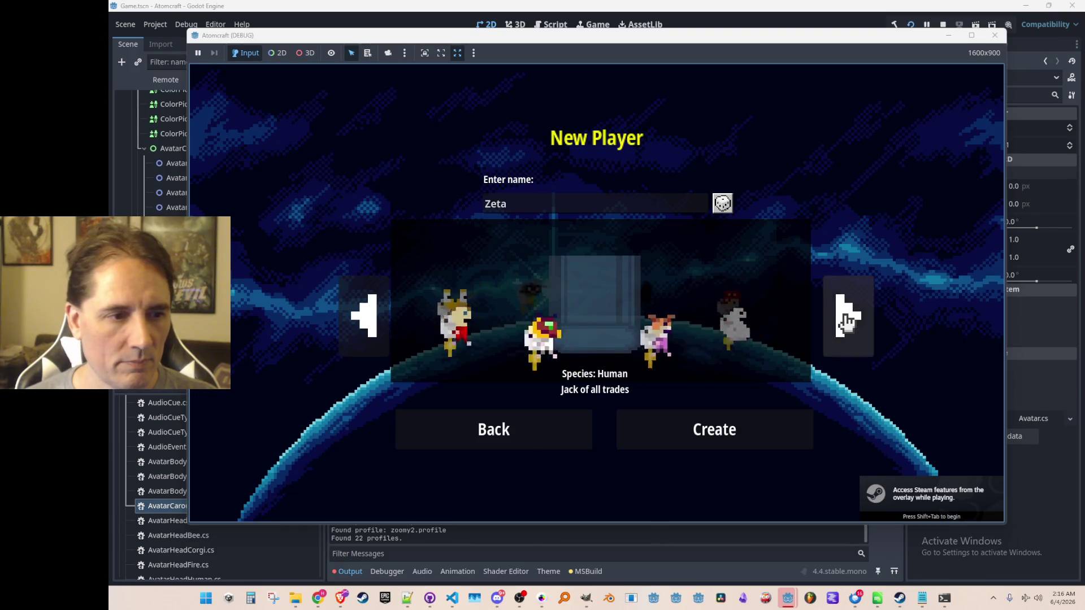
click(844, 318)
Step: Spin the carousel back seven avatars, stop the playtest, and return to AvatarCarousel.cs
click(362, 323)
click(361, 325)
click(361, 325)
click(361, 325)
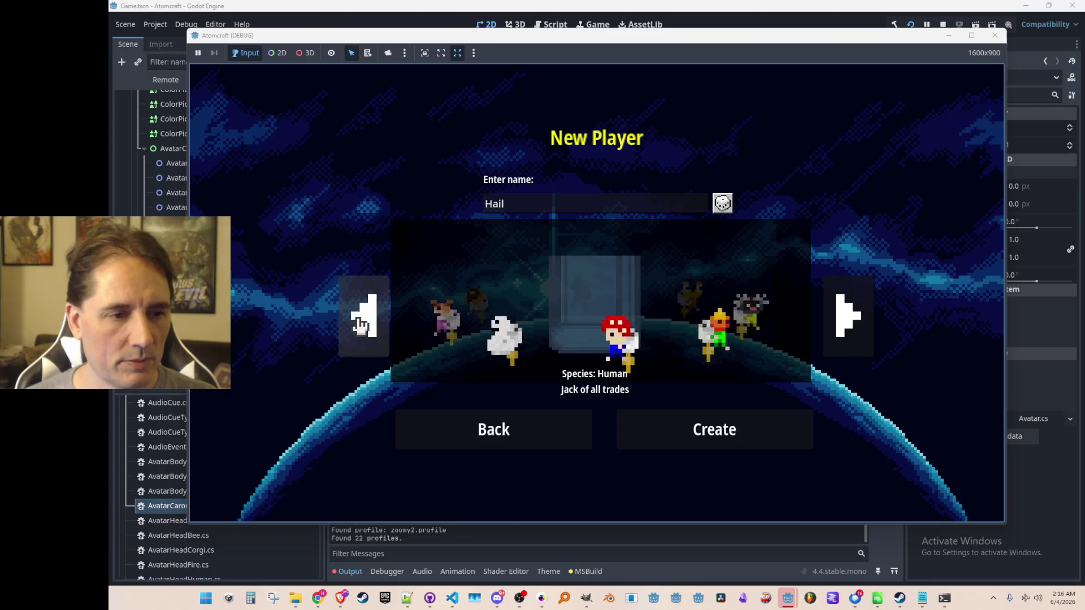
click(362, 324)
click(361, 324)
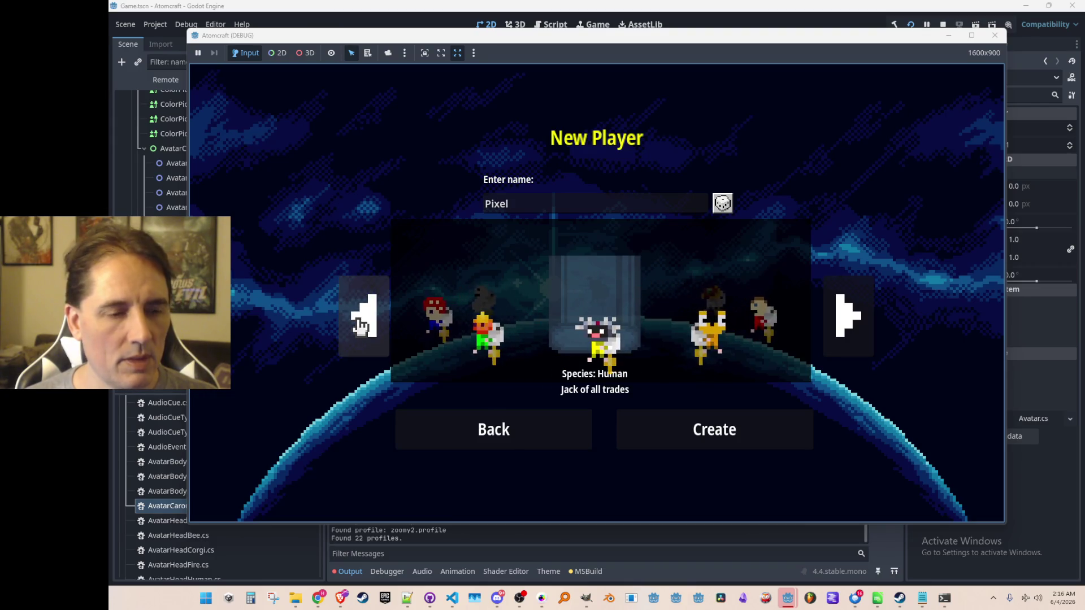
click(361, 325)
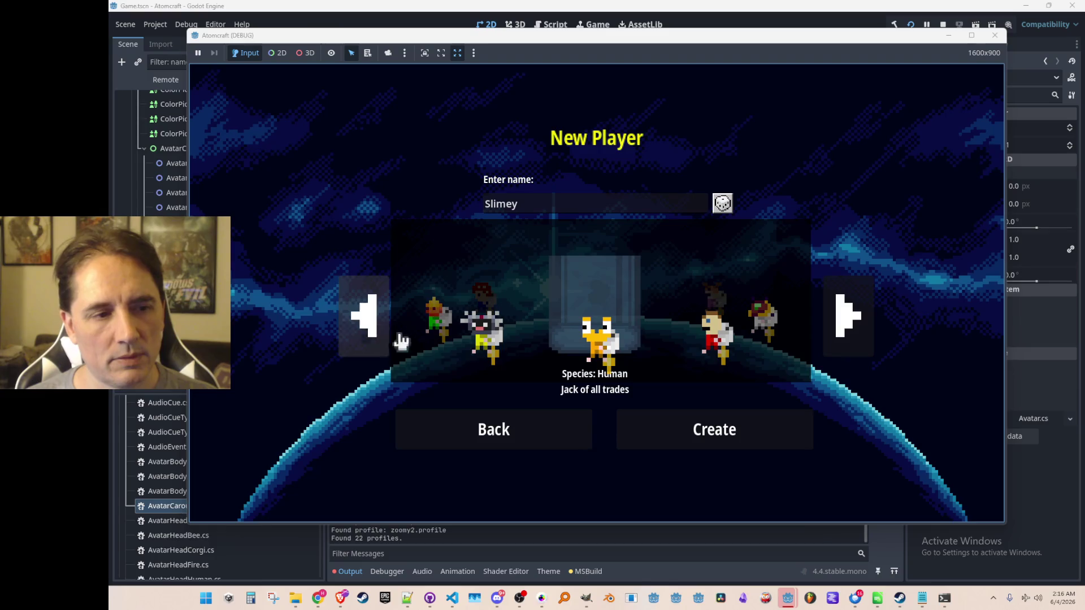
click(939, 22)
click(452, 600)
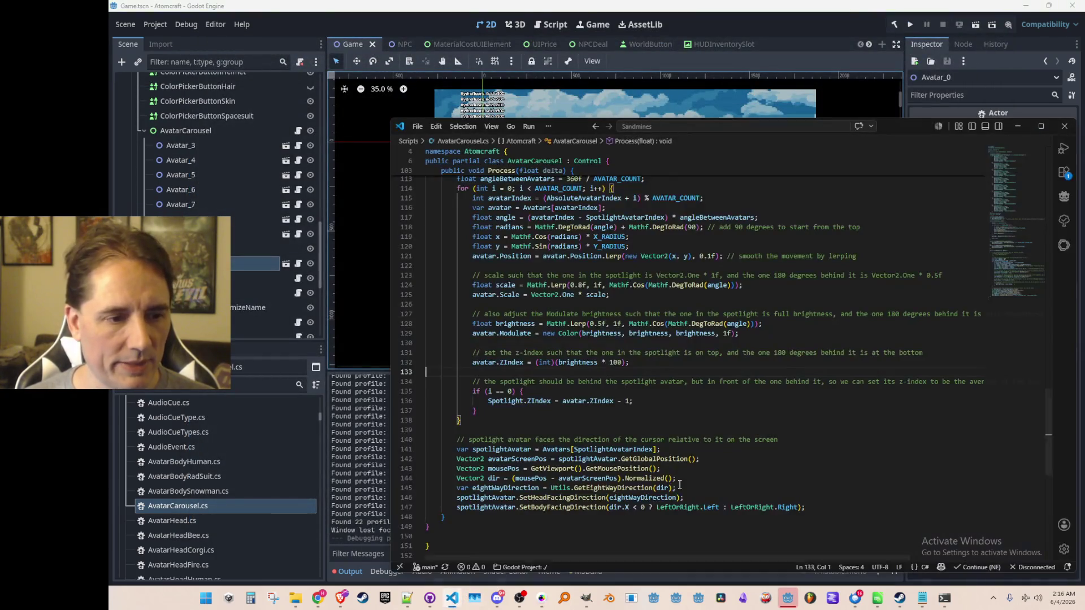
Step: Change the spotlight assignment to Spotlight.ZIndex = -3 and remove its if (i == 0) condition
key(Home)
key(ctrl+Right)
key(ctrl+Right)
key(ctrl+Right)
key(shift+End)
text(-3)
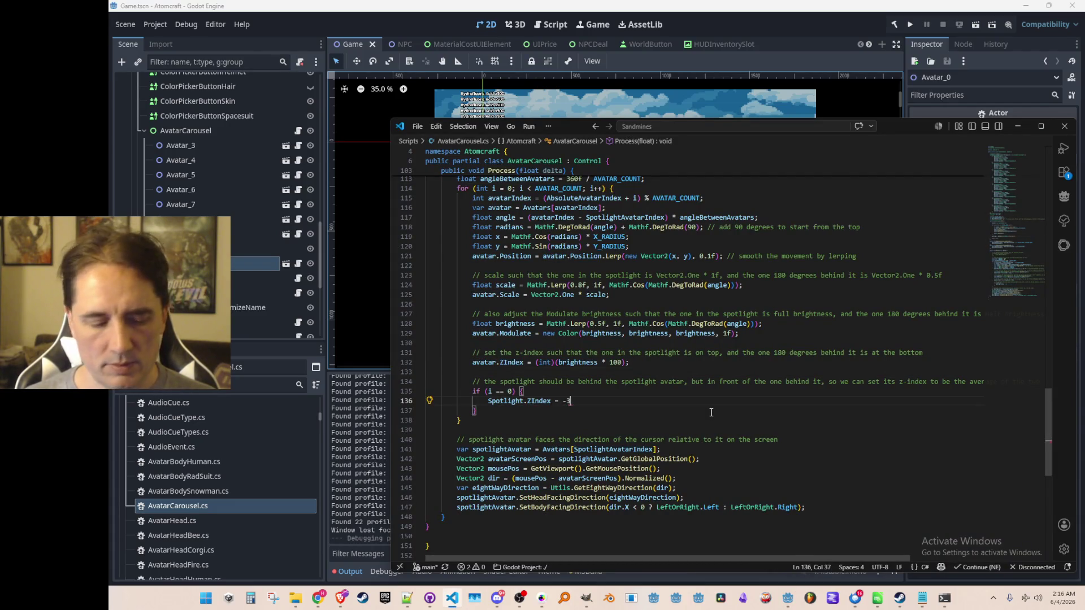
key(Home)
key(Home)
key(shift+Up)
key(BackSpace)
key(shift+Tab)
key(Down)
key(Down)
Step: Move the spotlight comment and z-index lines from the Process loop to right after Spotlight's GetNode in Init
key(shift+Up)
key(shift+Up)
key(shift+Up)
key(BackSpace)
key(Up)
scroll(711, 412, up, 20)
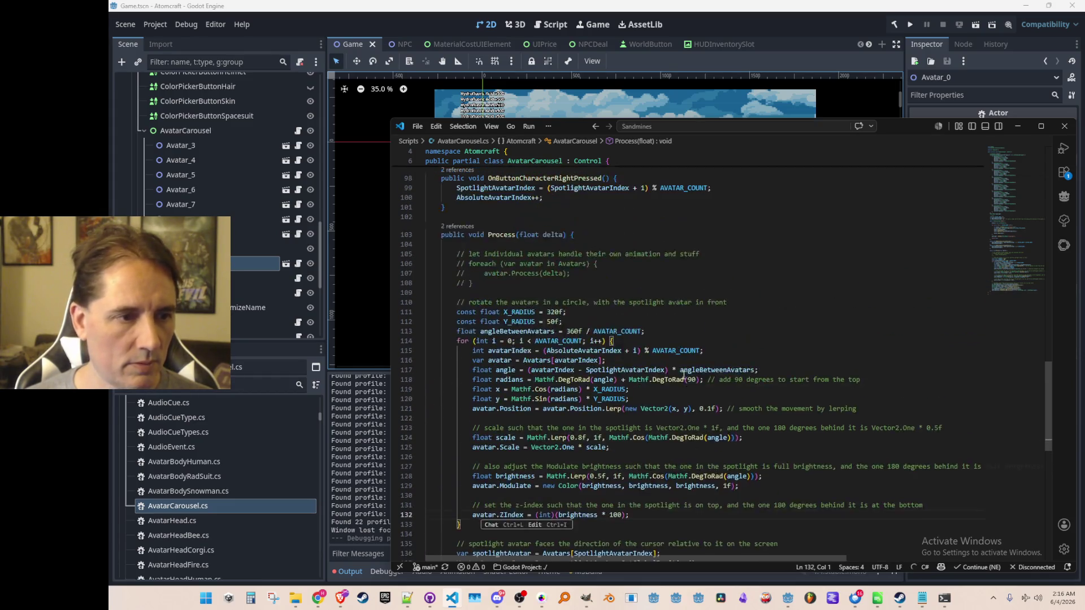
scroll(707, 409, up, 7)
scroll(707, 404, down, 20)
click(744, 364)
key(ctrl+v)
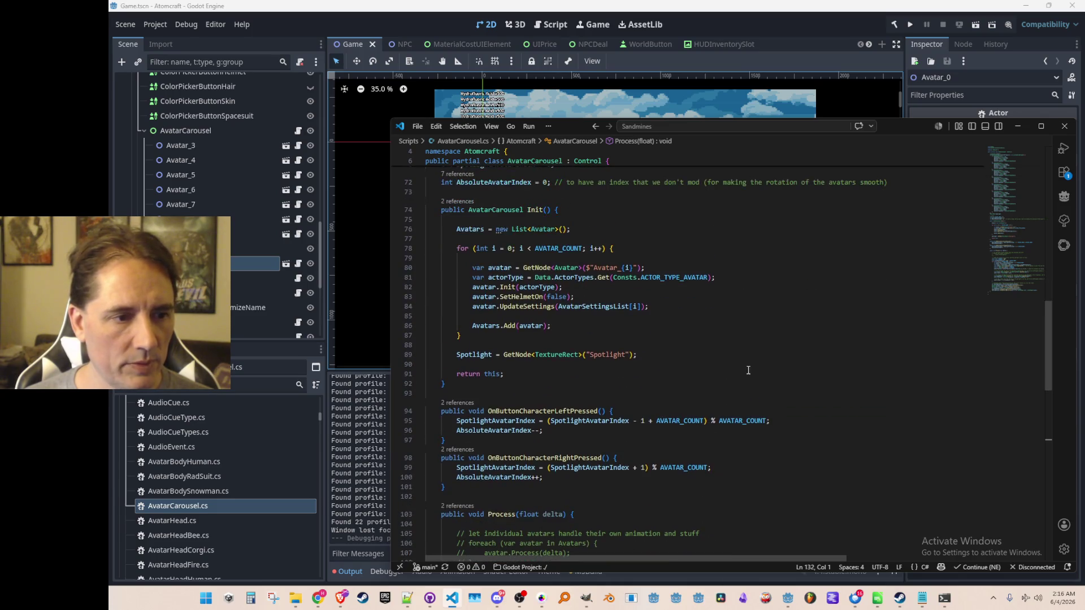
key(shift+Up)
key(shift+Up)
key(shift+Tab)
key(Escape)
Step: Edit the spotlight comment to add 'and midground' and place it after the z-index assignment
key(ctrl+Right)
key(ctrl+Right)
key(ctrl+Right)
key(ctrl+Left)
key(ctrl+Left)
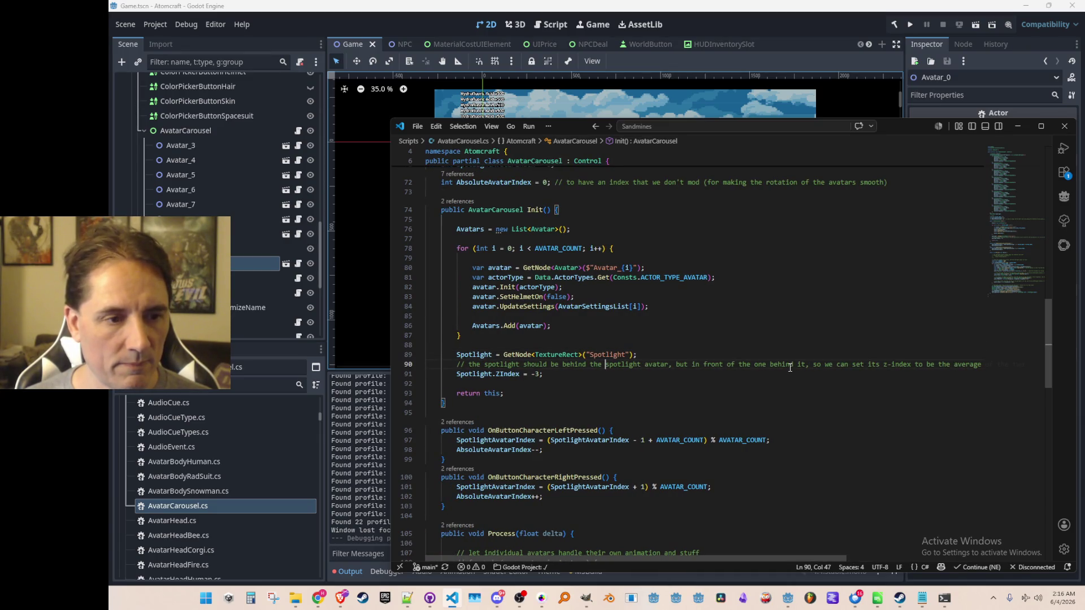
text(and midground)
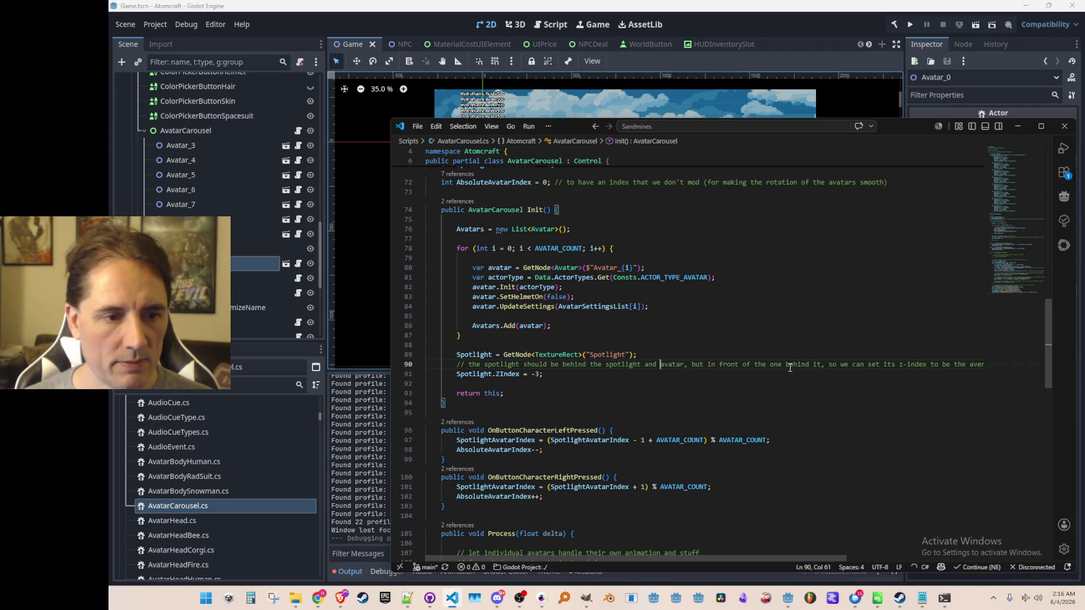
key(ctrl+Right)
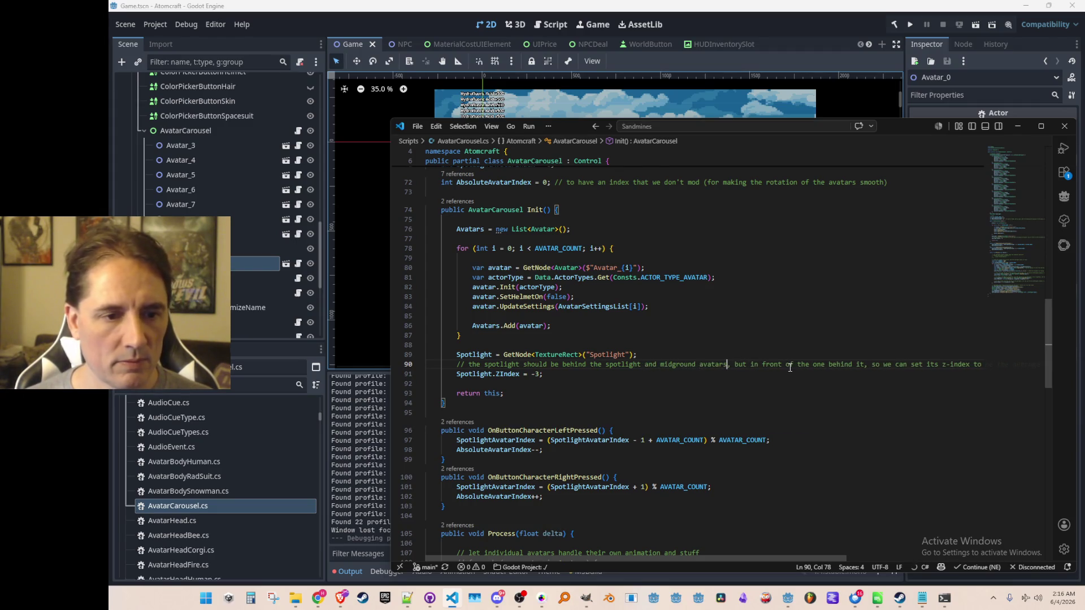
key(shift+End)
key(Delete)
key(shift+Home)
key(BackSpace)
key(ctrl+z)
key(ctrl+z)
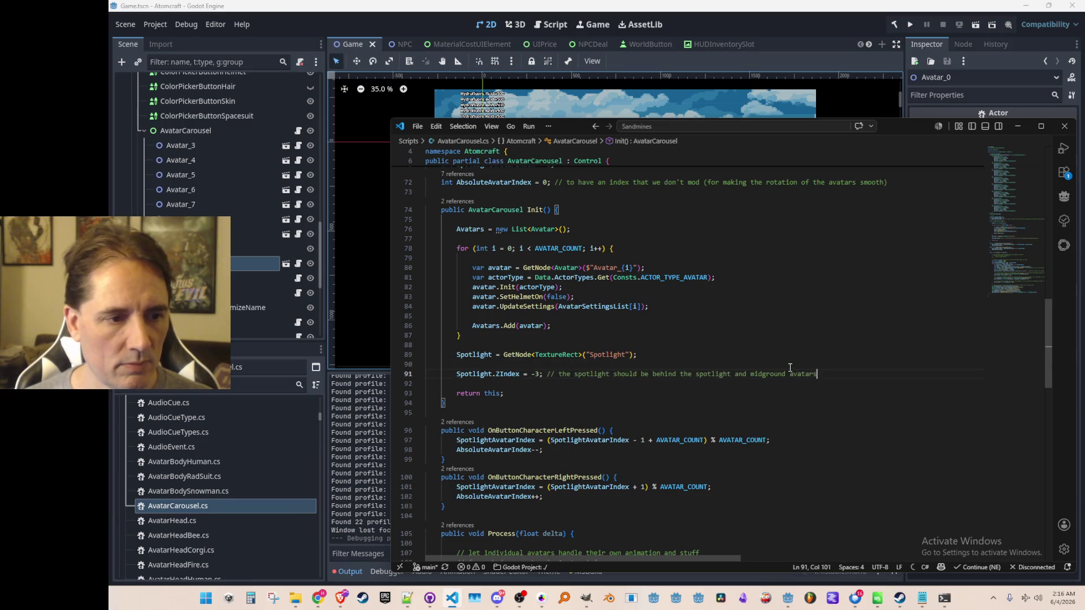
click(849, 11)
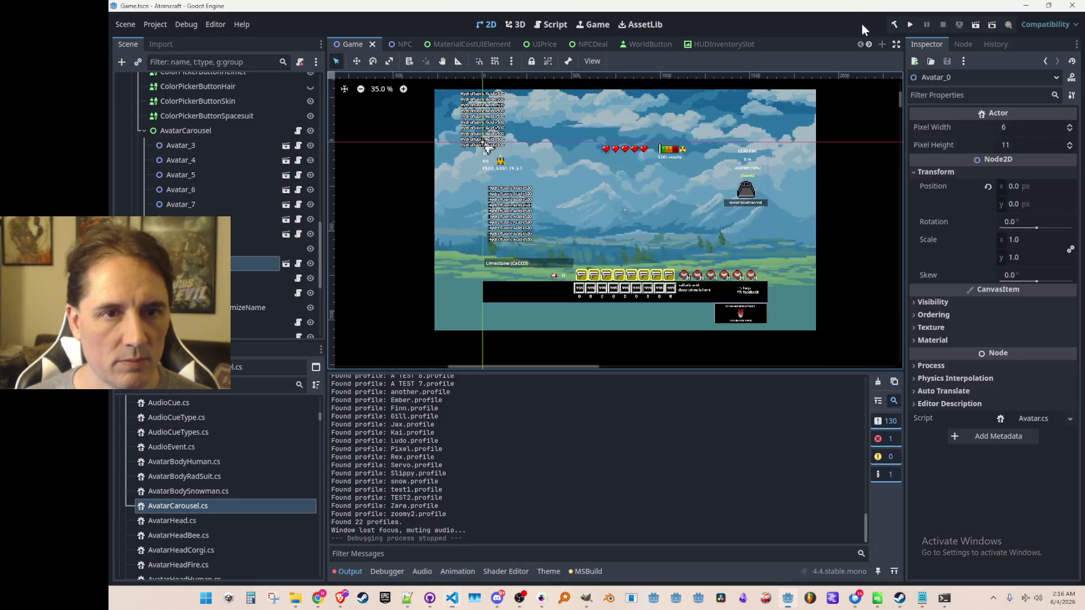
Step: Launch the game with F5 and start creating a new player profile from the title menu
key(F5)
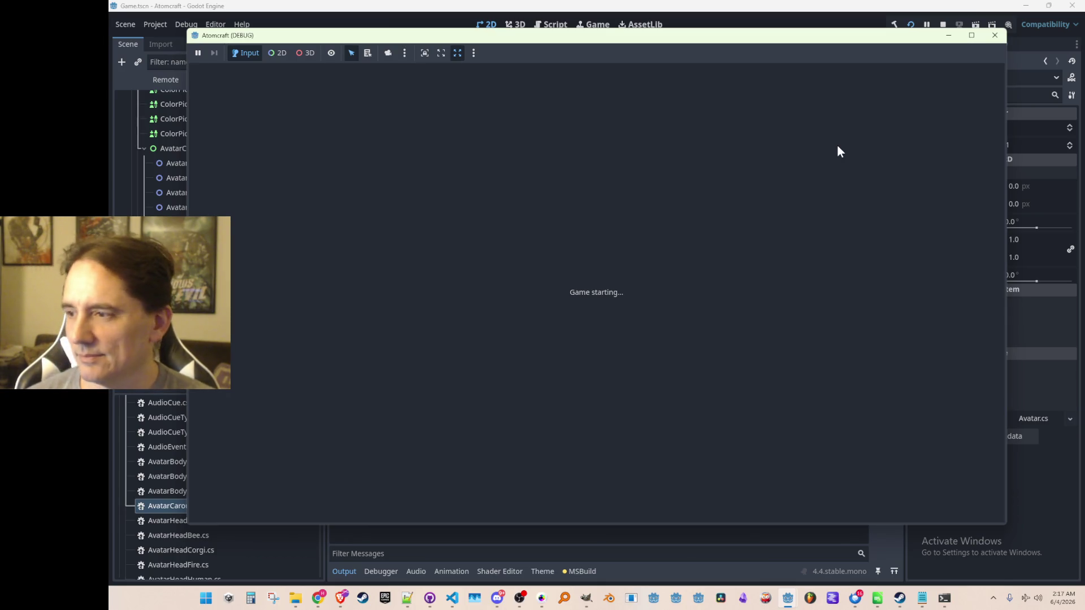
click(994, 35)
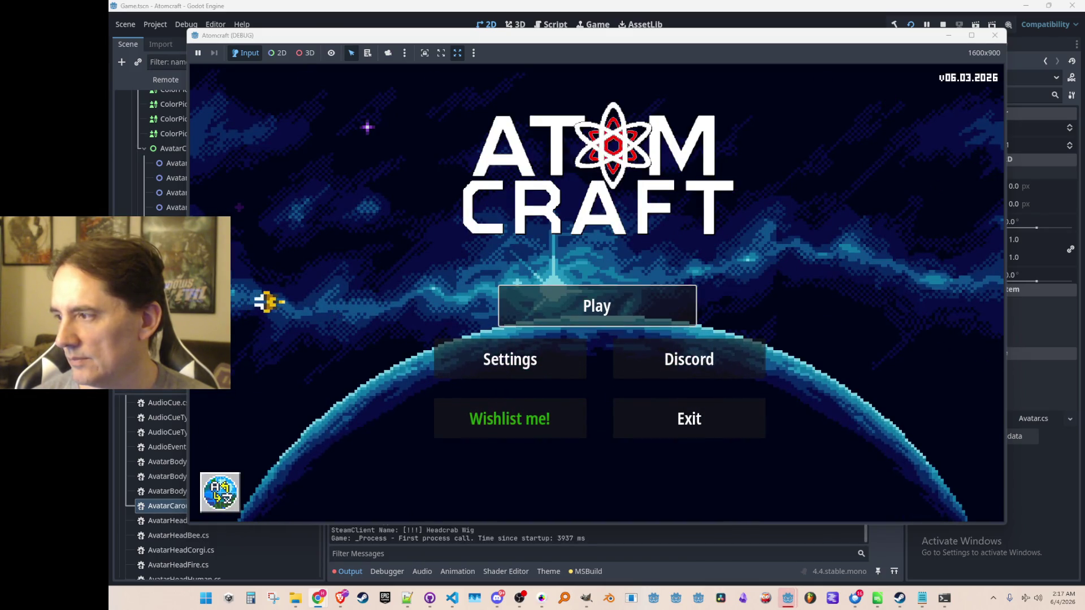
click(671, 306)
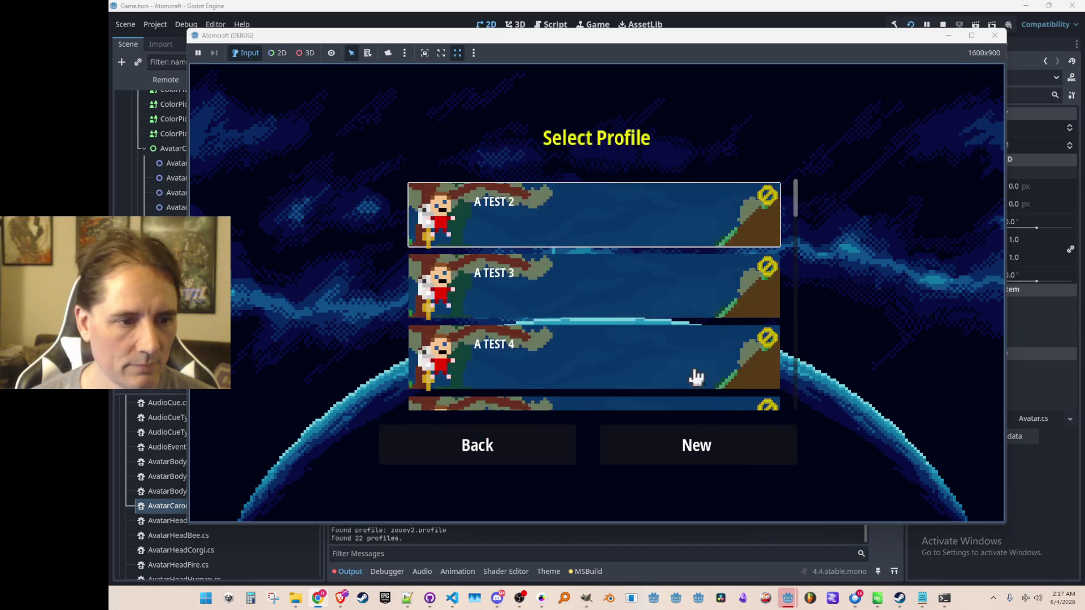
click(702, 440)
click(843, 332)
Step: Rotate the avatar carousel seven times, then stop the playtest and return to AvatarCarousel.cs
click(843, 333)
click(842, 336)
click(842, 339)
click(841, 342)
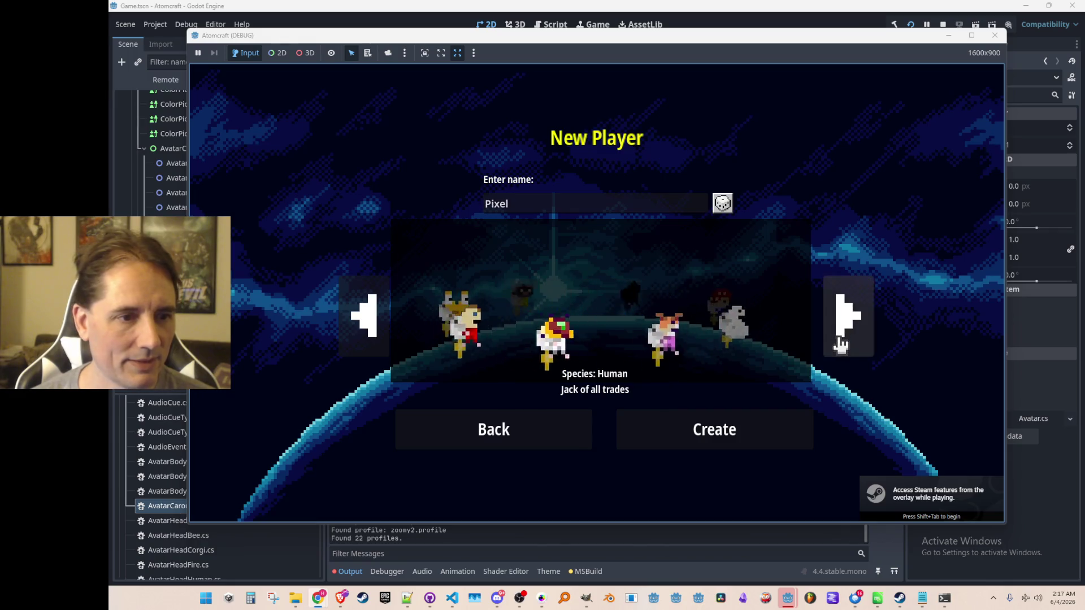
click(842, 325)
click(843, 336)
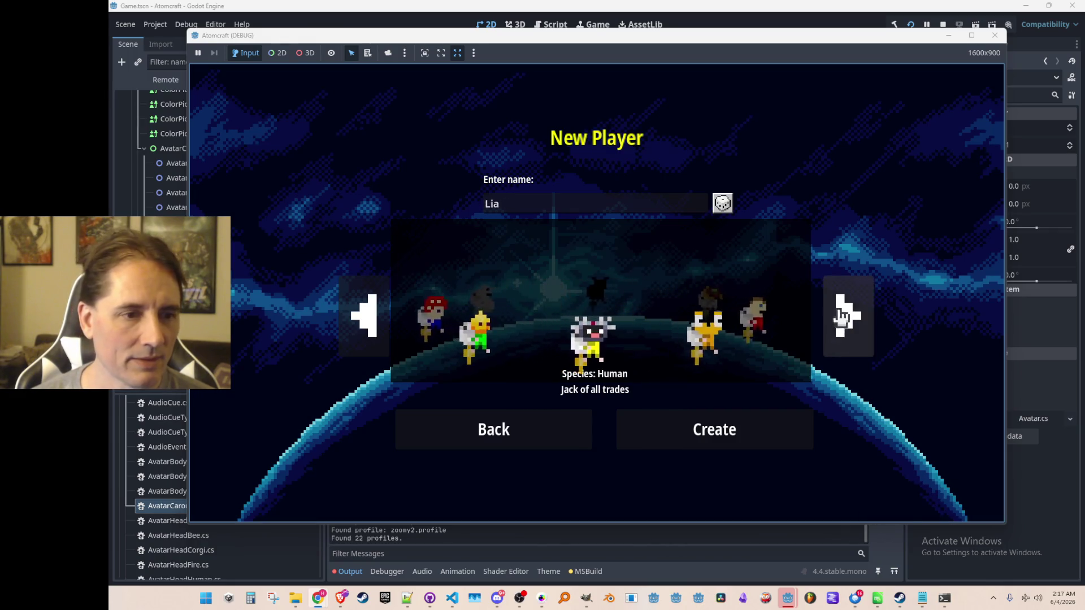
click(843, 316)
click(943, 24)
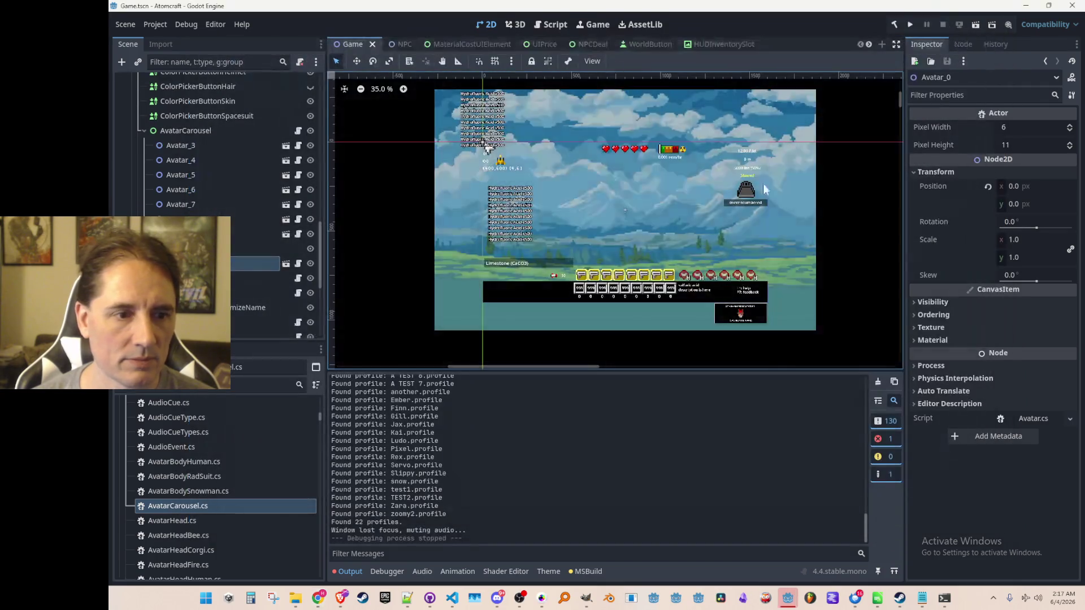
click(452, 598)
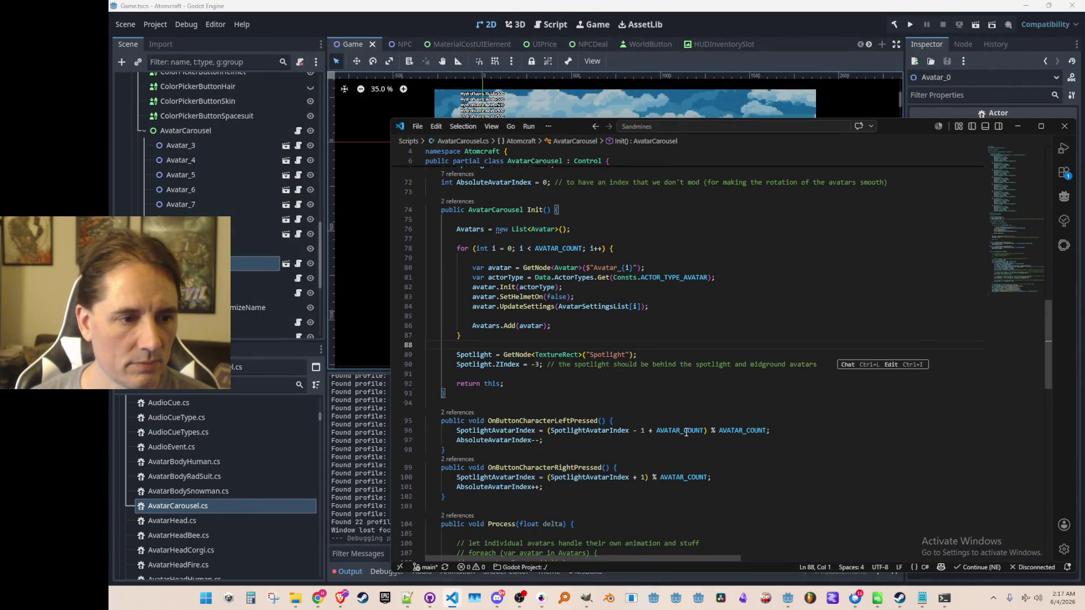
Step: Cut the Spotlight.ZIndex line out of Init()
scroll(698, 435, down, 3)
scroll(689, 395, up, 1)
scroll(683, 367, down, 2)
scroll(676, 337, up, 2)
click(660, 313)
key(Home)
key(Home)
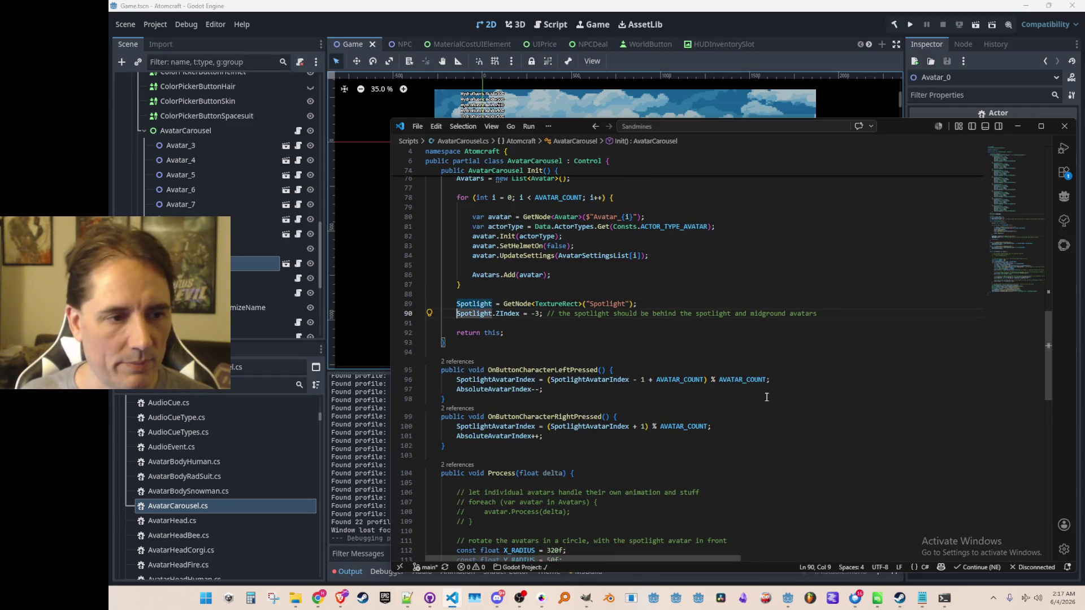
key(shift+Down)
key(ctrl+c)
key(Delete)
scroll(766, 398, down, 10)
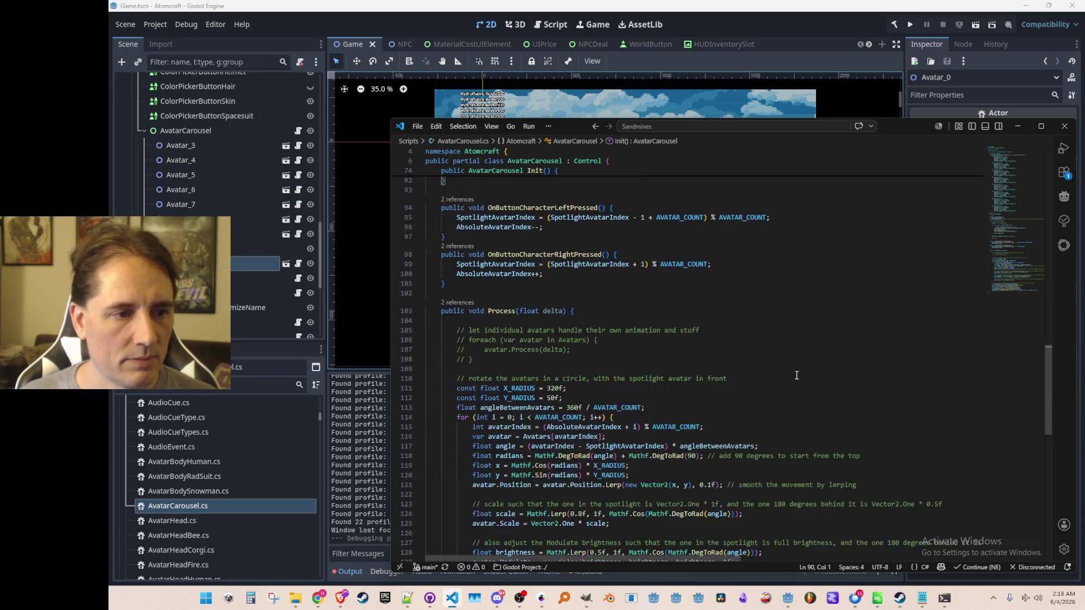
Step: Paste the spotlight z-index line into the Process loop after the avatar ZIndex line
click(802, 389)
key(Return)
key(Return)
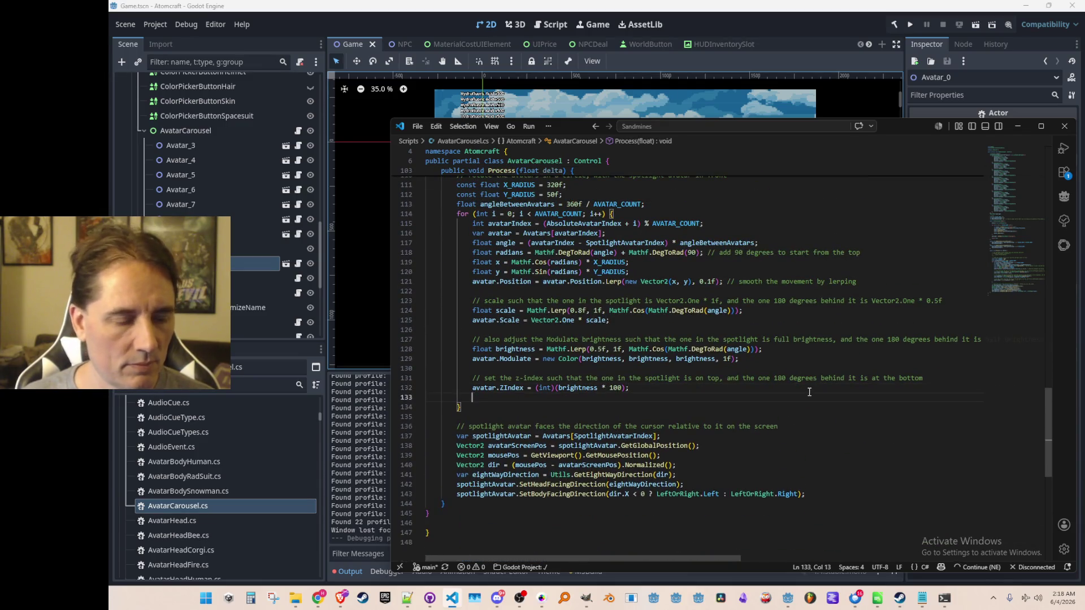
key(ctrl+v)
key(Up)
key(shift+Tab)
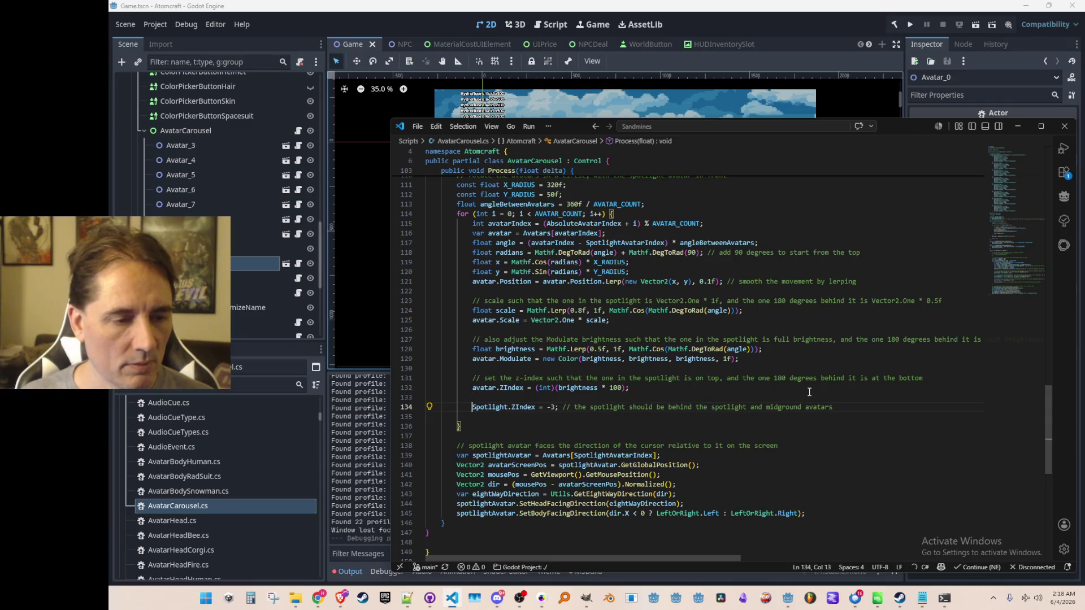
key(Up)
key(Up)
key(ctrl+shift+Right)
key(Down)
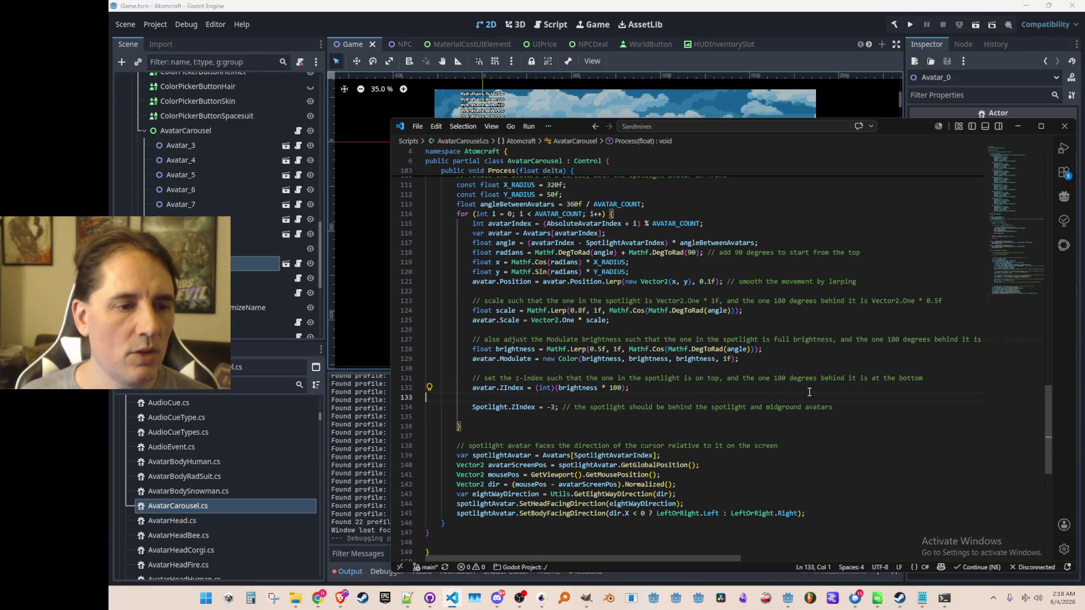
Step: Move the spotlight line's trailing comment onto its own line above it
key(Return)
text(if (i ==)
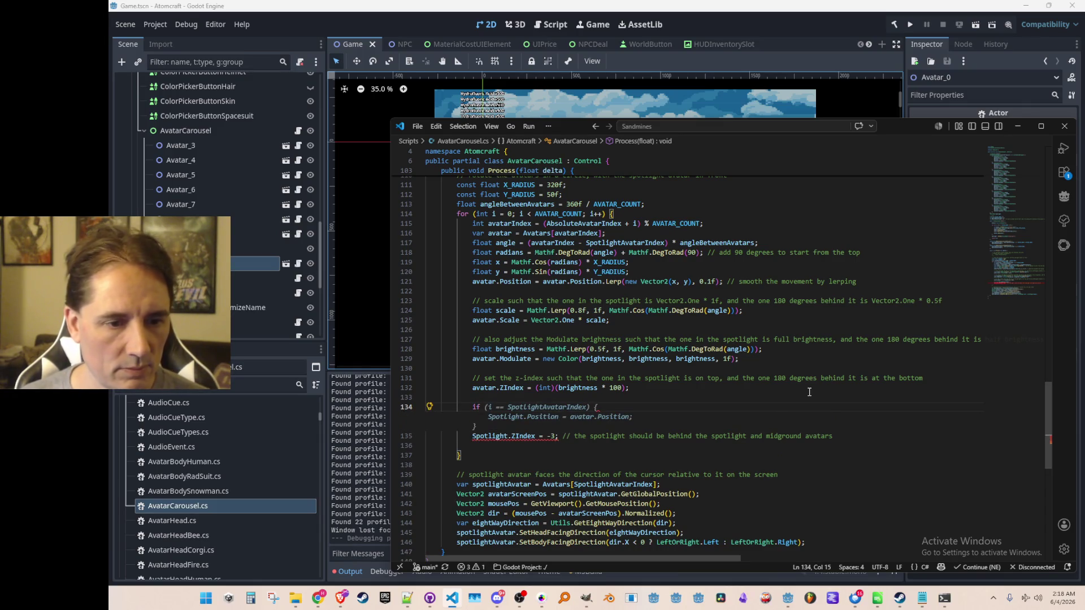
key(Down)
key(Right)
key(Right)
key(Right)
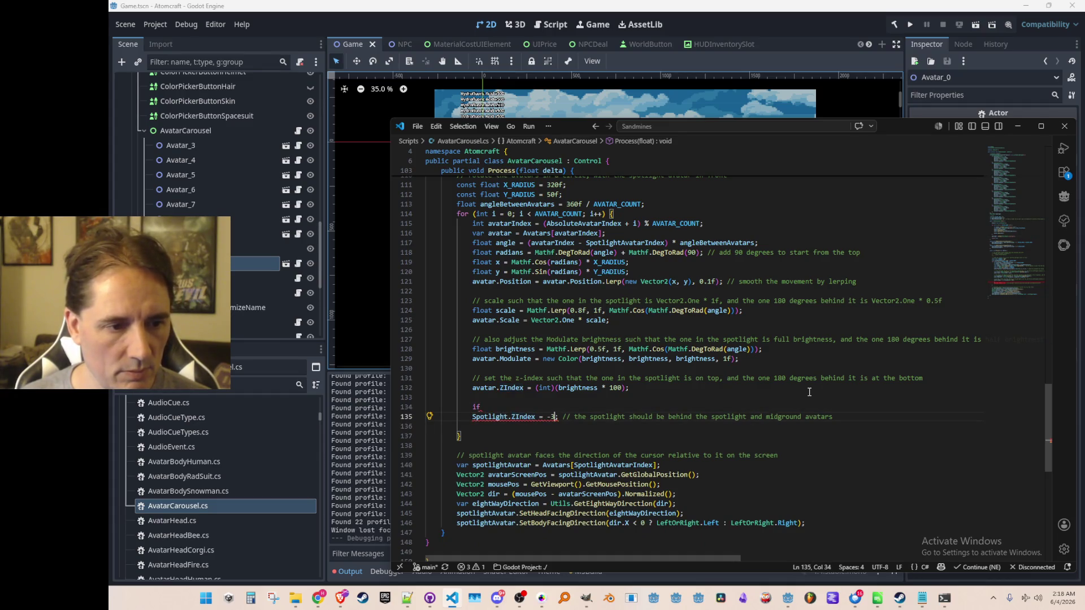
key(shift+End)
key(ctrl+x)
key(Up)
key(shift+Home)
key(ctrl+v)
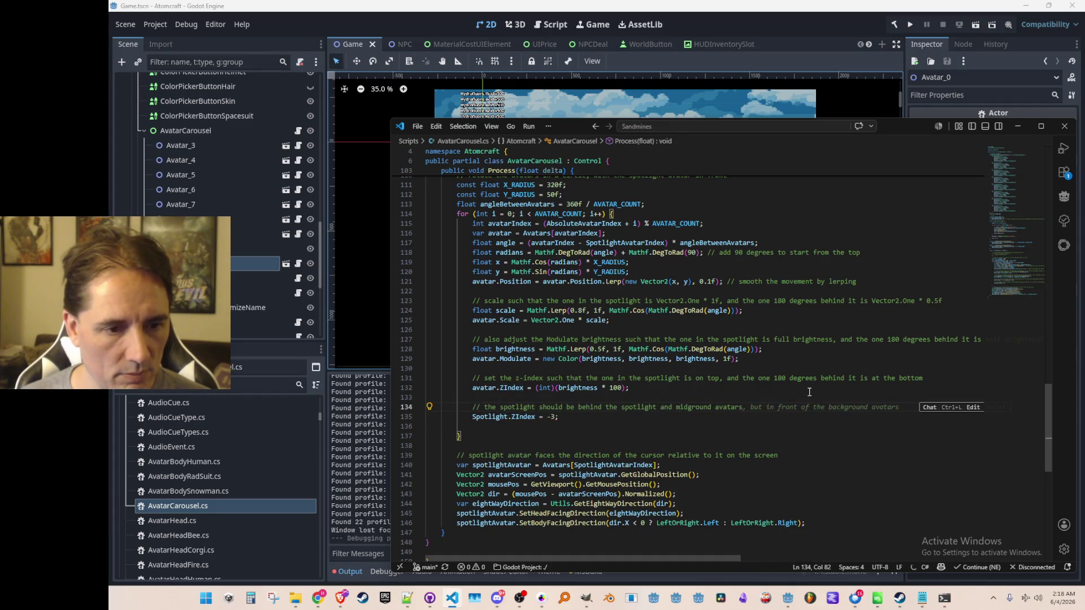
key(Return)
Step: Wrap the spotlight assignment in an if (i == SpotlightAvatarIndex) { } block
text(if)
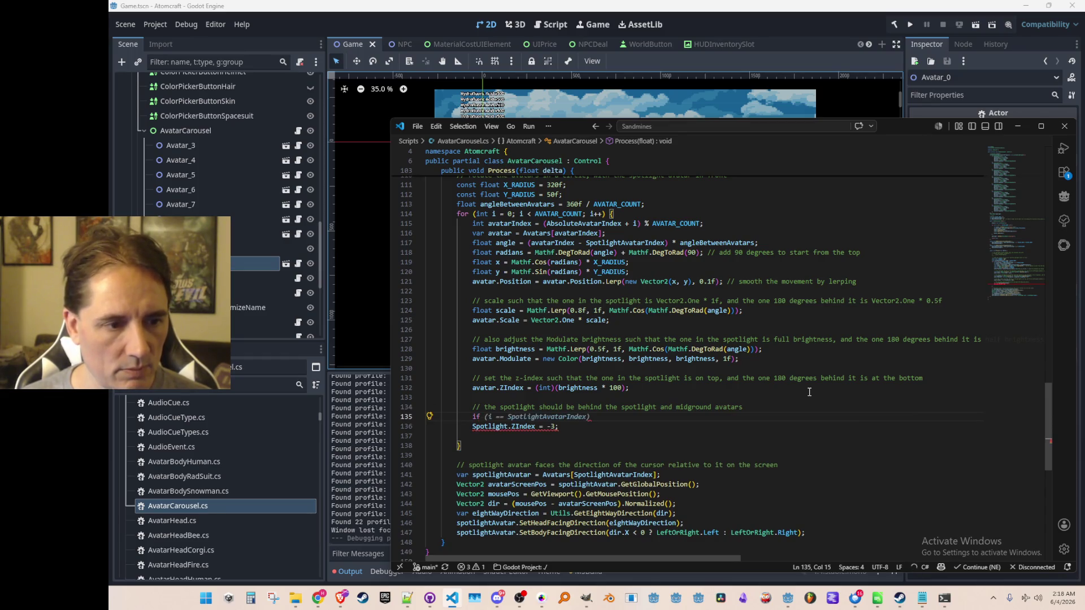
text( (i == SpotlightAvatarIndex) {)
key(Return)
text(})
key(Down)
key(Home)
key(Home)
key(alt+Up)
key(Down)
key(Return)
key(Up)
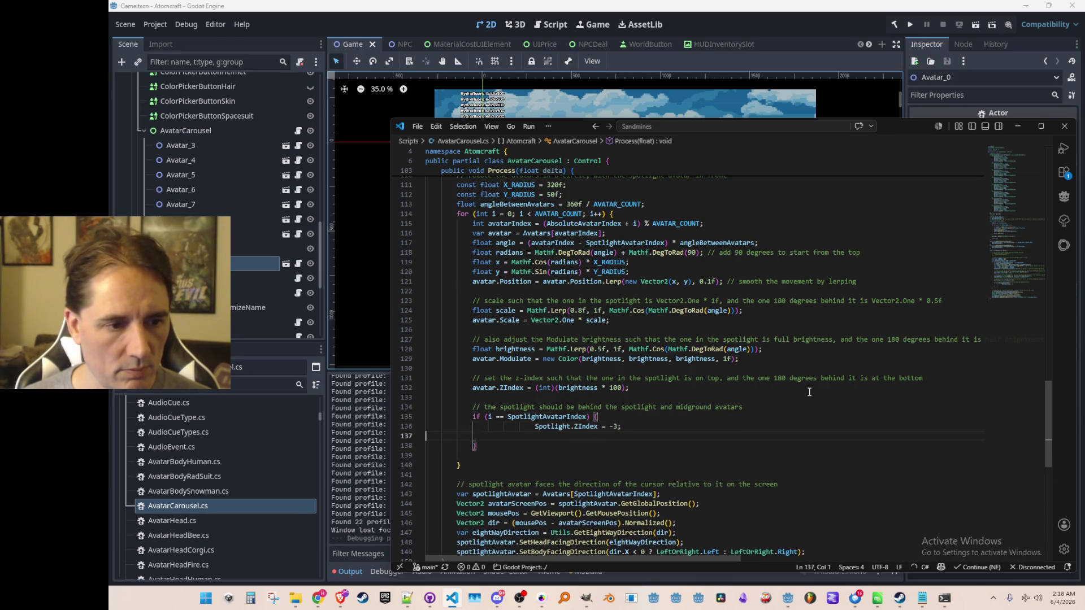
Step: Replace the fixed -3 with avatar.ZIndex - 3 and join the if block onto one line
key(Up)
key(ctrl+shift+k)
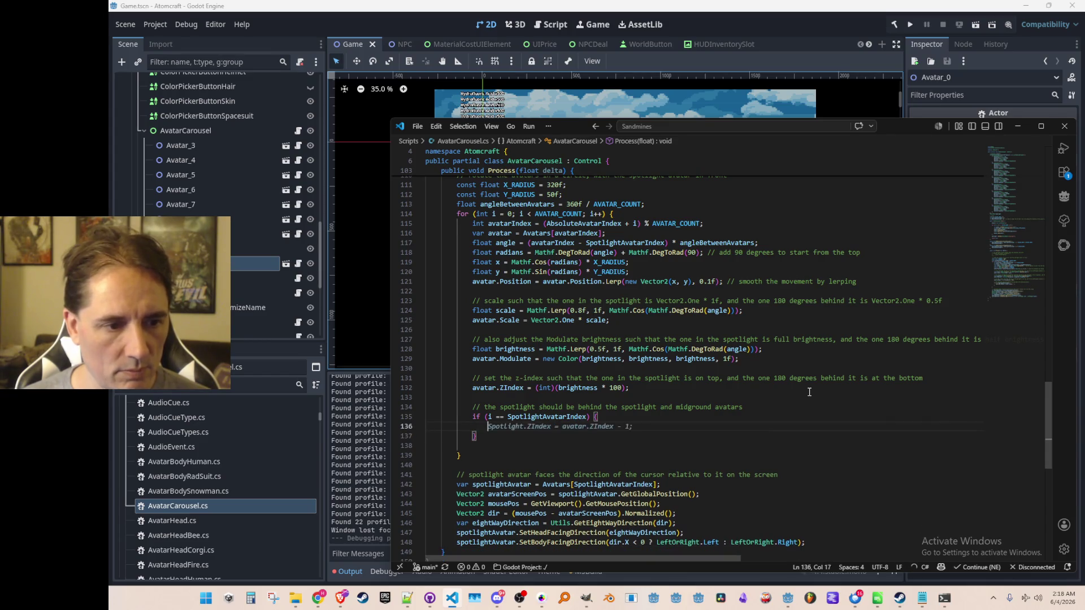
key(Tab)
key(Home)
key(Home)
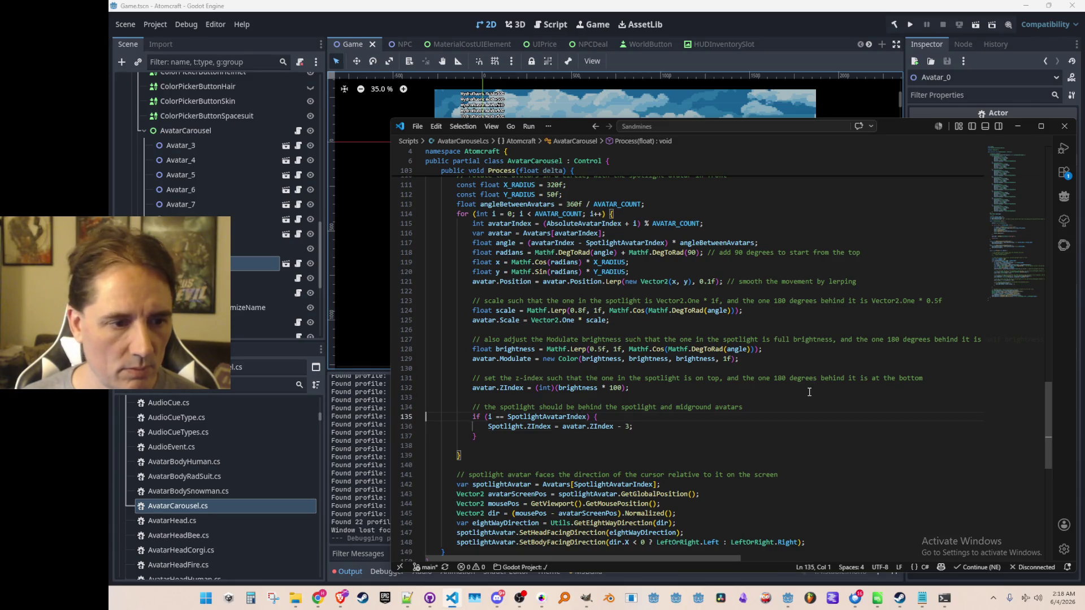
key(ctrl+j)
key(ctrl+j)
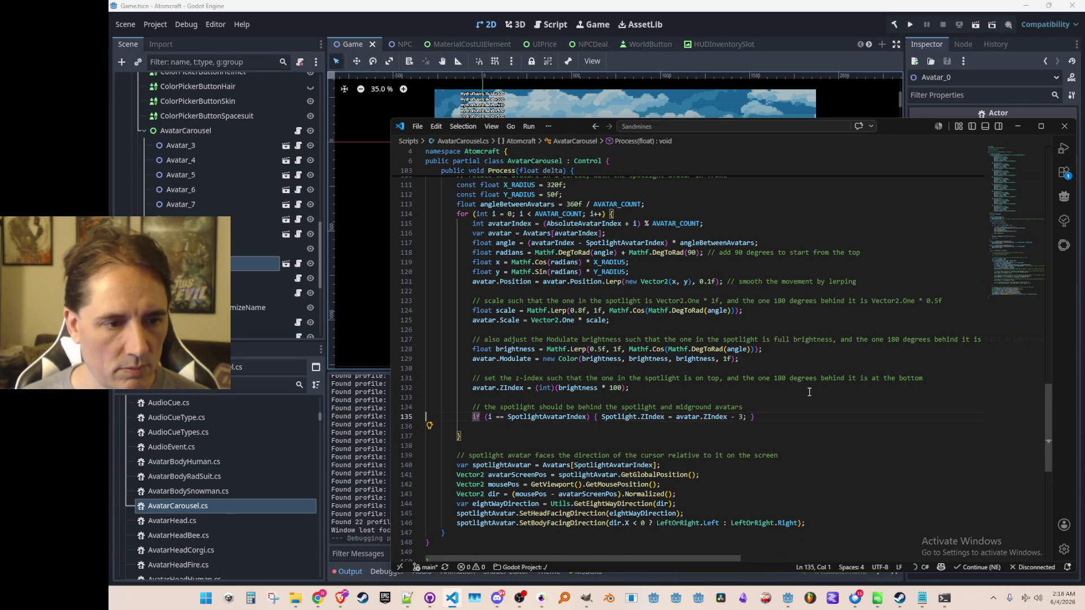
key(ctrl+j)
key(Up)
key(Up)
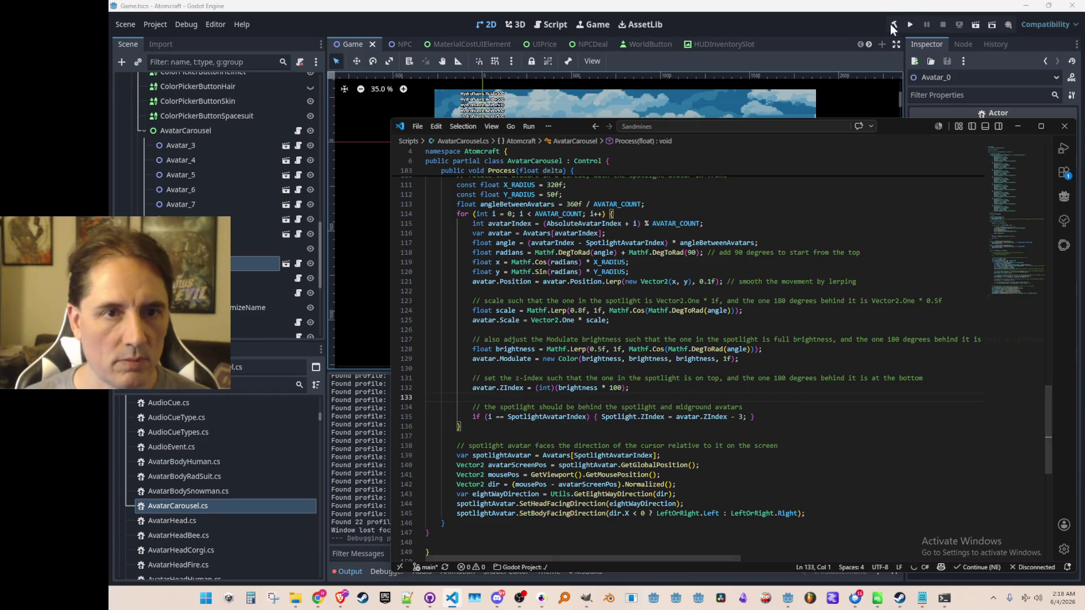
Step: Run the project, review the brightness and spotlight z-index lines, then minimize VS Code
click(908, 23)
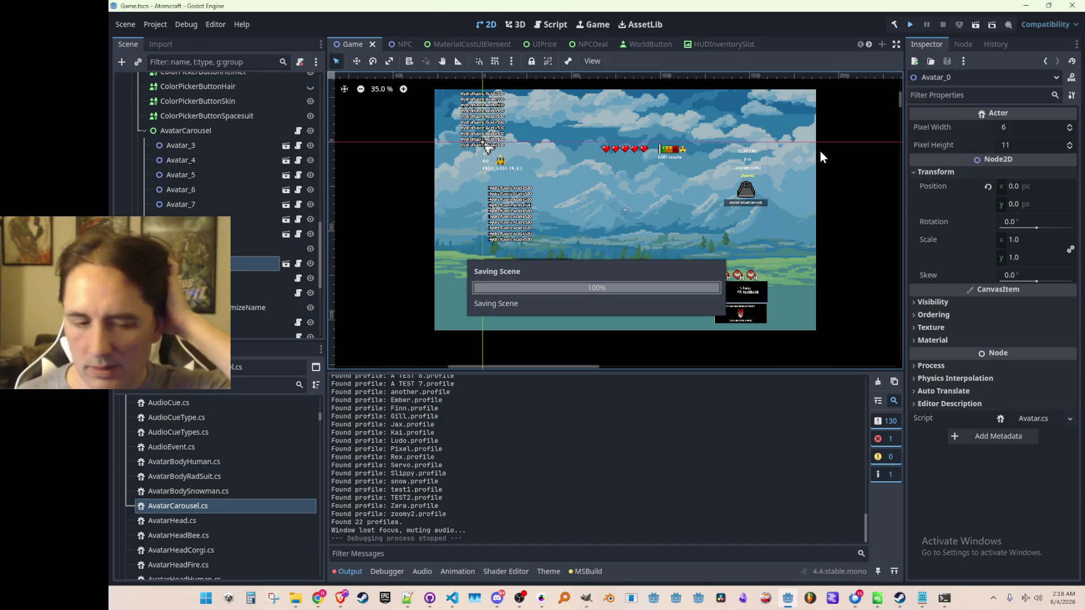
click(452, 598)
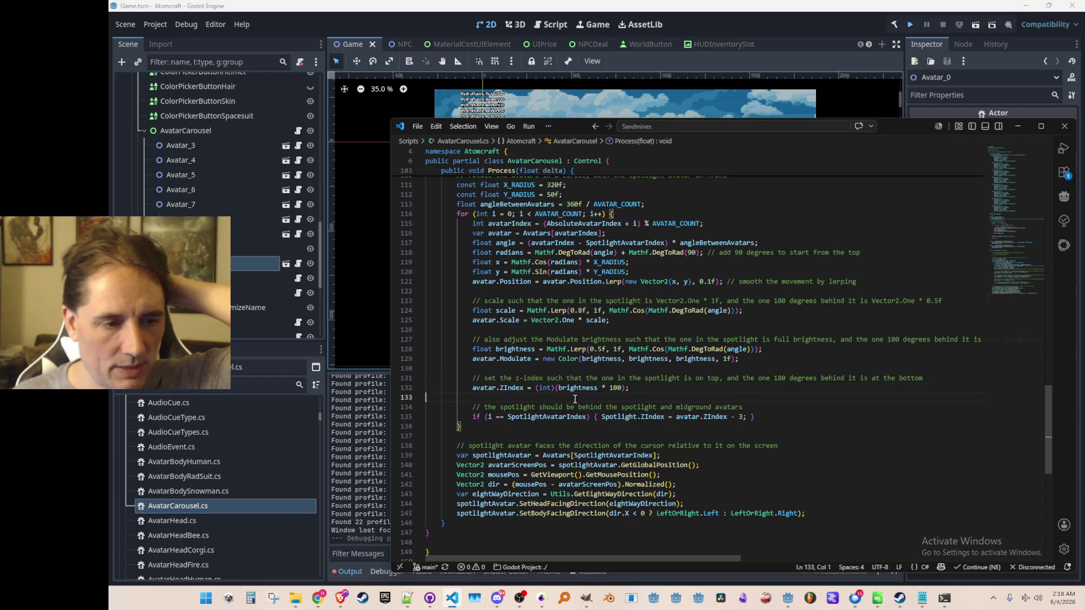
click(577, 388)
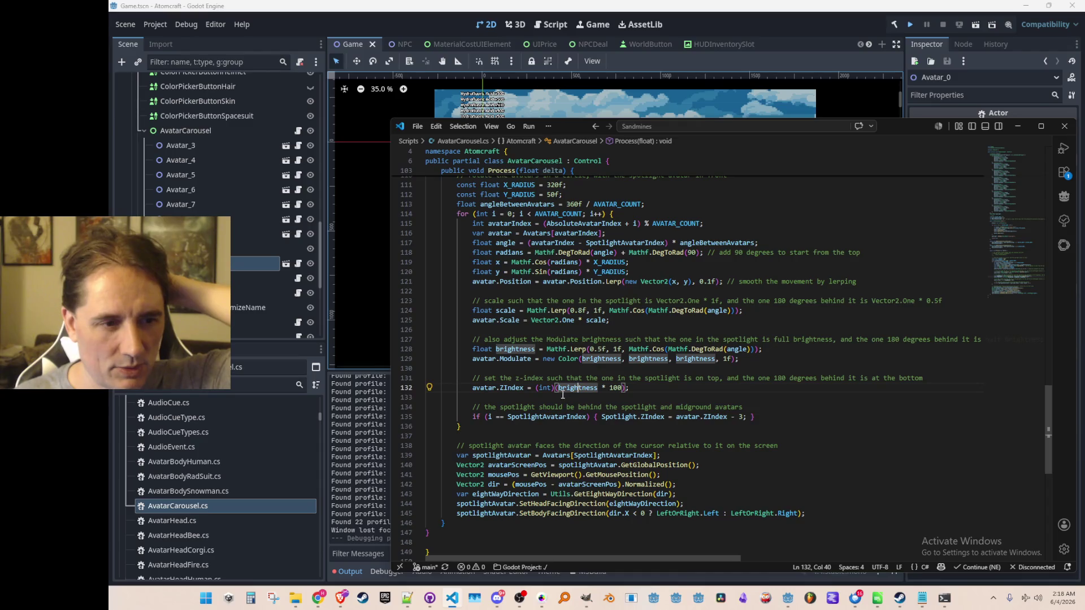
click(541, 400)
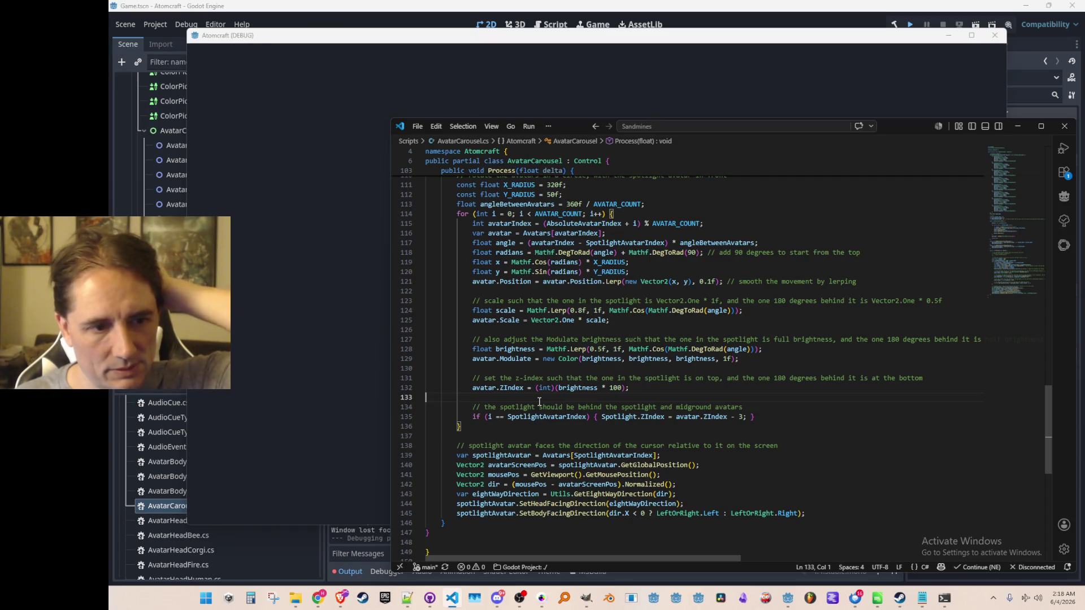
click(740, 416)
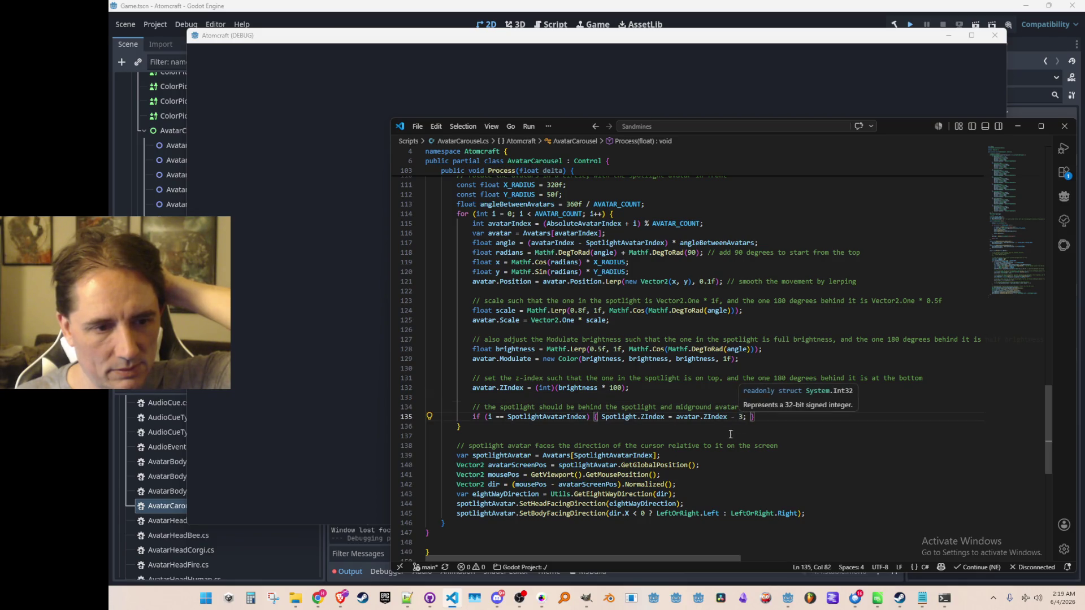
click(576, 388)
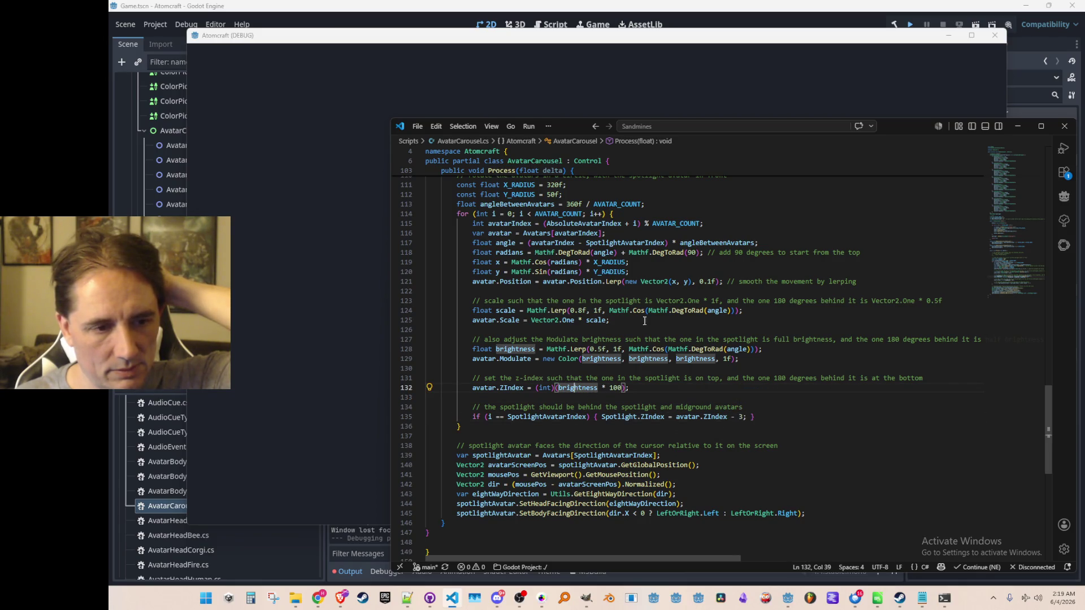
click(661, 397)
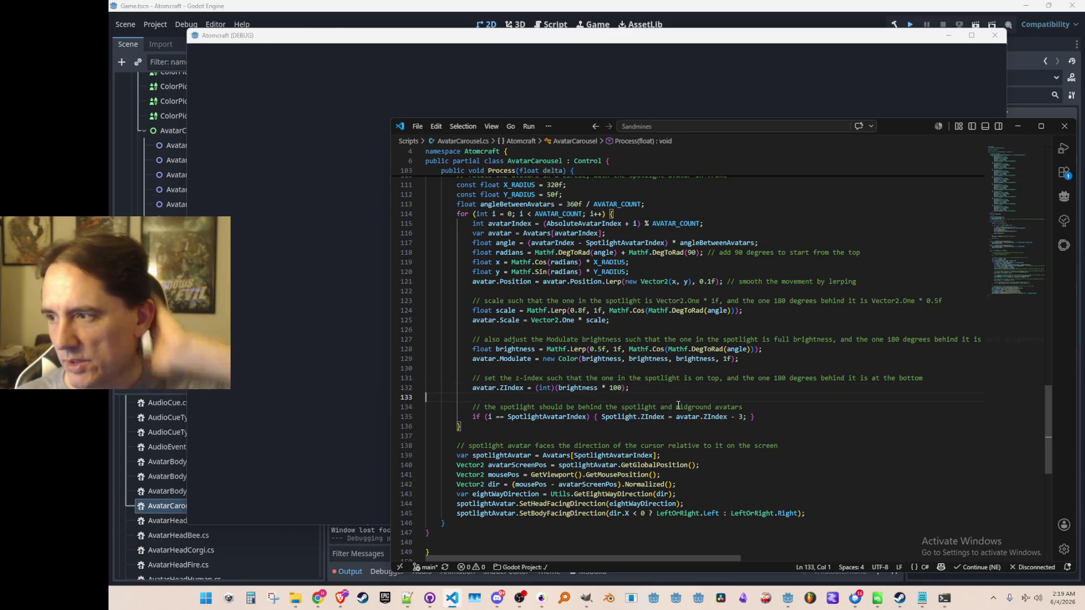
click(1018, 126)
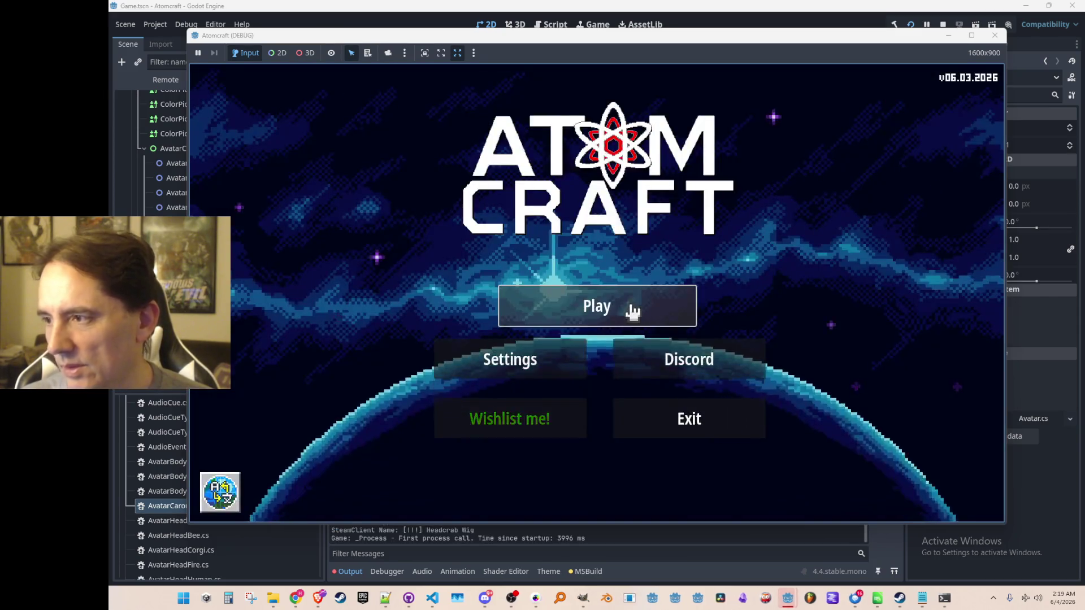
Step: From the game's main menu, go to the New Player screen and rotate the avatar carousel forward four times
click(597, 305)
click(715, 457)
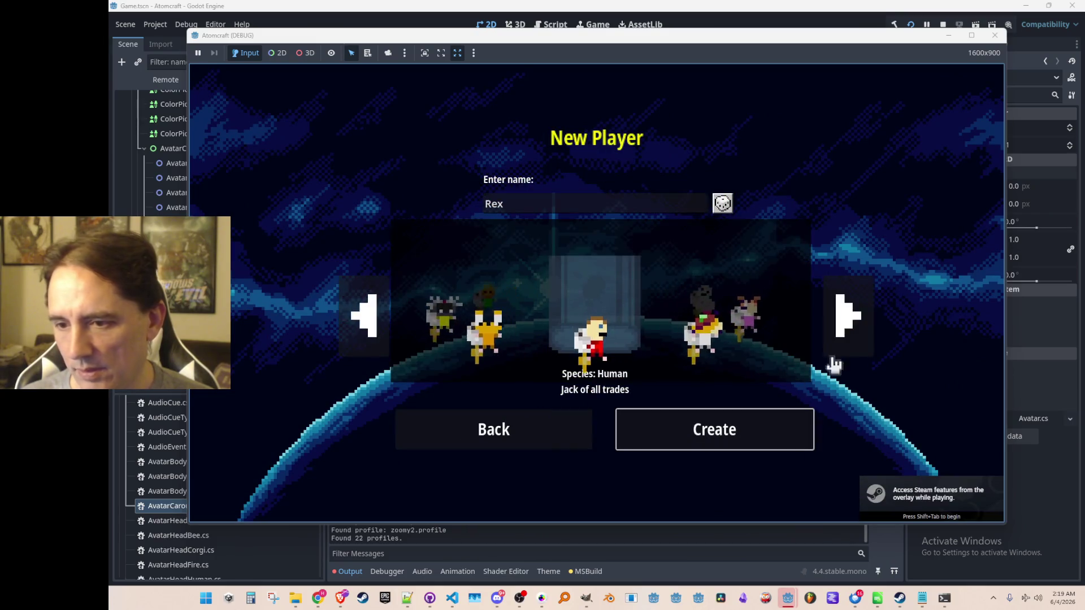
click(844, 316)
click(848, 327)
click(847, 327)
click(848, 326)
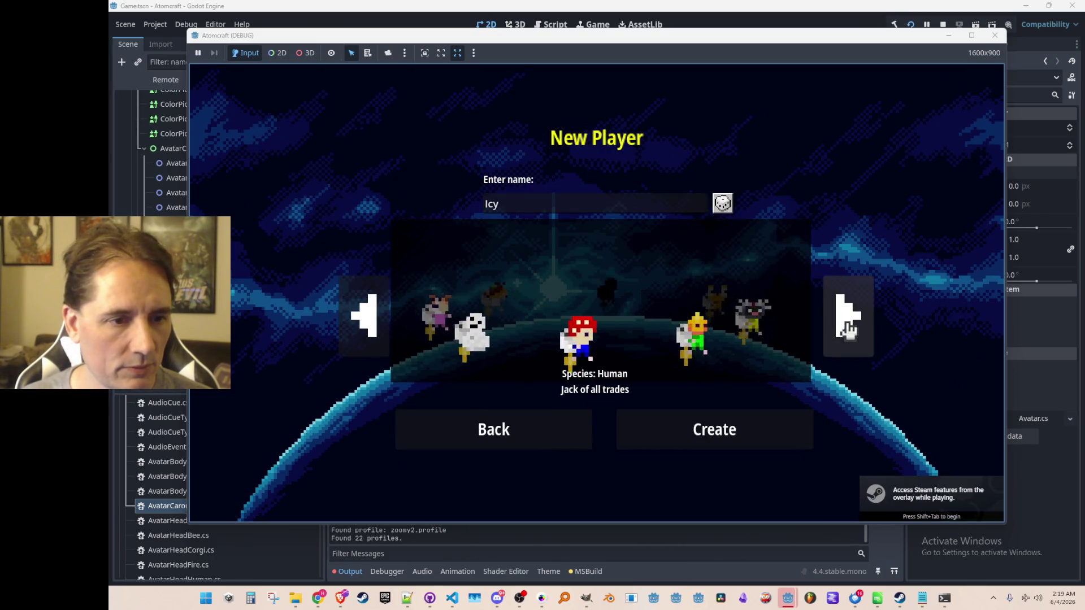
Step: Rotate the carousel backward six times, then close the game and return to the code editor
click(365, 329)
click(364, 329)
click(364, 329)
click(365, 329)
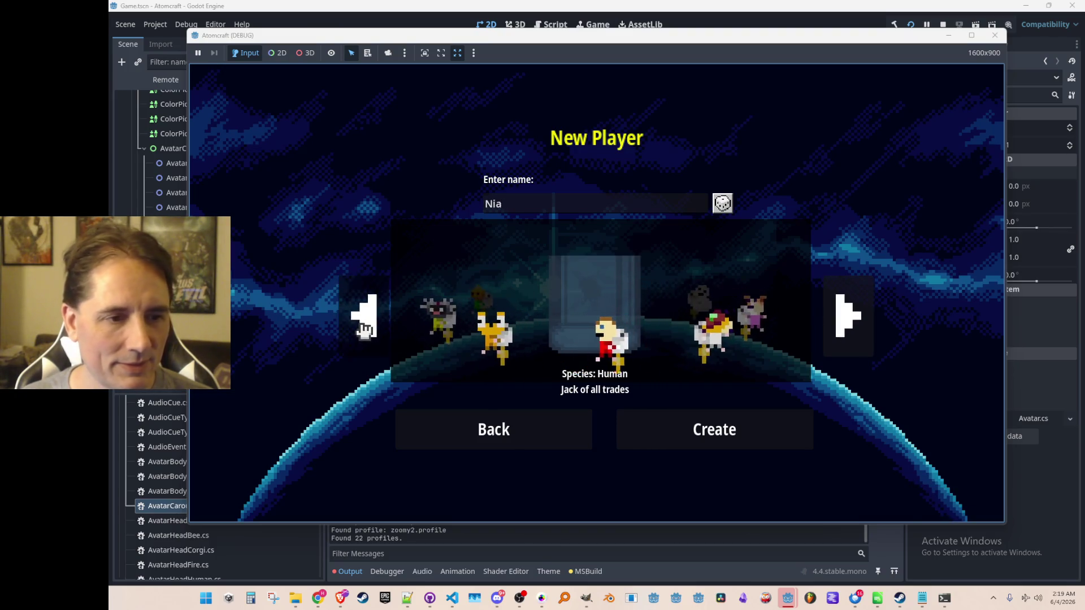
click(365, 329)
click(364, 329)
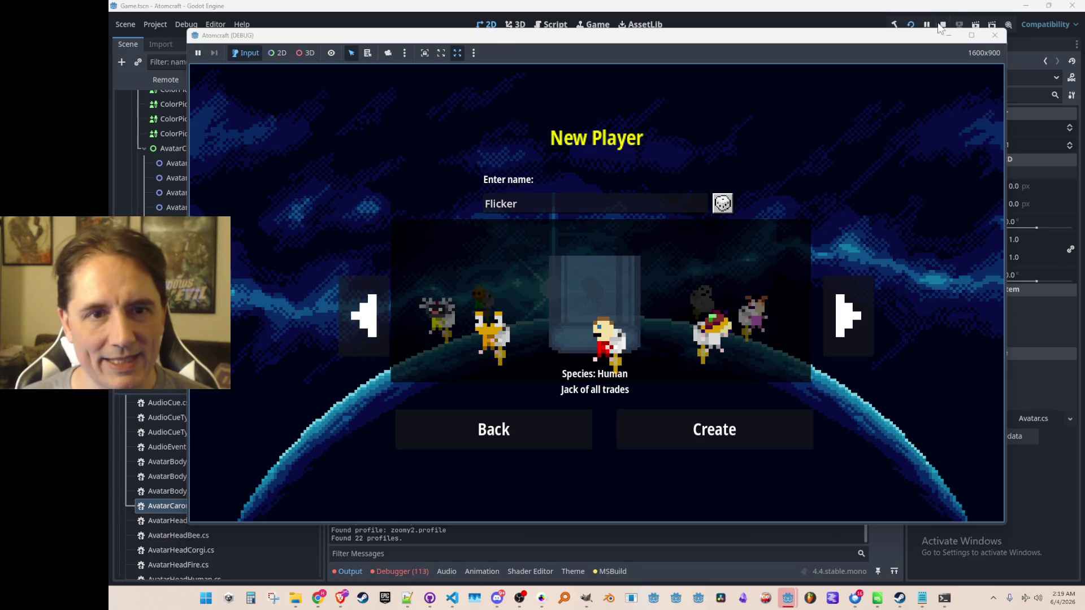
key(alt+F4)
key(alt+Tab)
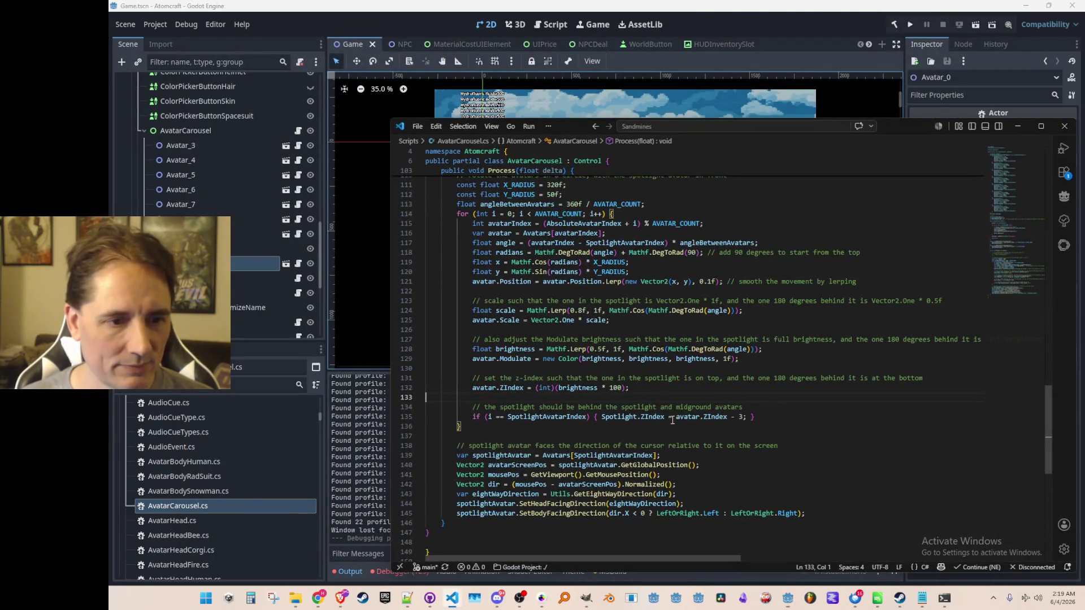
Step: Inspect the avatar reference on line 135 and the first index out-of-range error in Godot's debugger
scroll(681, 417, down, 1)
scroll(681, 404, down, 1)
click(683, 366)
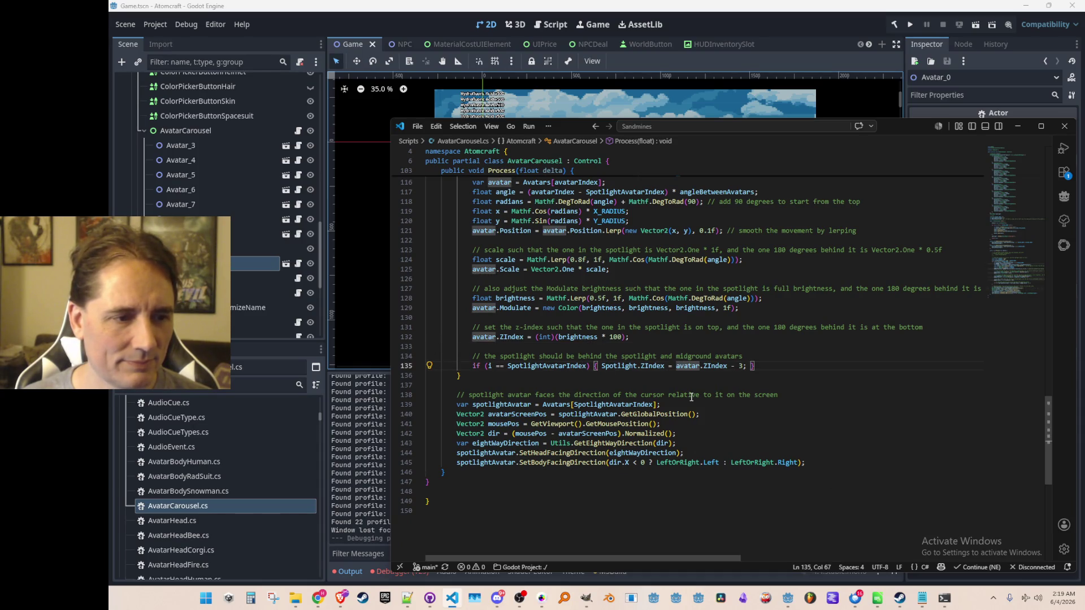
key(alt+Tab)
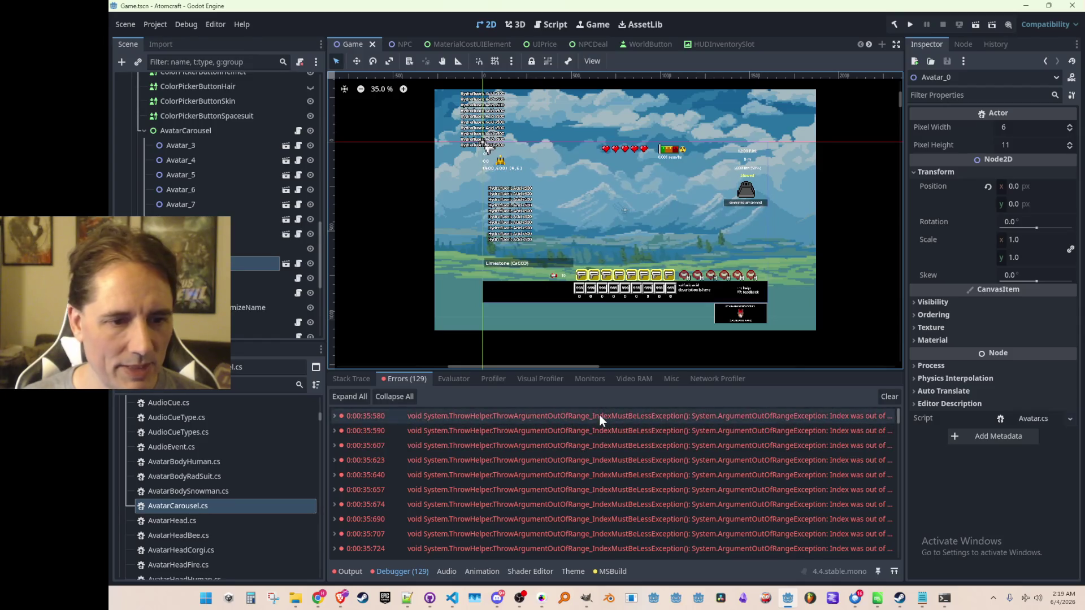
mouse_move(599, 414)
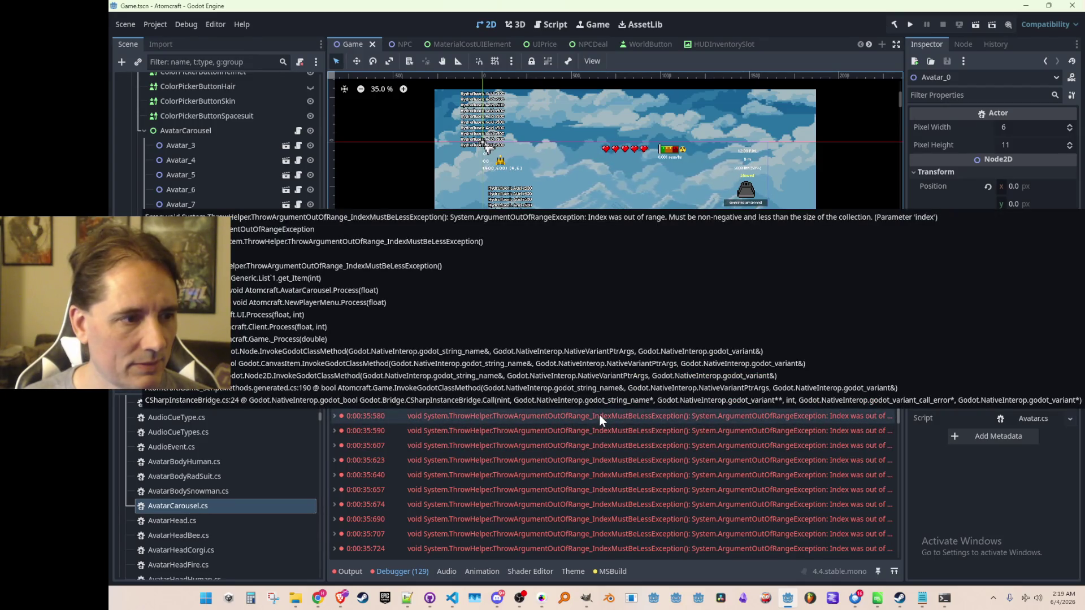
click(599, 414)
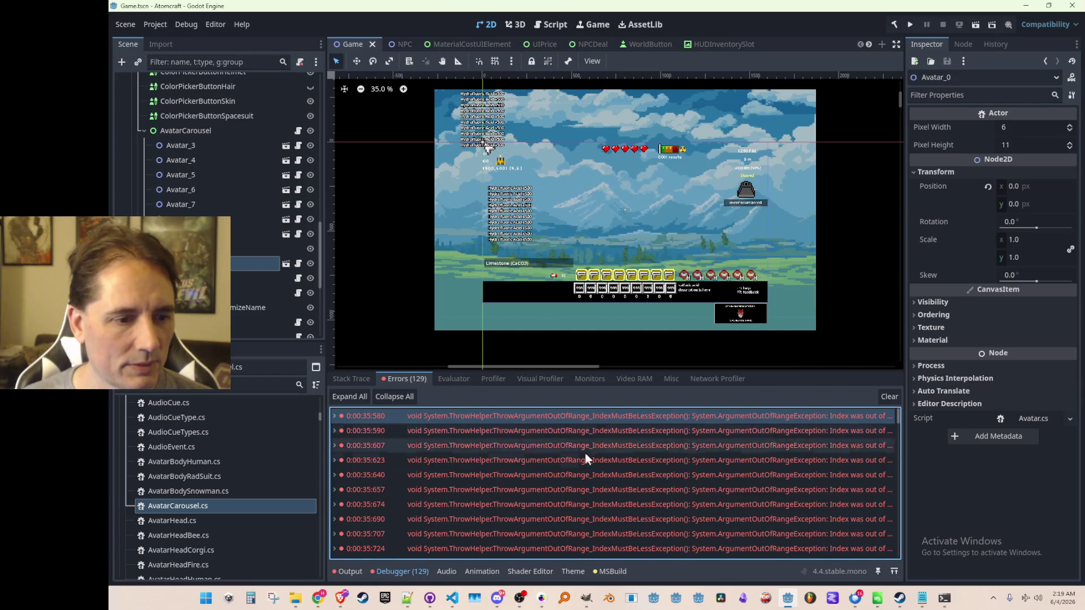
key(alt+Tab)
Step: Change line 116's lookup to Avatars[avatarIndex % AVATAR_COUNT]
scroll(690, 401, up, 4)
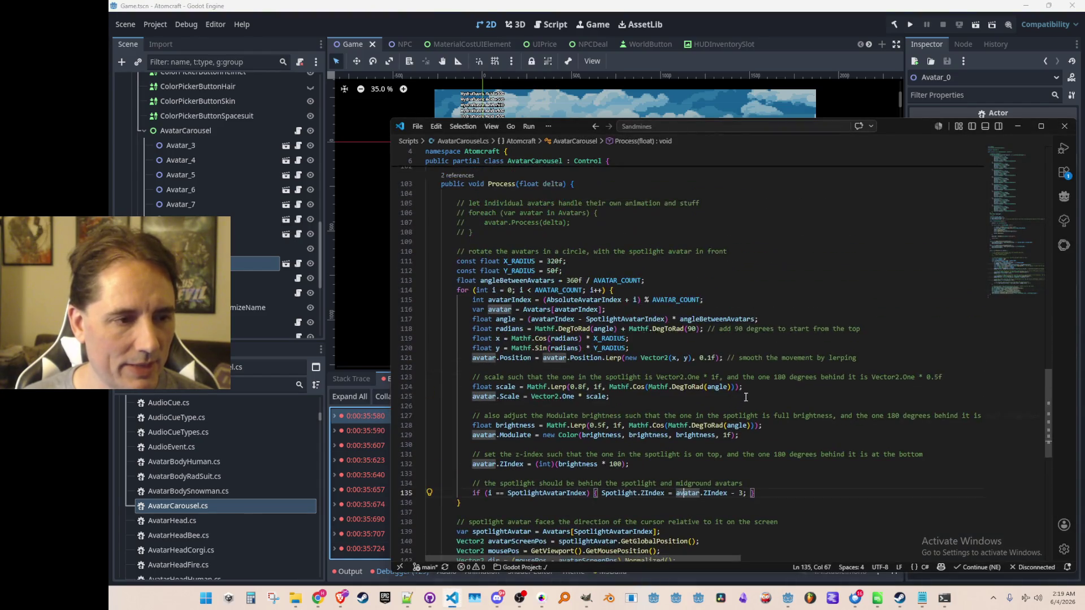
click(574, 309)
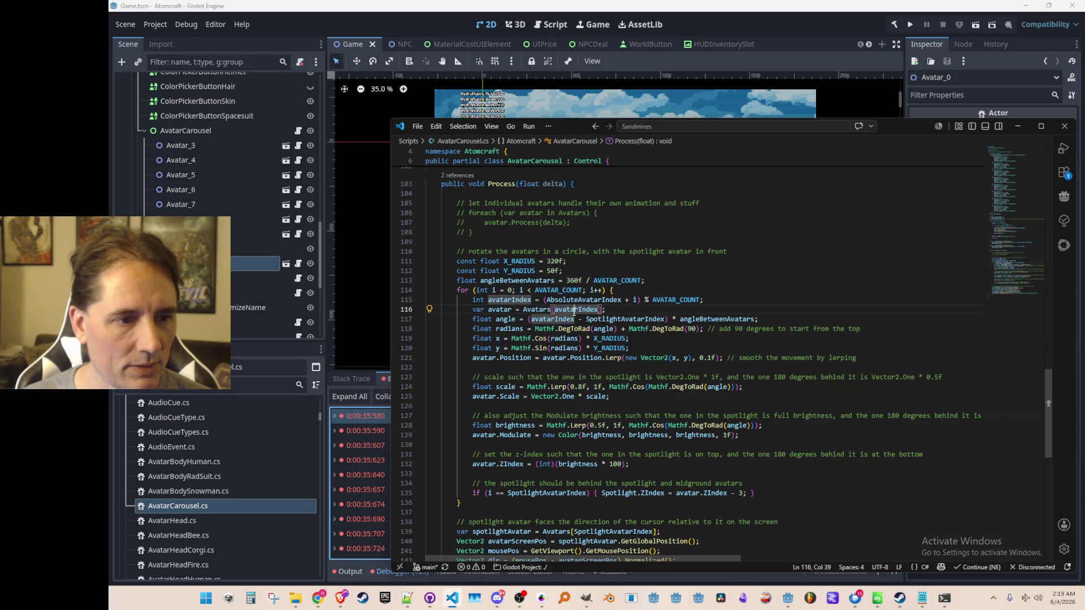
scroll(722, 412, up, 2)
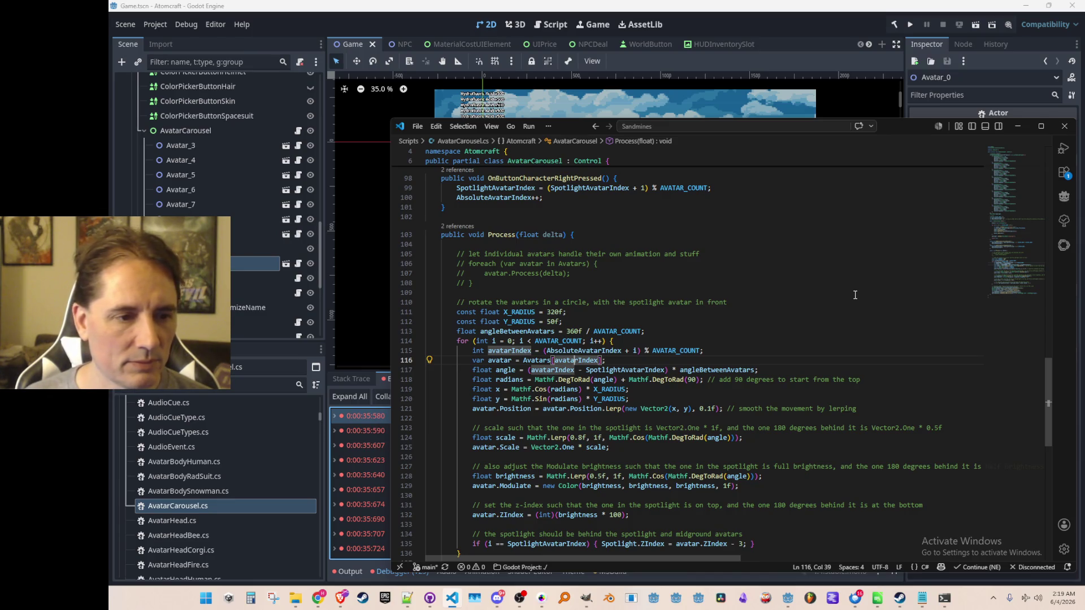
key(Down)
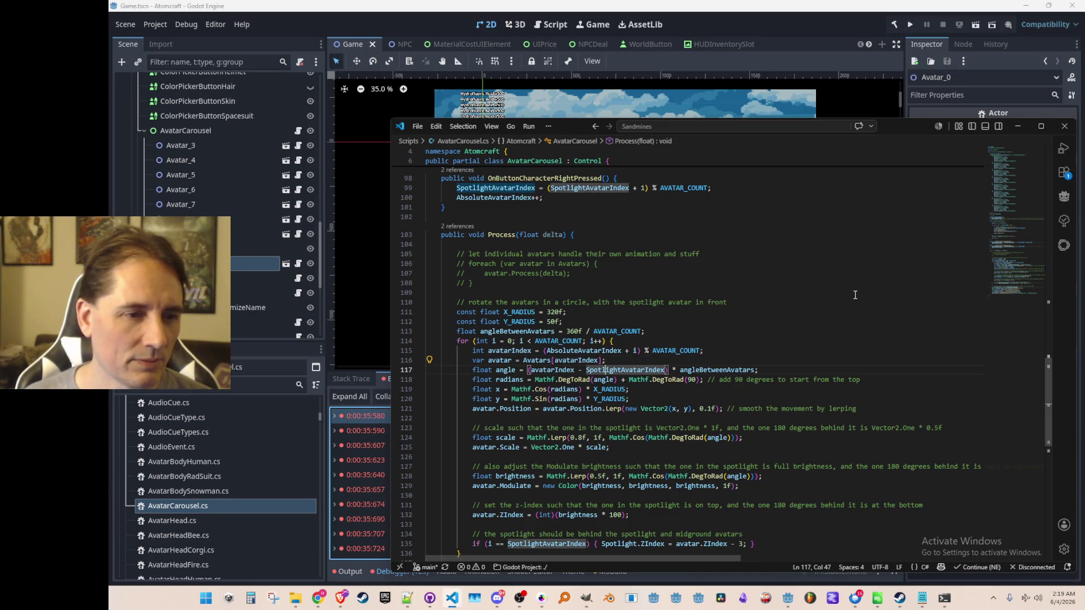
key(Up)
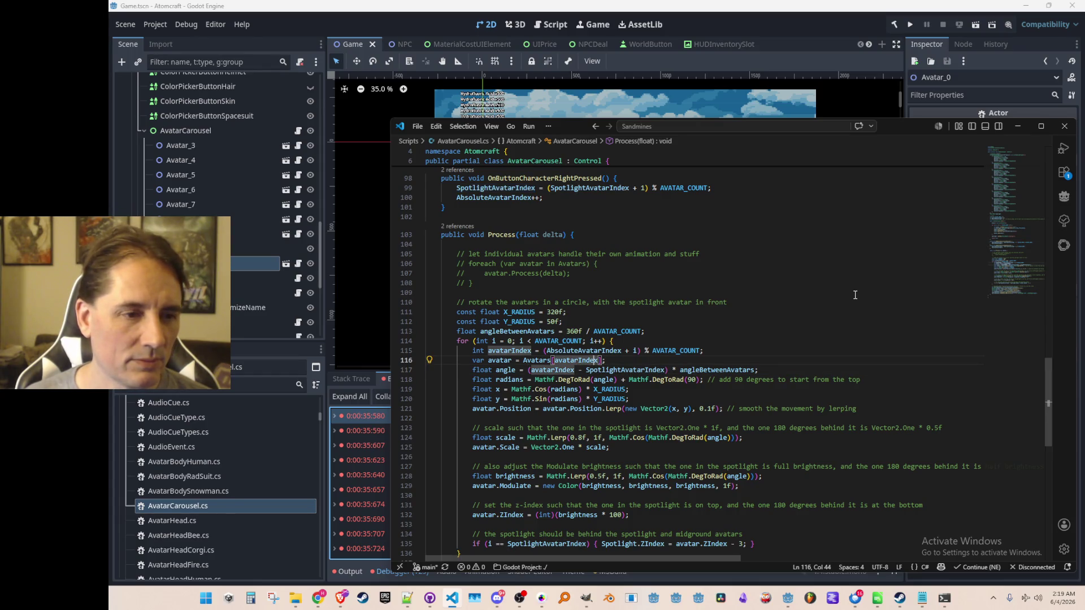
text(% AVATAR_COUNT)
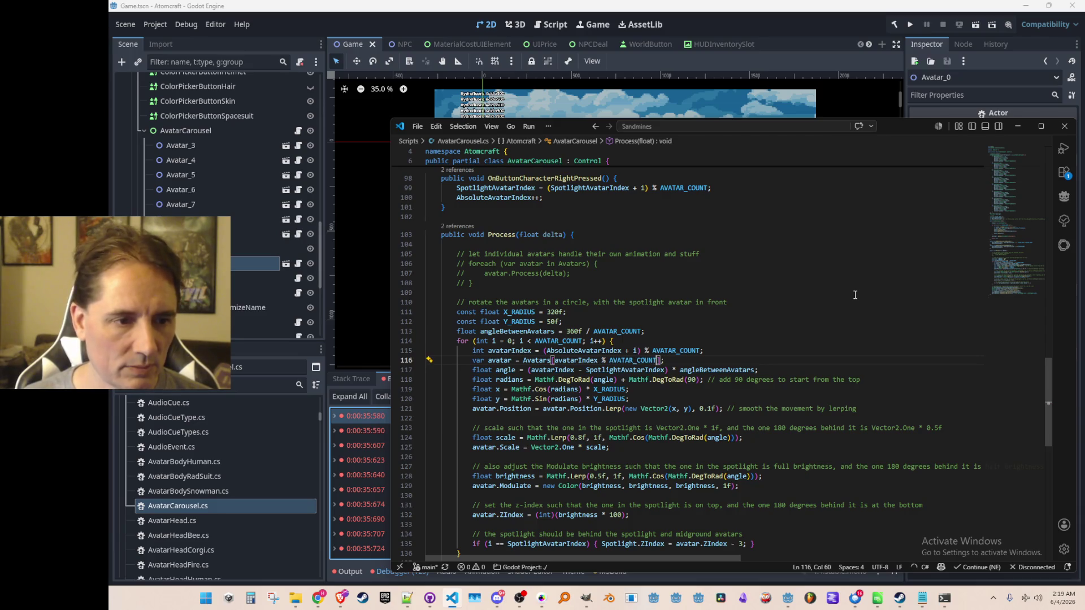
key(Tab)
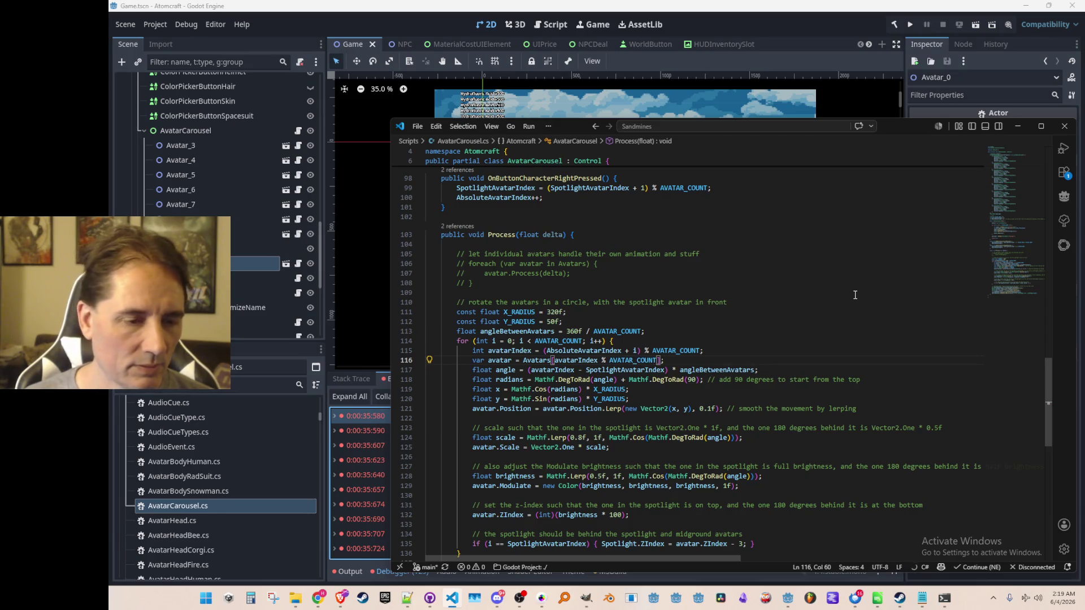
click(802, 32)
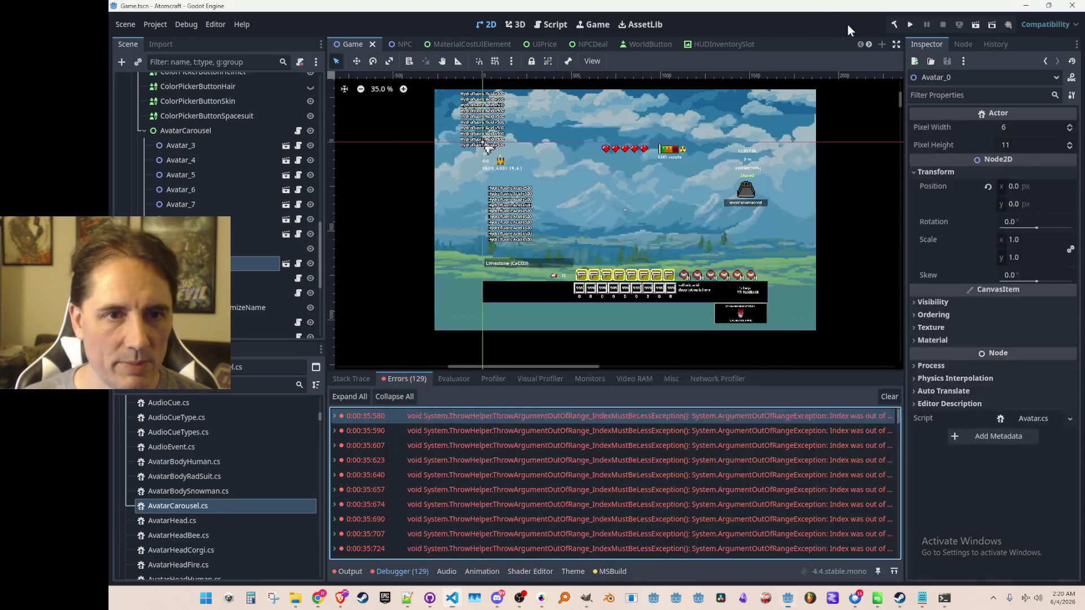
Step: Run the project, go to the New Player screen, and rotate the carousel forward twice
click(910, 25)
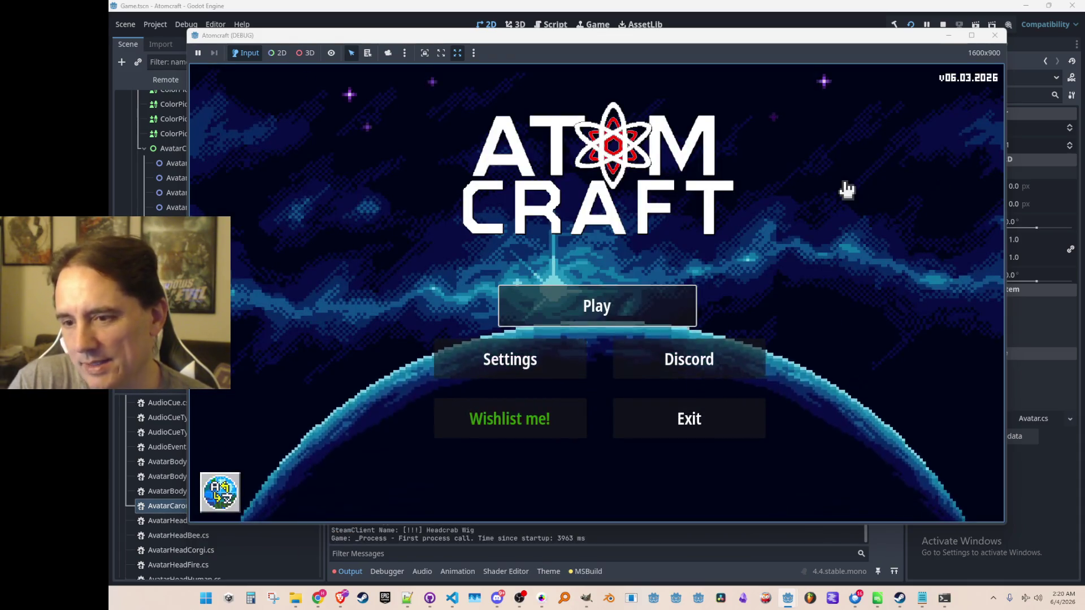
click(590, 305)
click(697, 452)
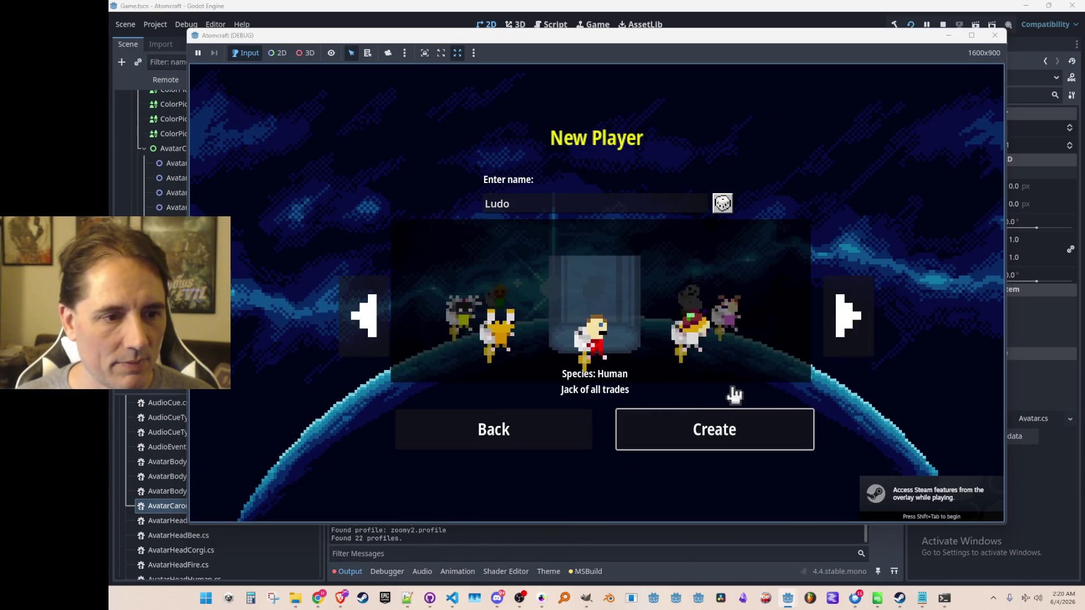
click(847, 319)
click(862, 330)
Step: Rotate the carousel backward four times, stop the run, and show the runtime errors list
click(341, 353)
click(368, 322)
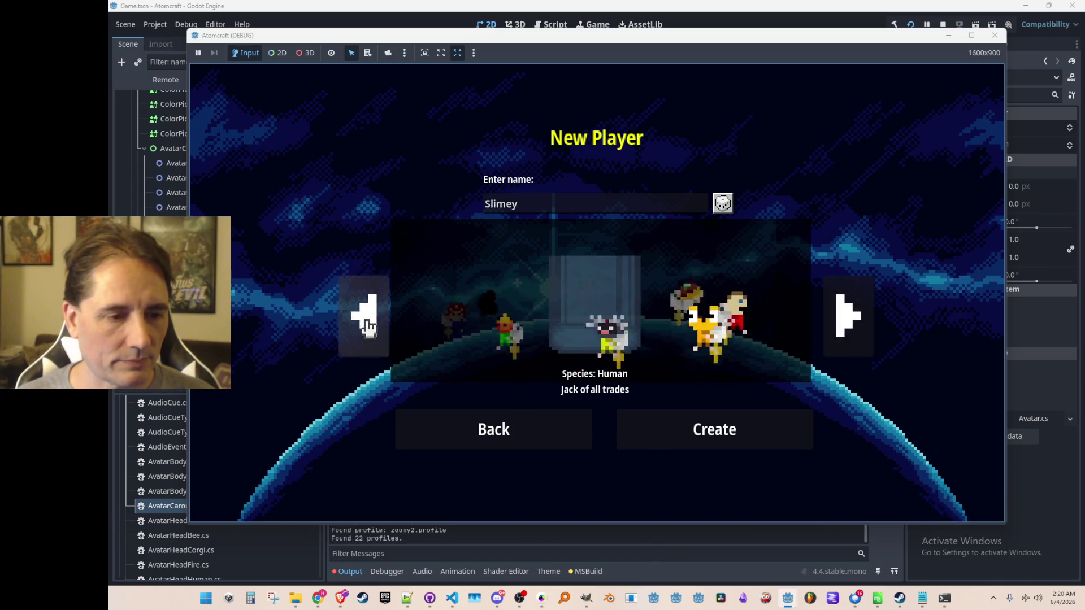
click(363, 315)
click(374, 338)
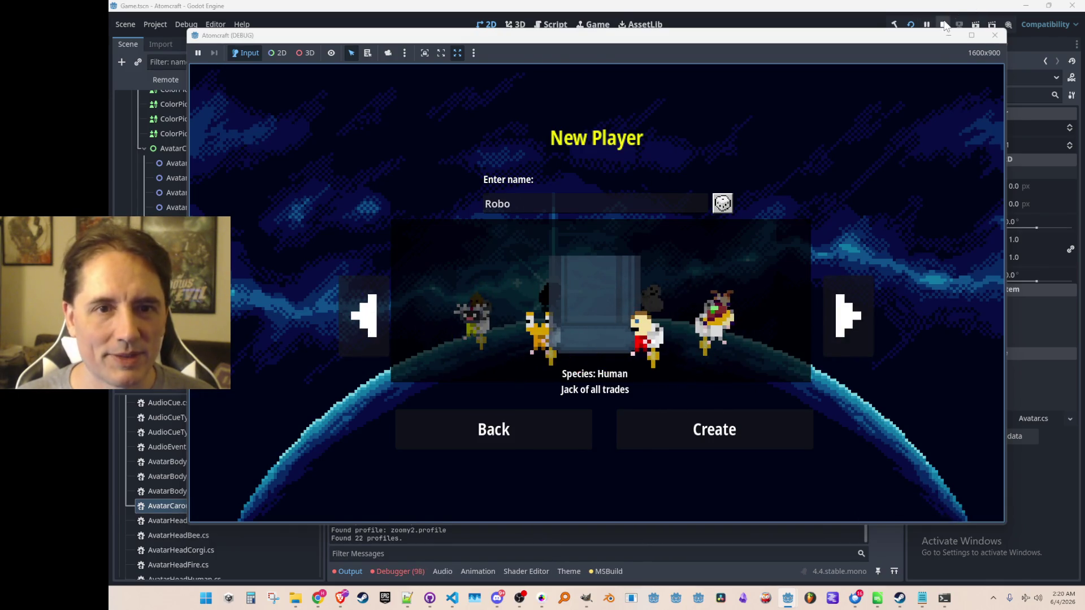
click(943, 25)
click(418, 569)
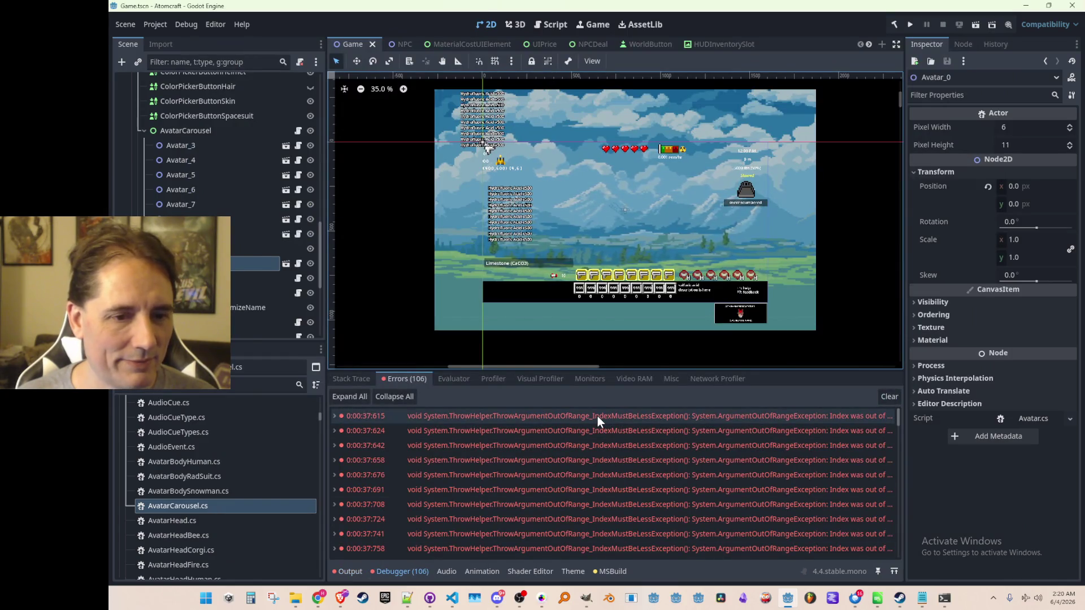
Step: Bring up AvatarCarousel.cs and highlight every use of avatarIndex
mouse_move(597, 416)
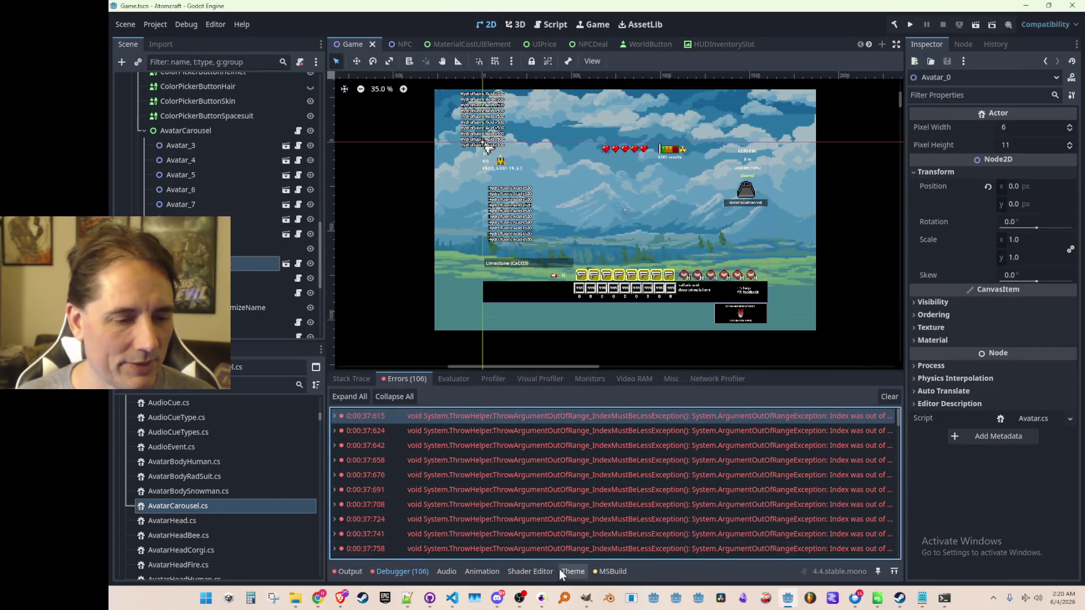
click(459, 601)
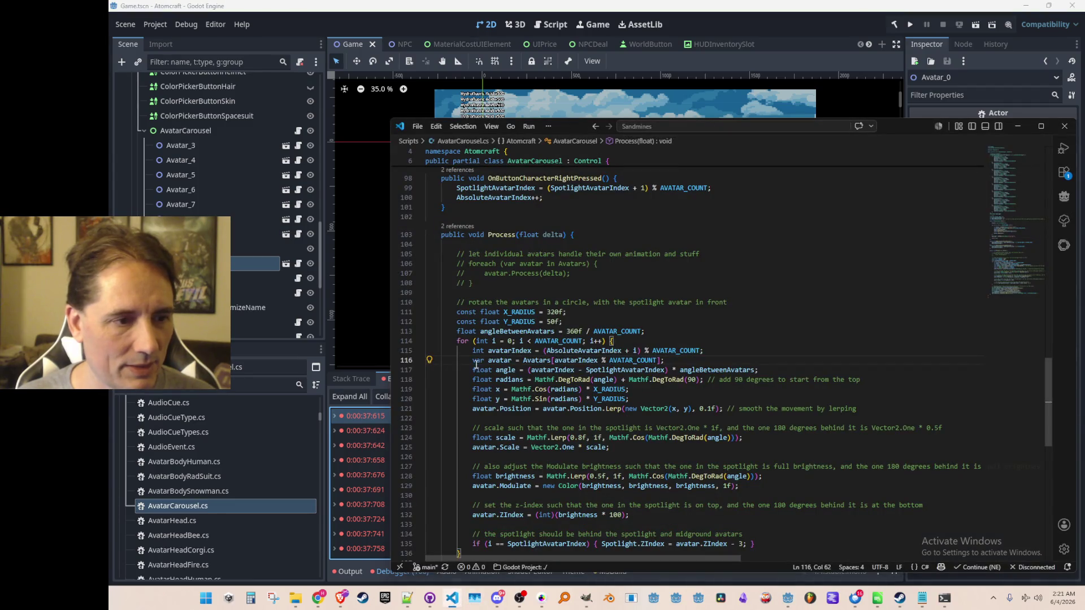
click(579, 360)
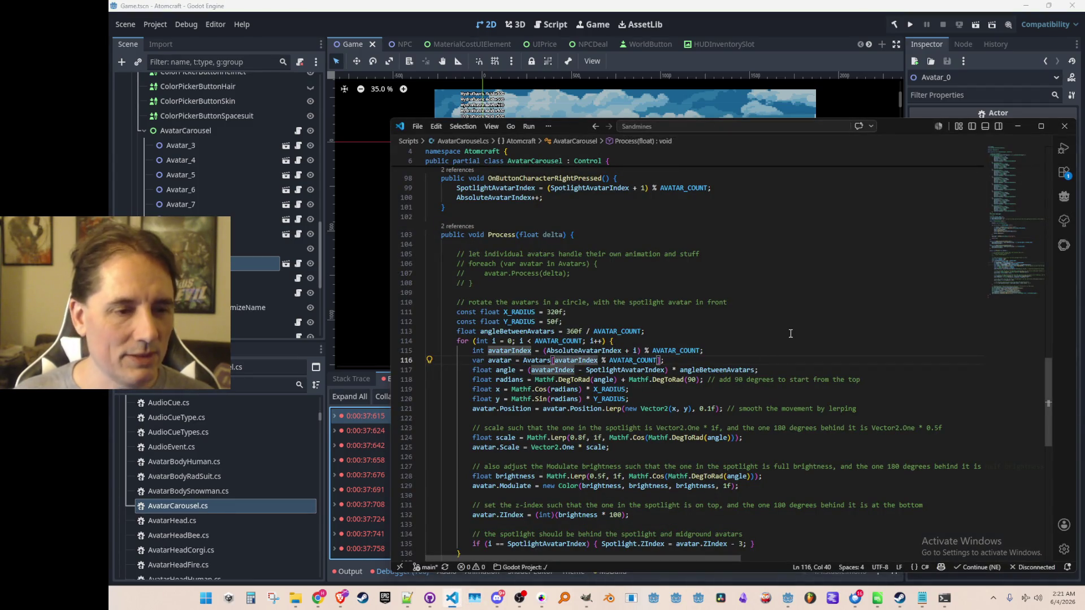
scroll(802, 337, down, 1)
scroll(791, 337, up, 1)
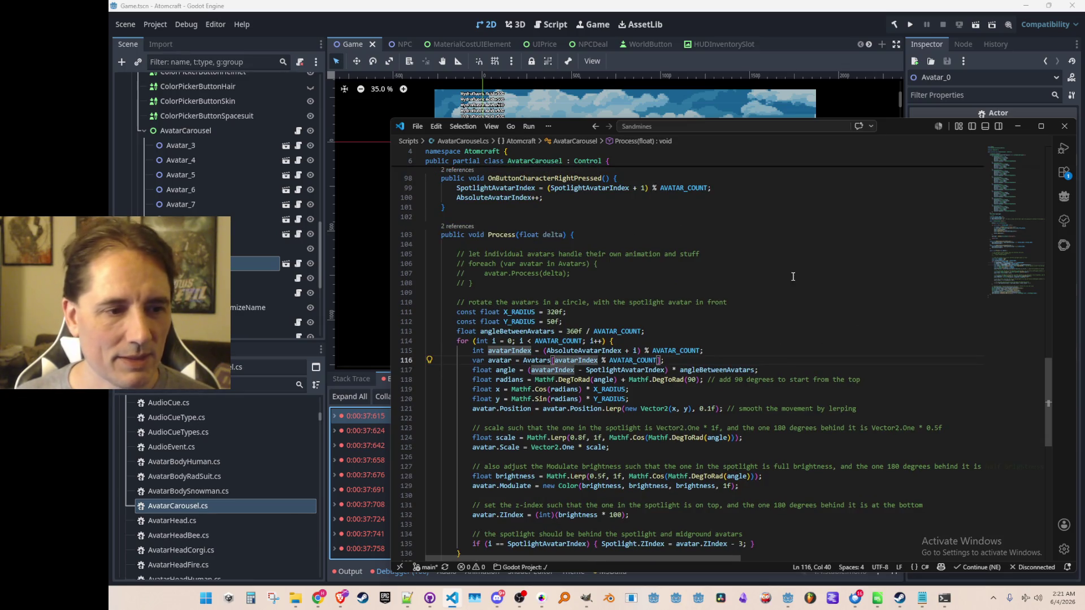
scroll(842, 268, down, 1)
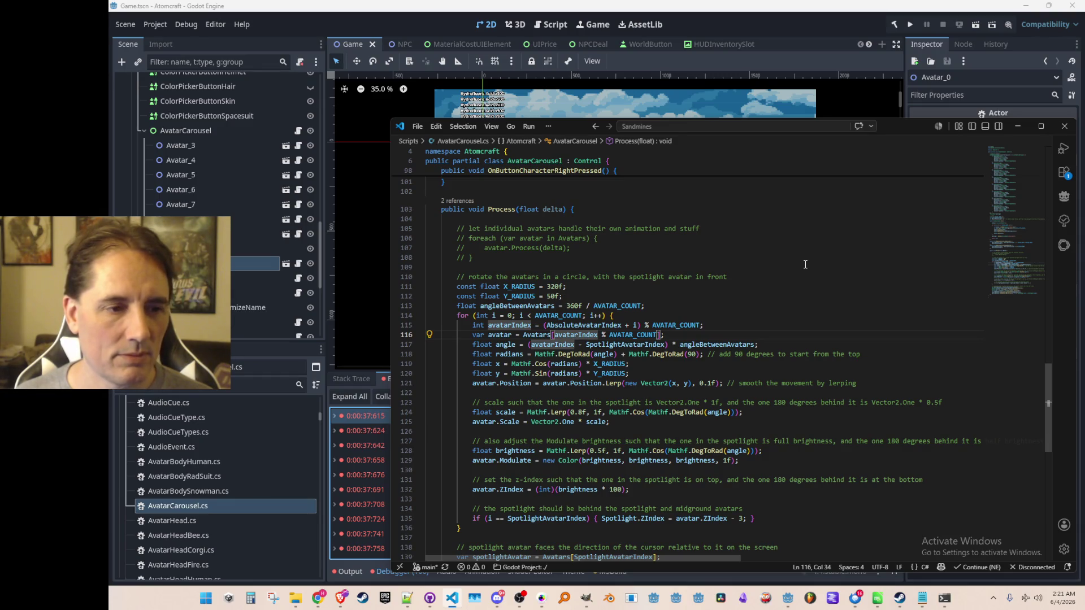
Step: Insert a blank line after the right-button handler for a new helper method
key(Up)
key(End)
key(Home)
key(ctrl+Right)
key(ctrl+Right)
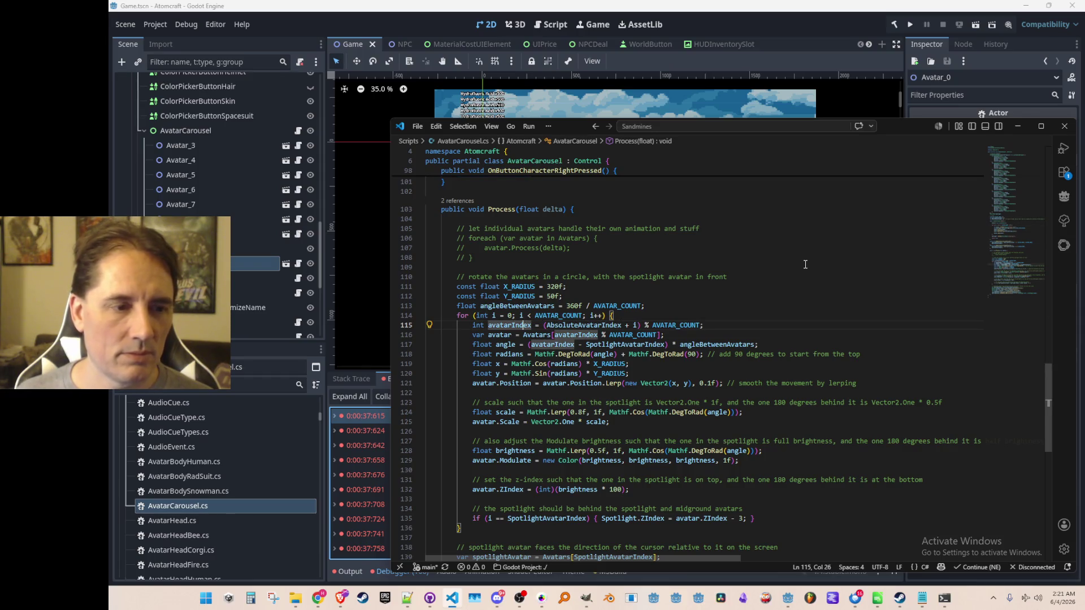
key(Up)
key(Up)
key(Up)
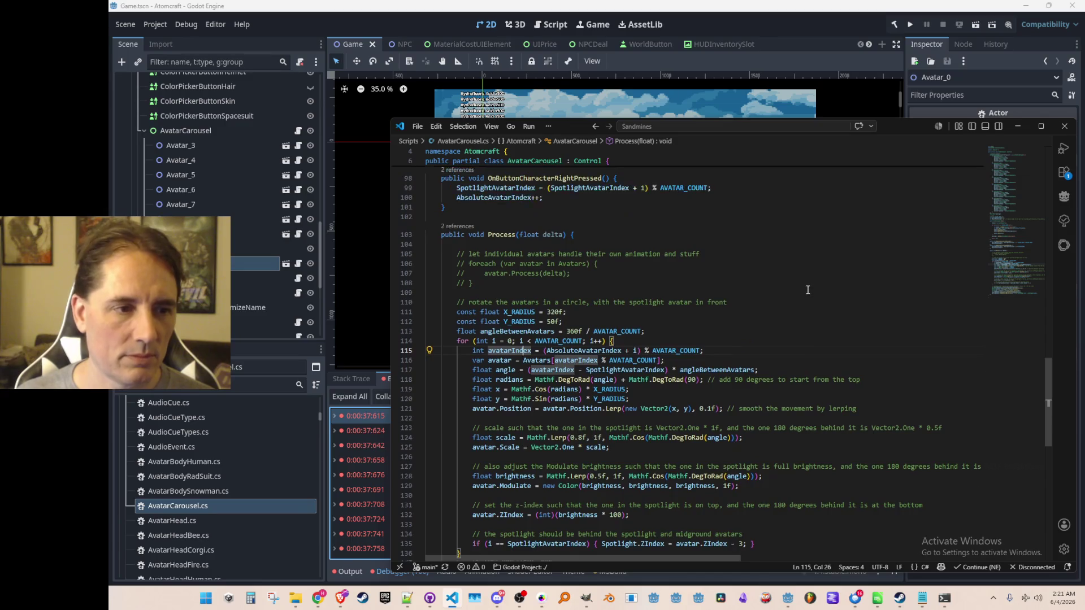
key(Return)
key(Return)
Step: Add a suggested int helper method and rename it GetNormalizedAvatarIndex
text(int Normalize)
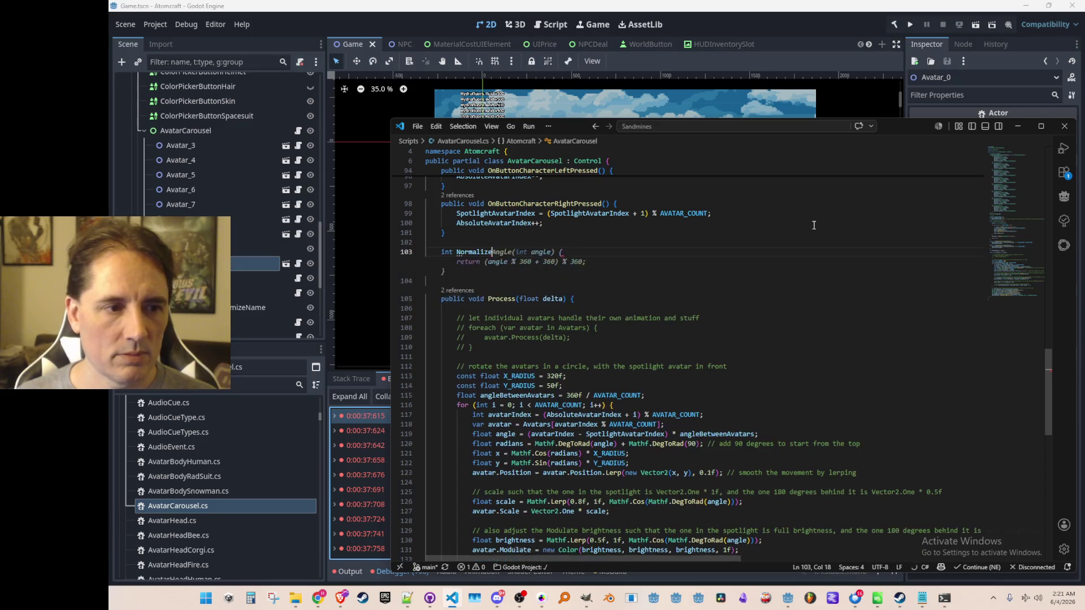
key(ctrl+BackSpace)
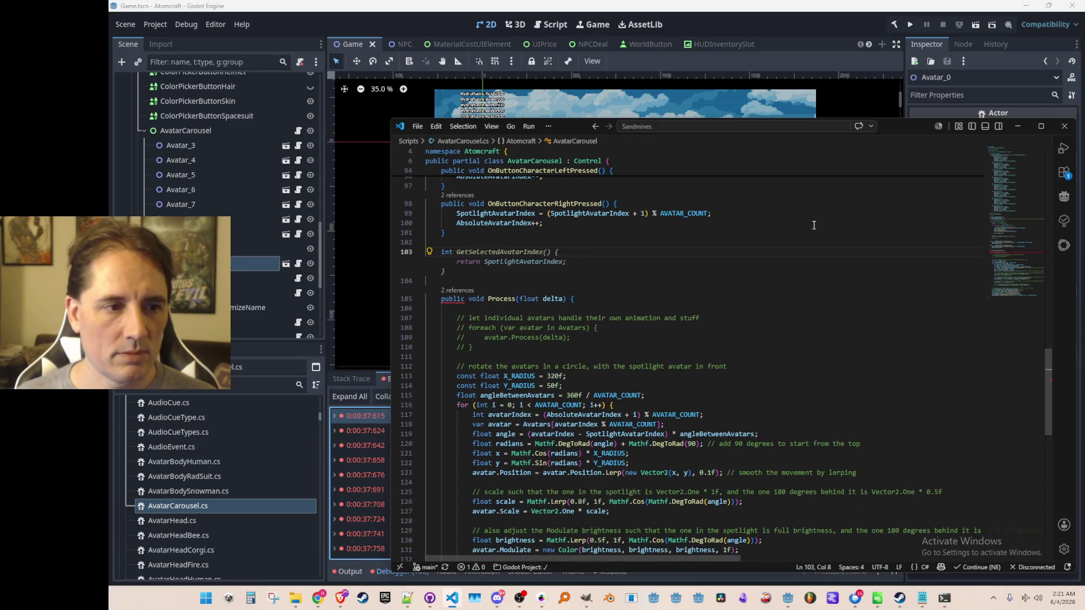
key(Tab)
key(Up)
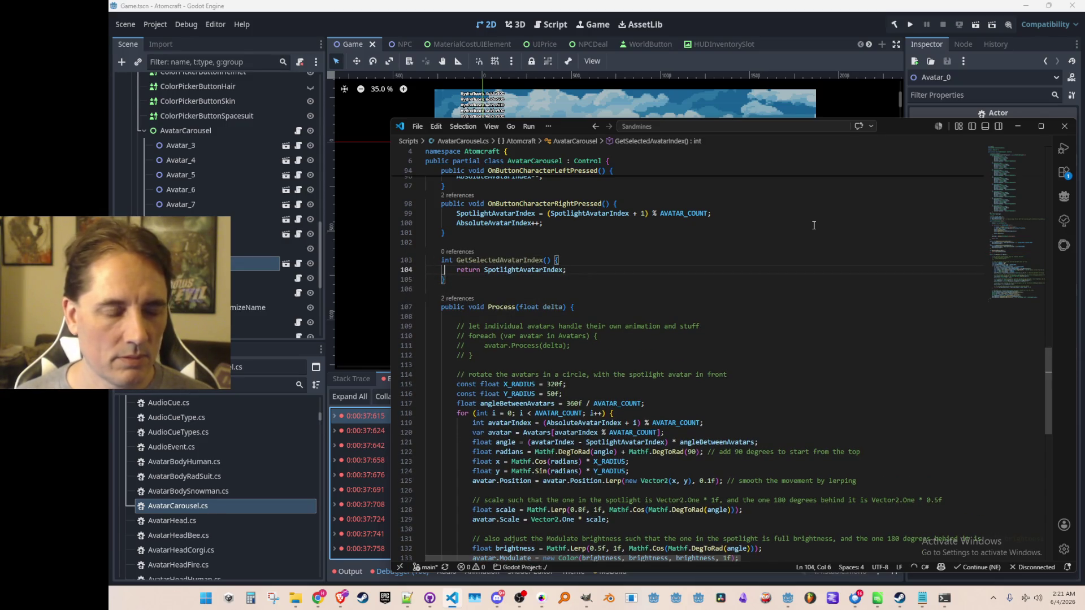
key(Up)
key(Right)
key(Right)
key(Right)
key(ctrl+shift+Right)
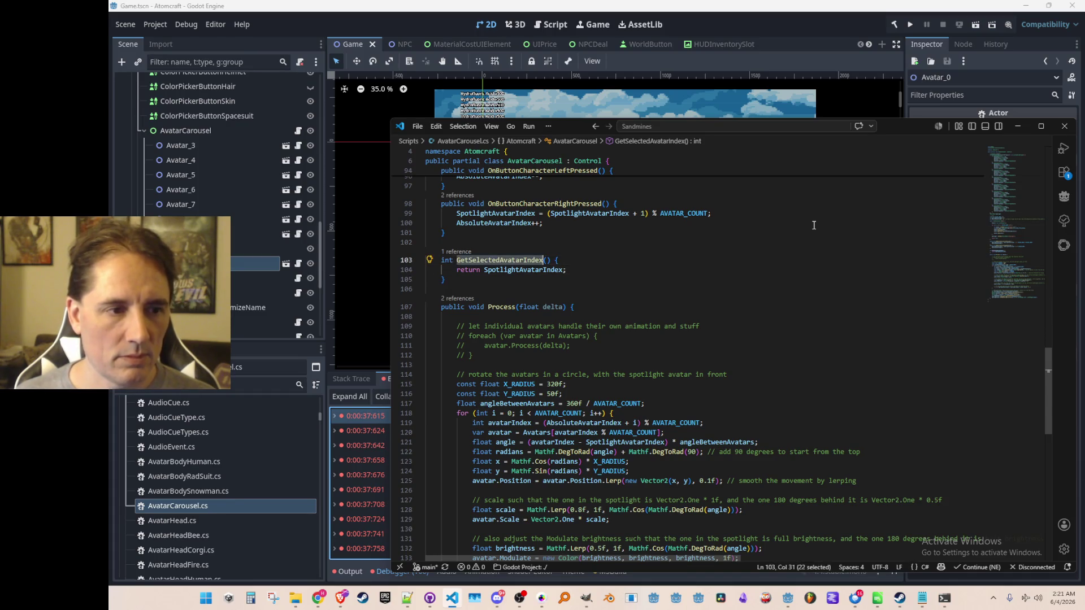
text(etNormalize)
text(dAvatarIndex)
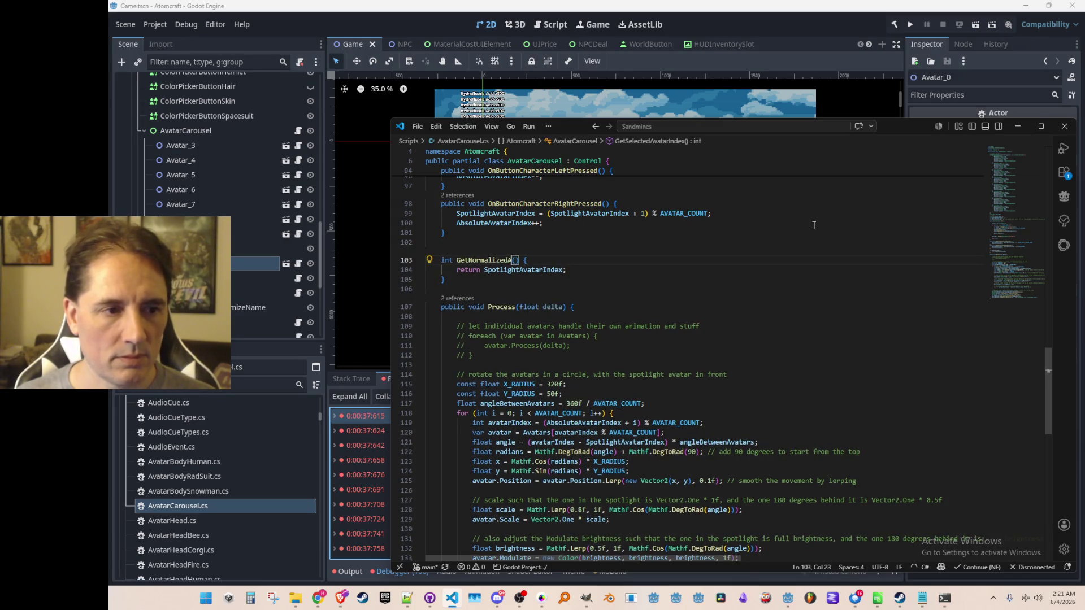
Step: Give it an int absoluteIndex parameter returning ((absoluteIndex % AVATAR_COUNT) + AVATAR_COUNT) % AVATAR_COUNT
key(Right)
key(Right)
key(Right)
key(Left)
key(Left)
text(int ab)
key(Tab)
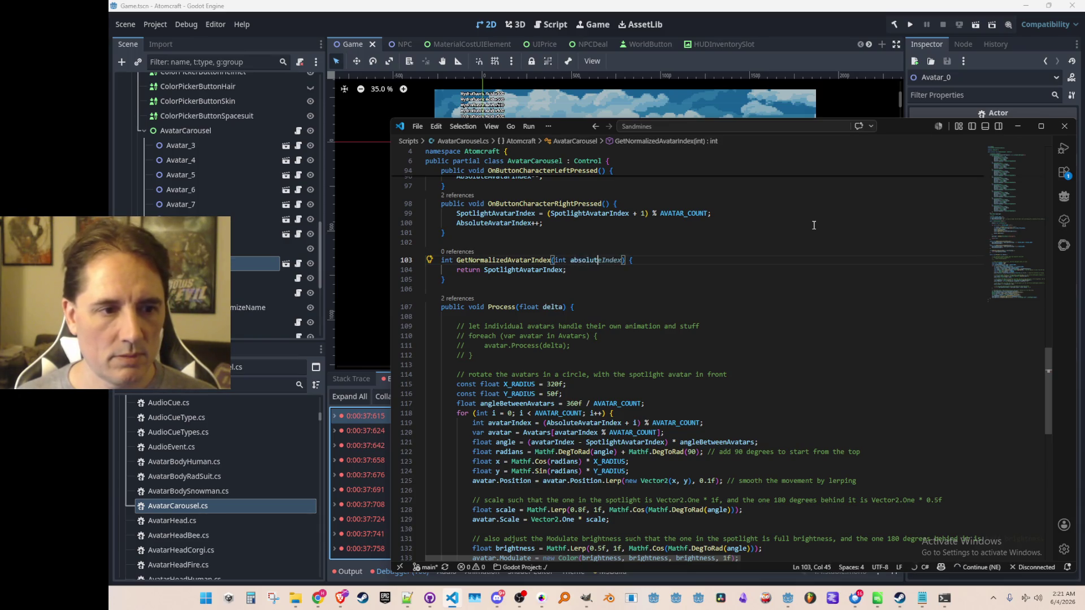
key(Down)
key(ctrl+BackSpace)
key(ctrl+BackSpace)
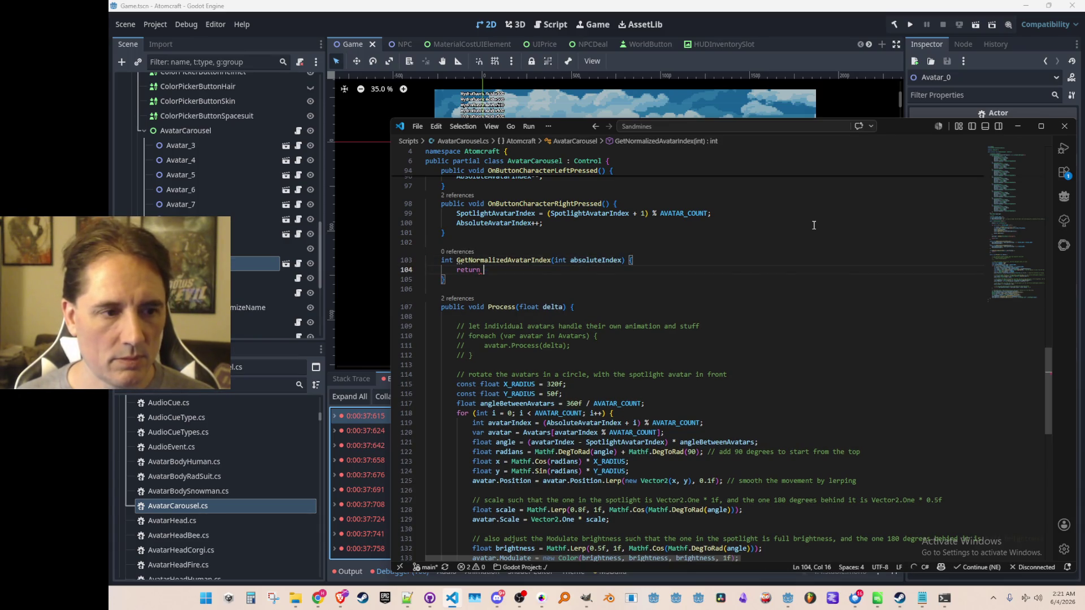
key(Tab)
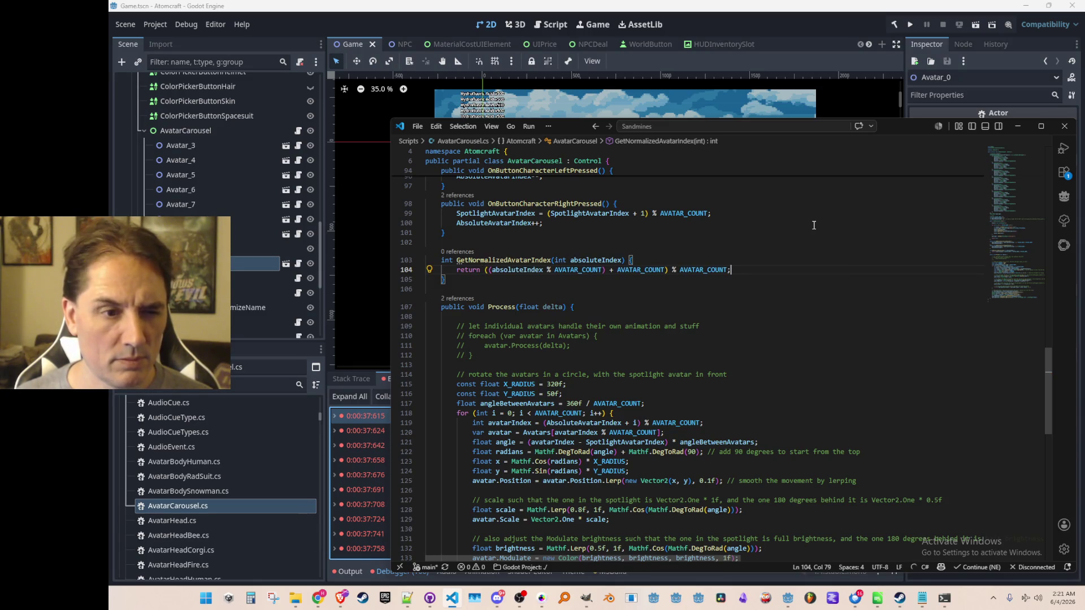
Step: Use GetNormalizedAvatarIndex for avatarIndex in the Process loop, then save and playtest
key(Tab)
key(Tab)
text(GetNormalizedAvatarIndex)
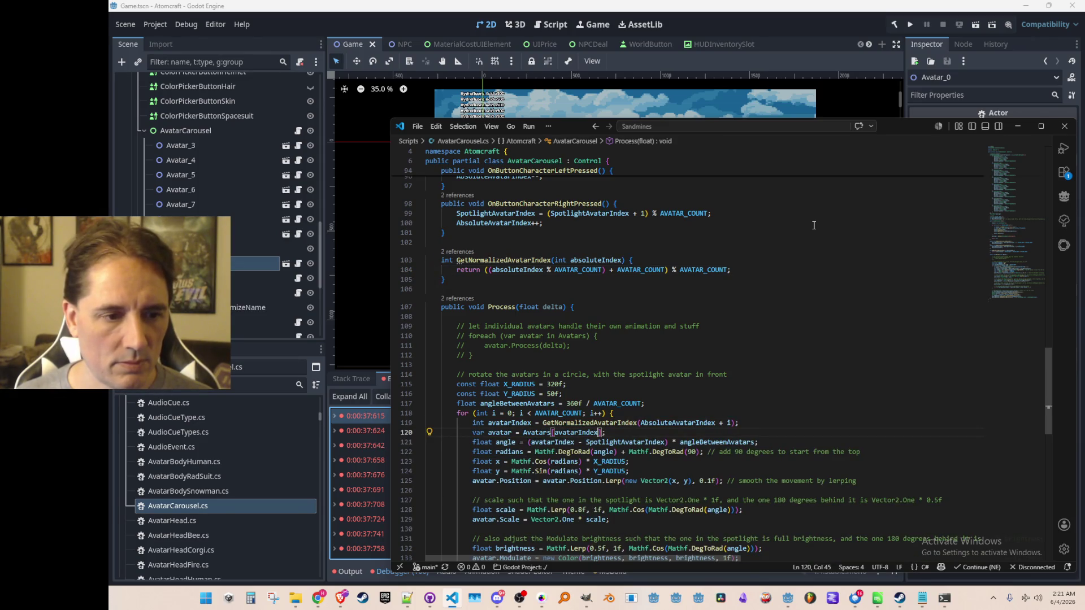
scroll(834, 286, down, 2)
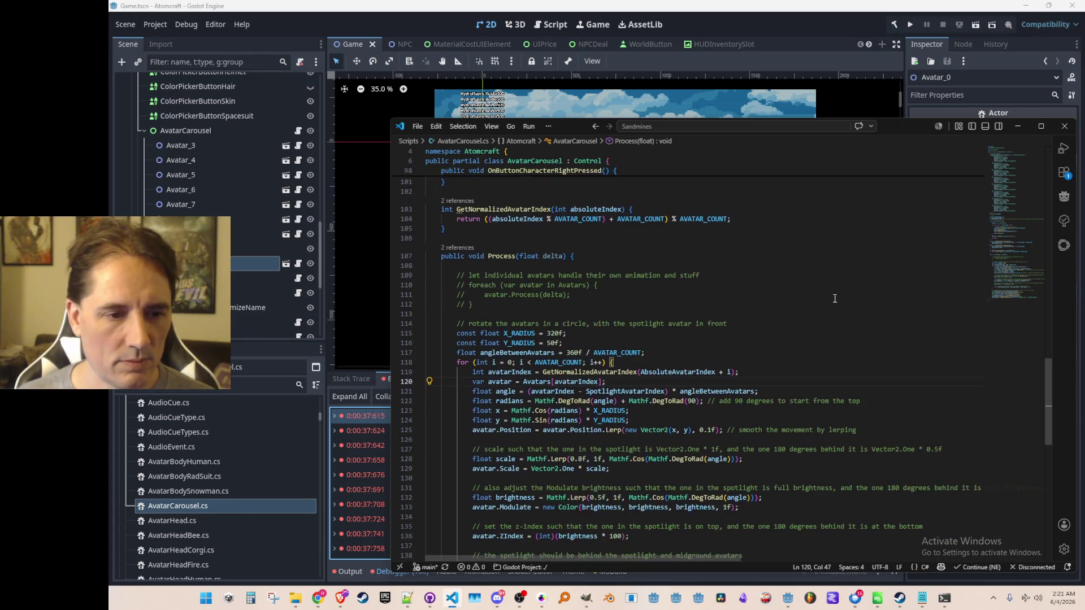
scroll(803, 358, up, 1)
click(910, 26)
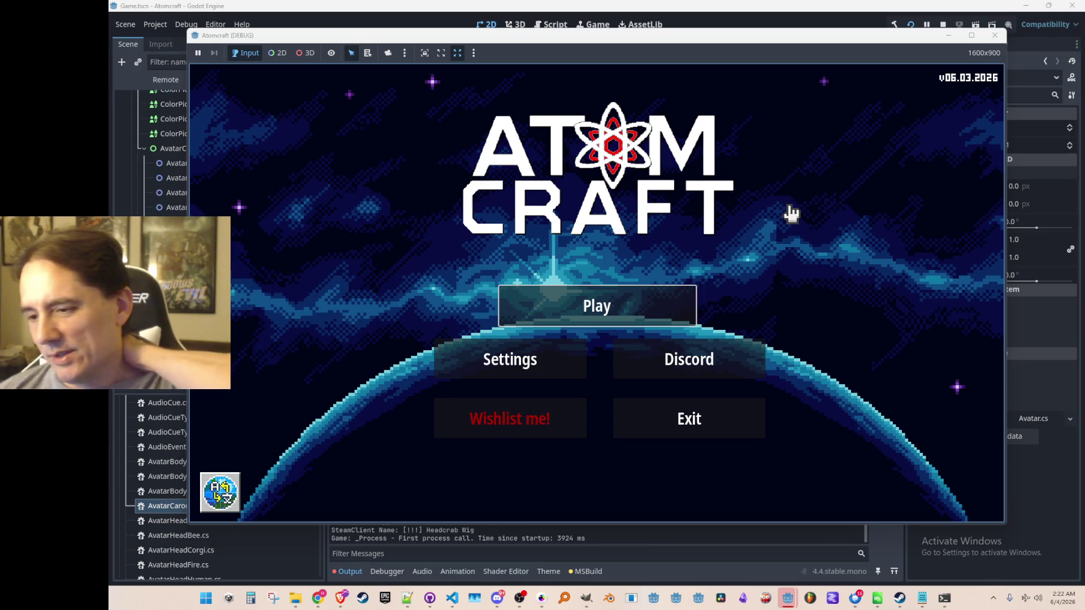
Step: Choose Play on the Atomcraft main menu to reach the Select Profile screen
click(682, 317)
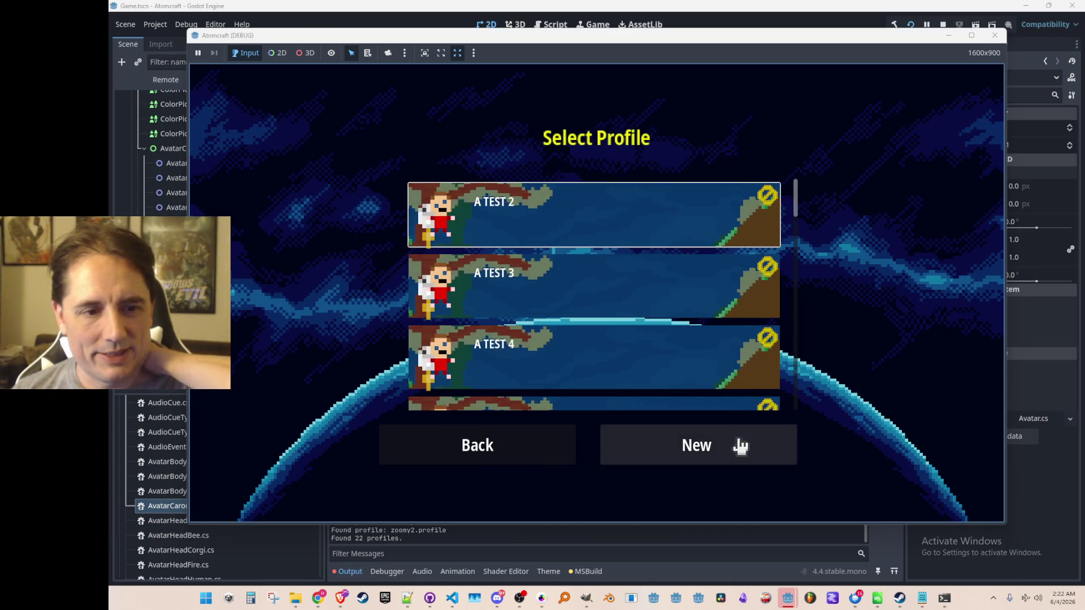
Step: Go to the New Player screen and rotate the avatar carousel right four times
click(740, 445)
click(842, 331)
click(843, 330)
click(843, 331)
click(840, 328)
Step: Rotate the carousel left eighteen times, past the wraparound point
click(363, 325)
click(366, 326)
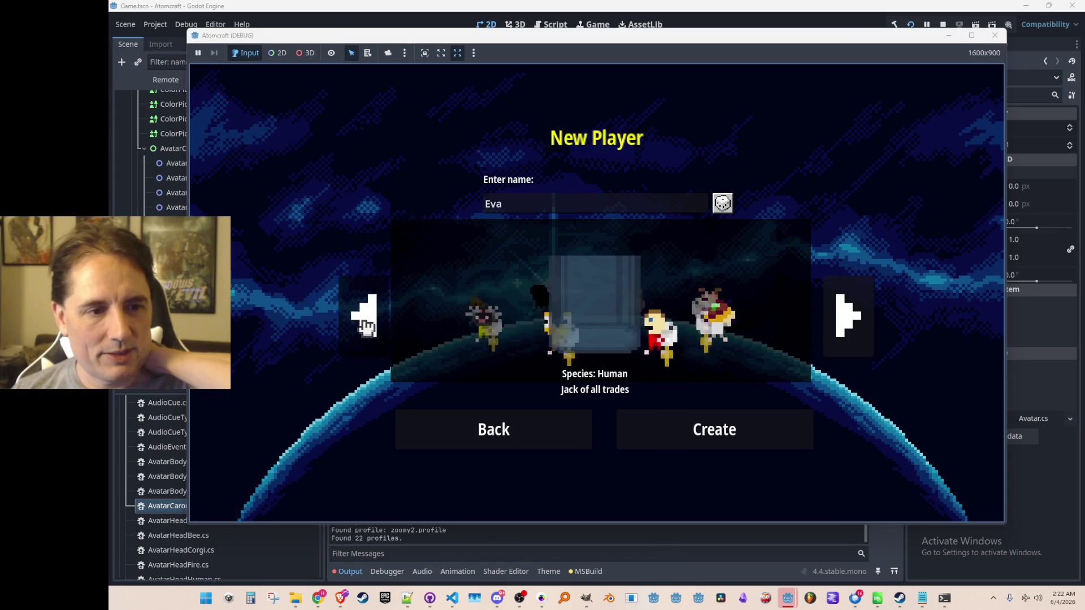
click(365, 327)
click(365, 327)
click(365, 327)
click(365, 327)
click(364, 328)
click(364, 328)
click(364, 328)
click(362, 329)
click(362, 328)
click(361, 327)
click(362, 328)
click(361, 328)
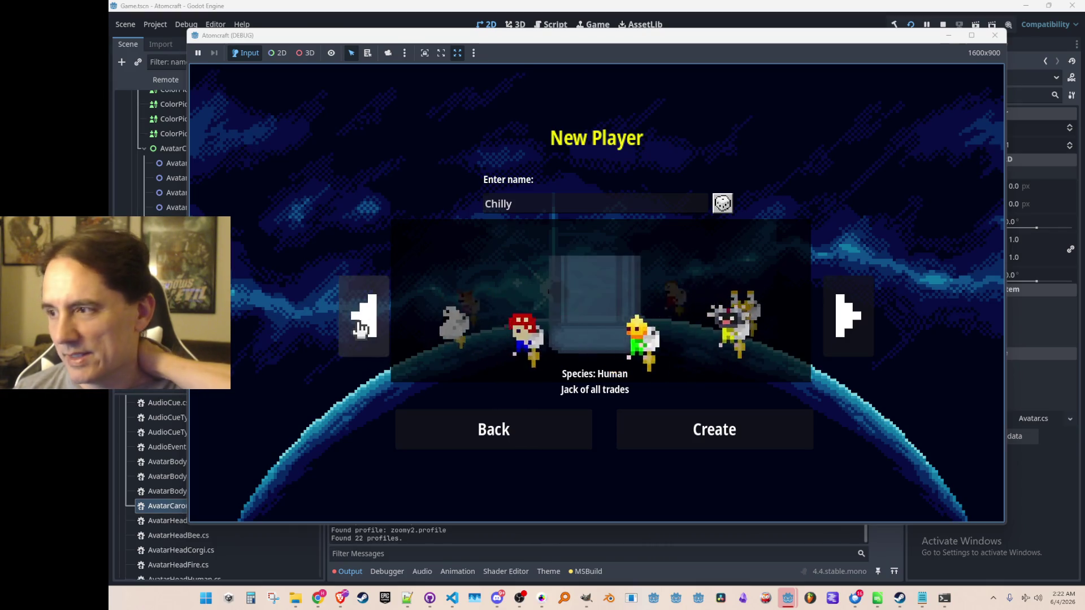
click(360, 328)
click(360, 327)
click(361, 327)
click(361, 328)
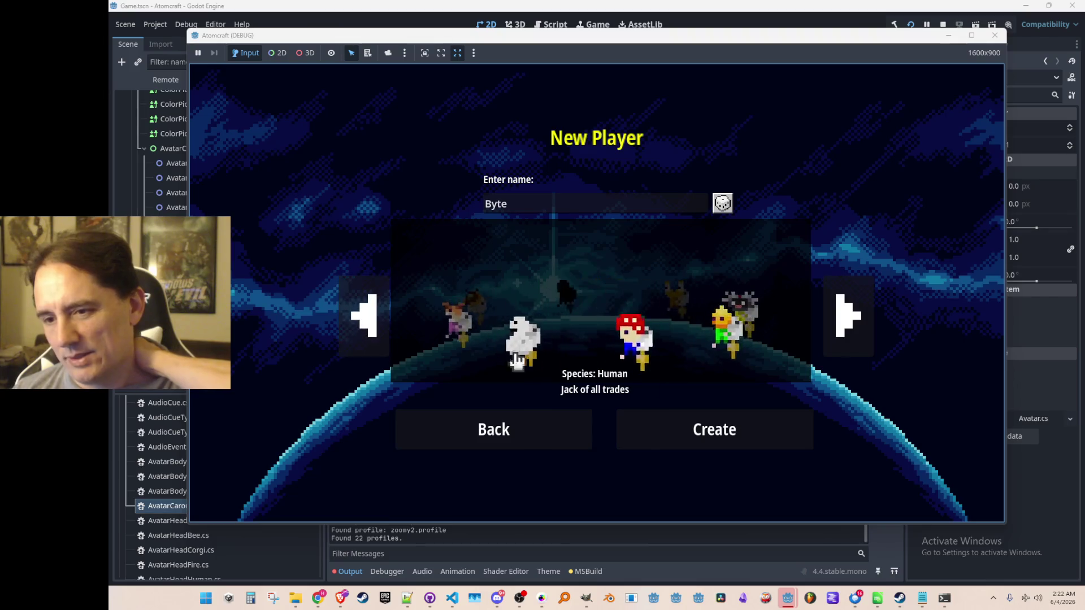
Step: Rotate the carousel right six steps
click(847, 319)
click(844, 316)
click(841, 319)
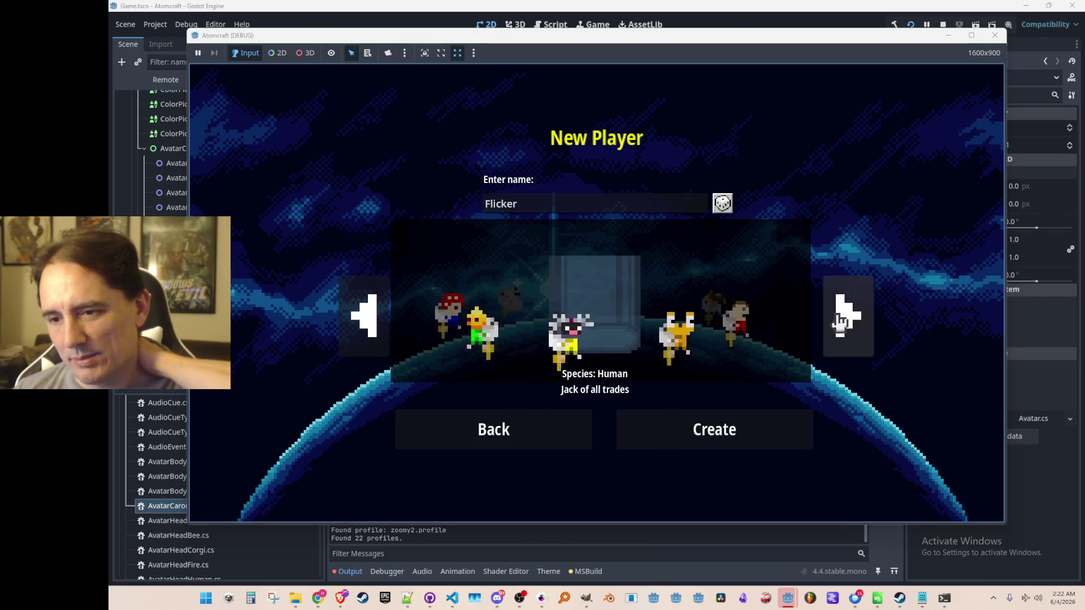
click(850, 342)
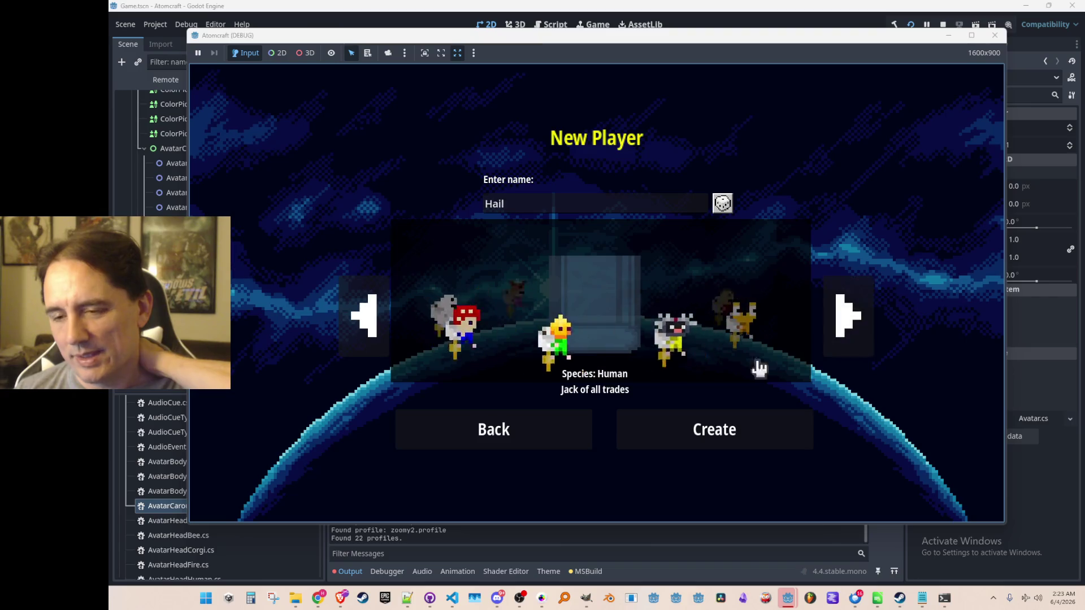
click(843, 327)
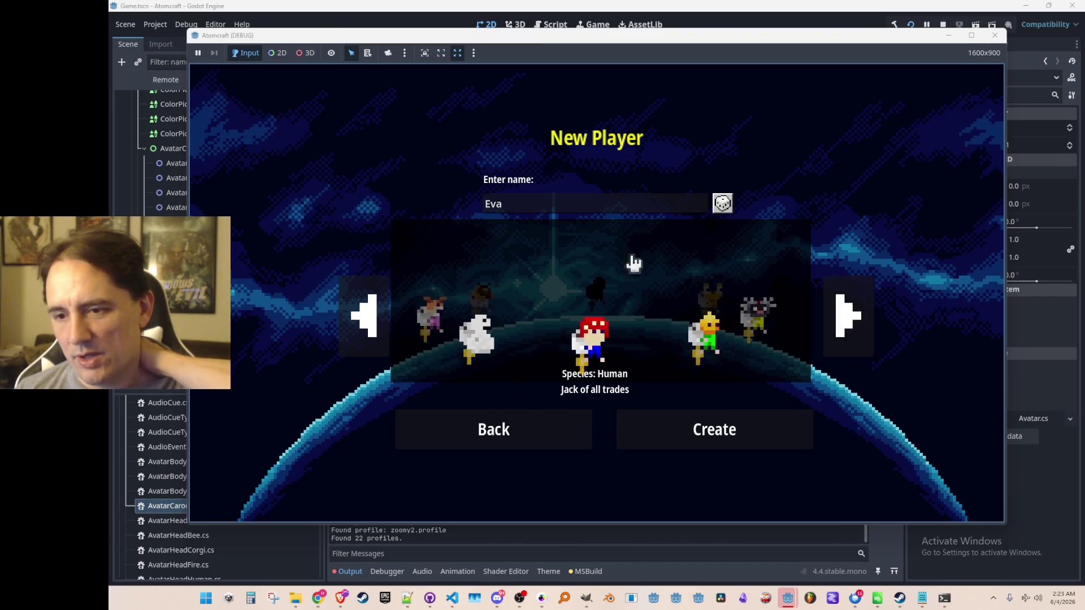
click(847, 314)
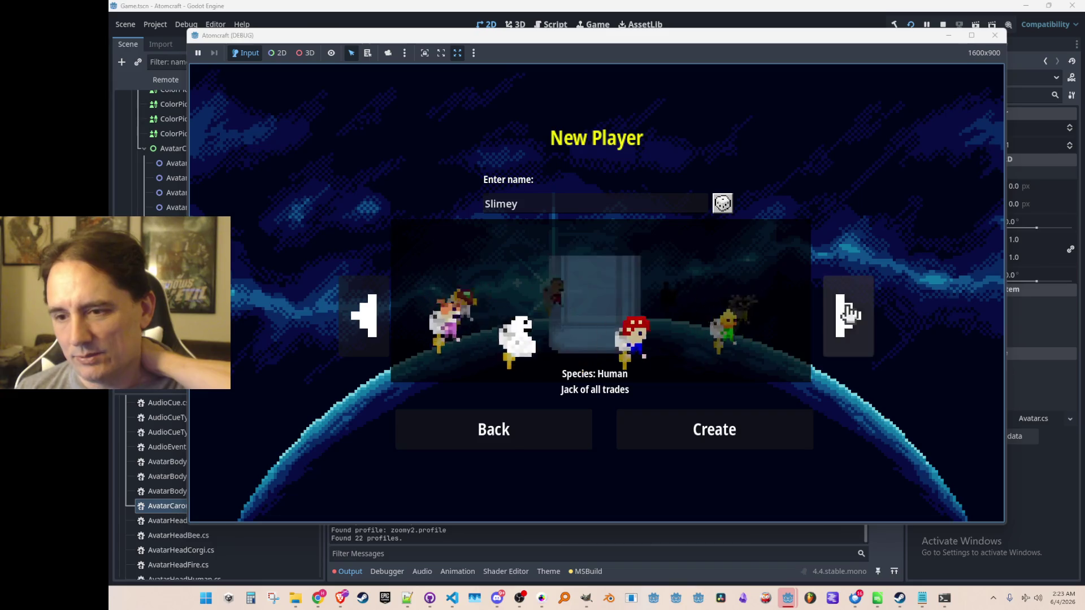
Step: Centre the pink, white, red, then yellow-green characters in turn
click(845, 319)
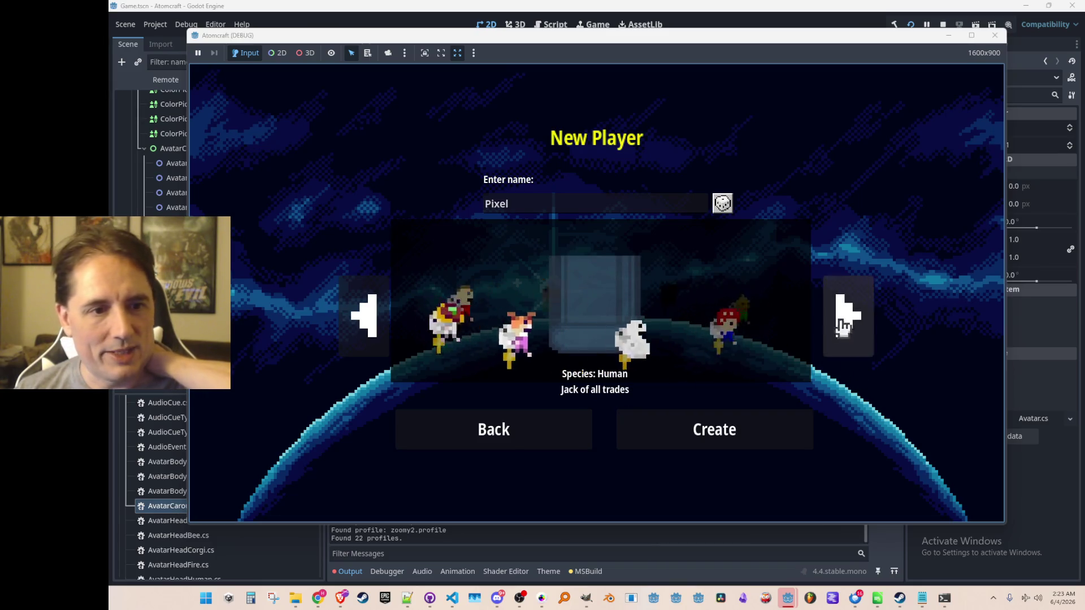
click(372, 333)
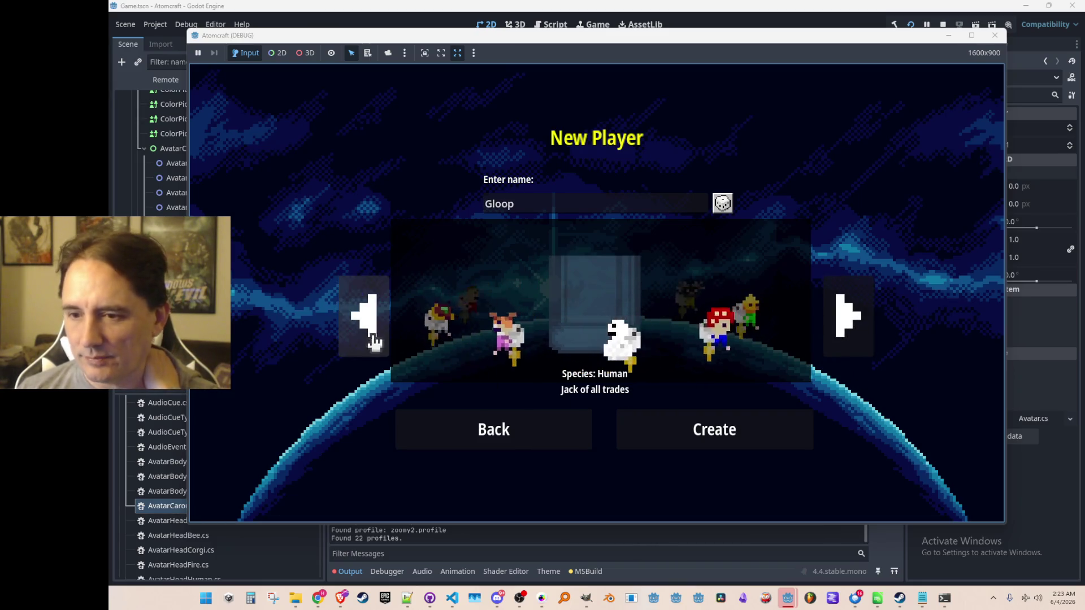
click(825, 333)
click(825, 333)
click(825, 333)
click(361, 322)
click(362, 322)
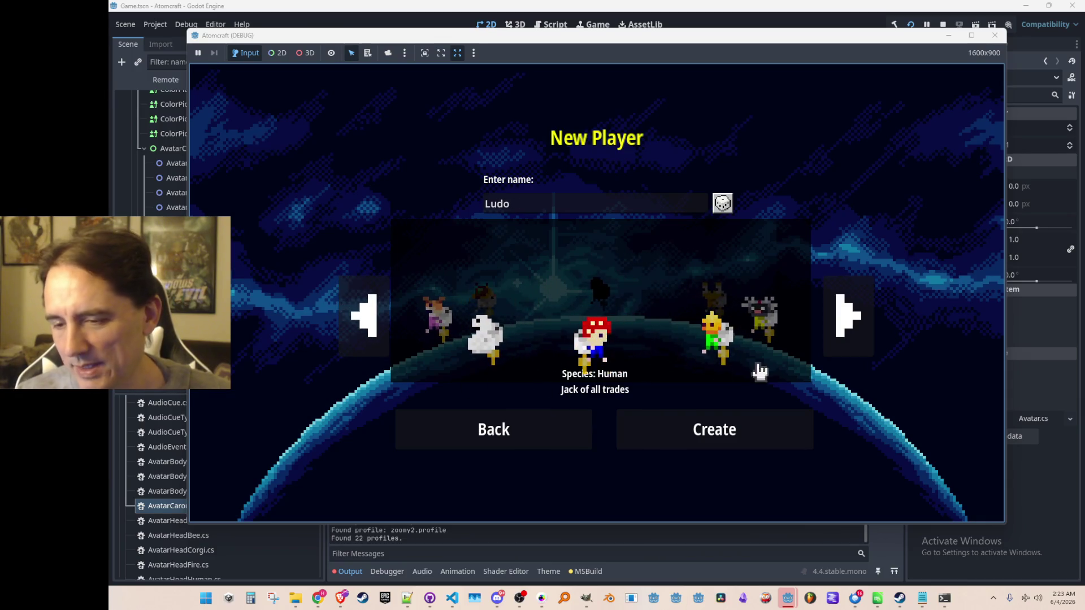
click(364, 328)
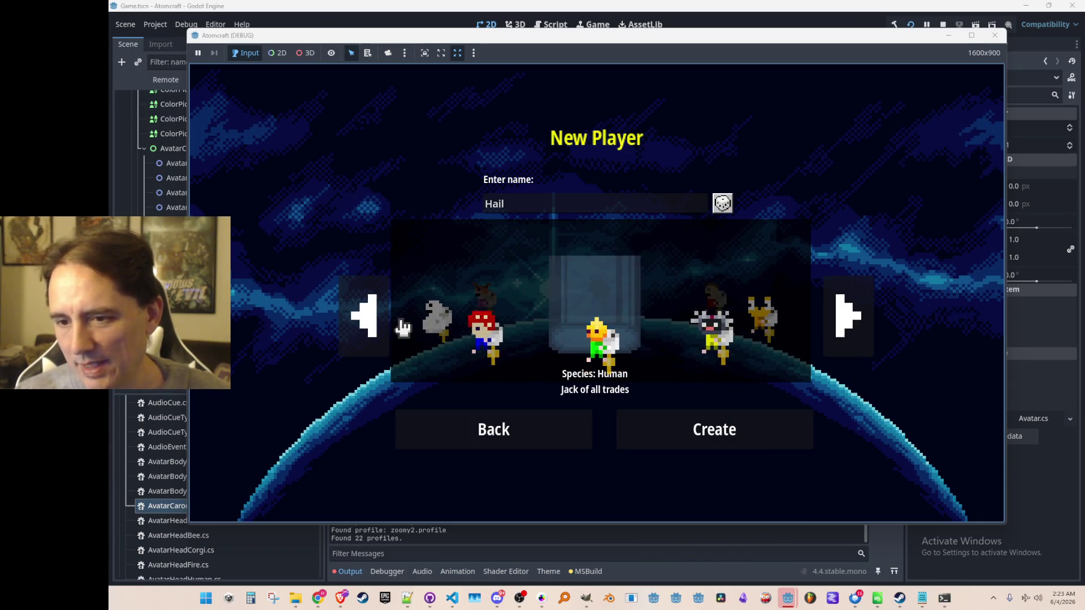
Step: Step the carousel a few more avatars with clicks and the Left key, then stop the game
click(380, 322)
key(Left)
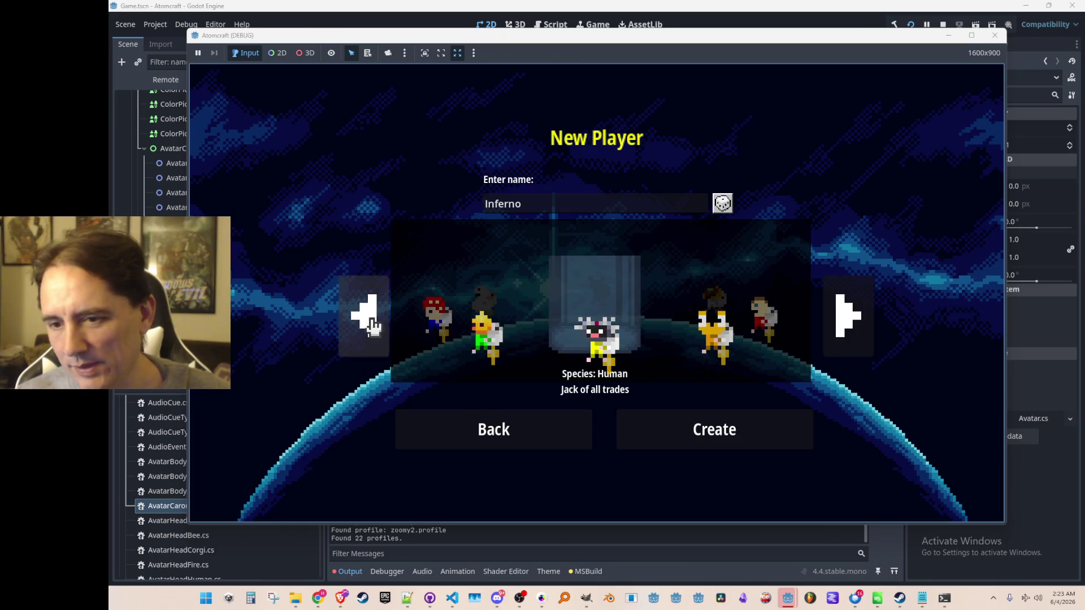
click(391, 320)
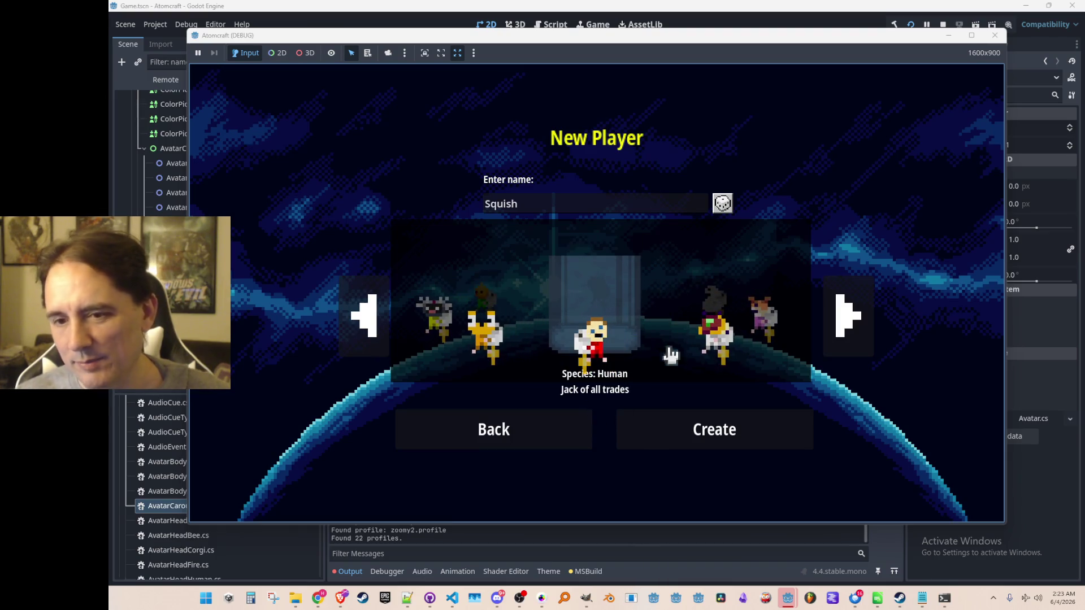
click(366, 314)
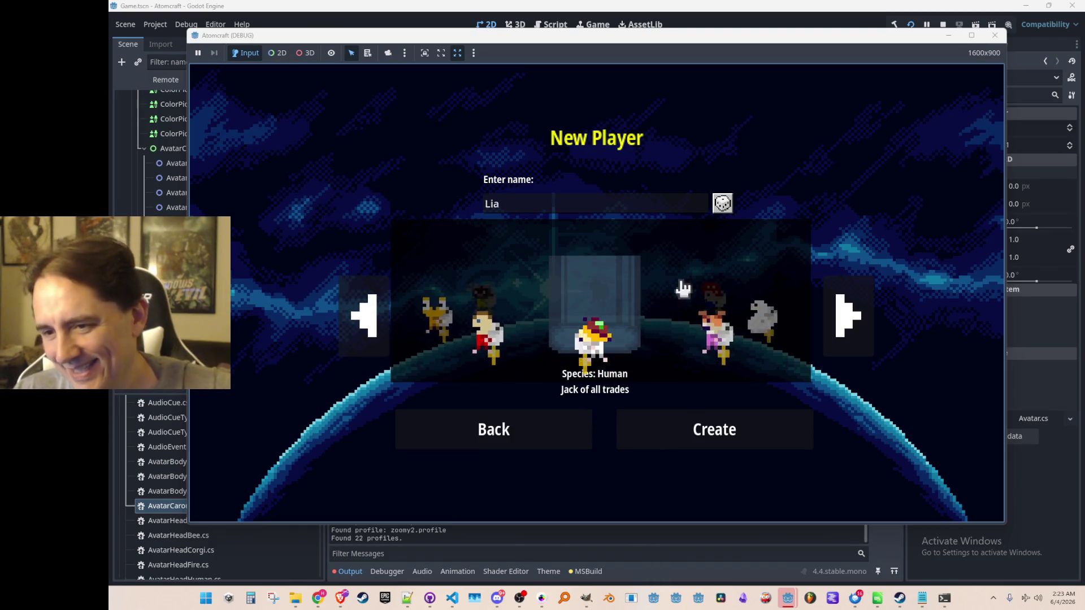
key(Left)
click(856, 317)
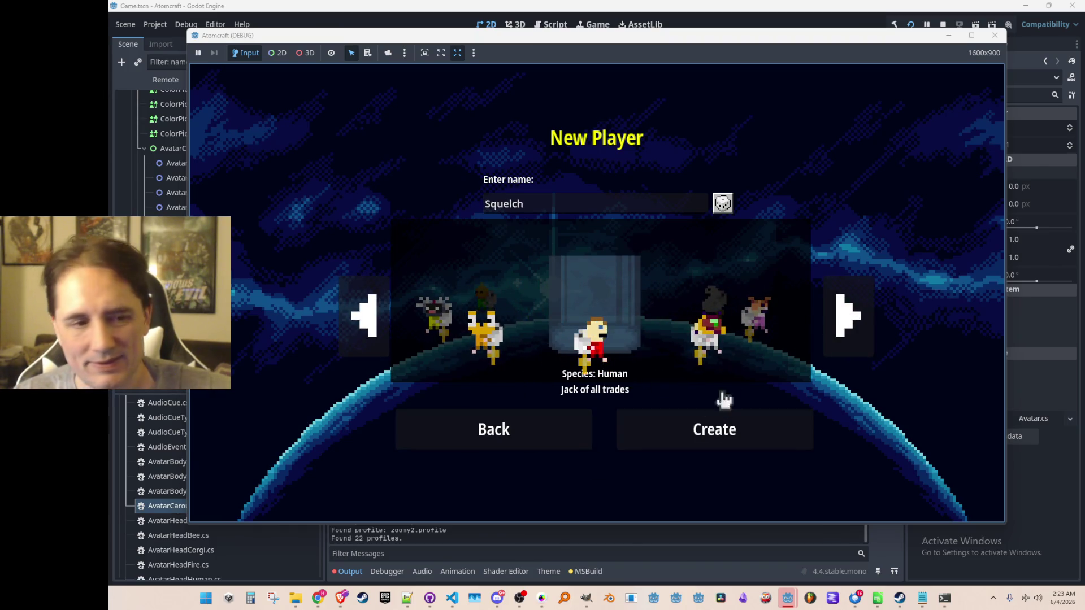
click(943, 24)
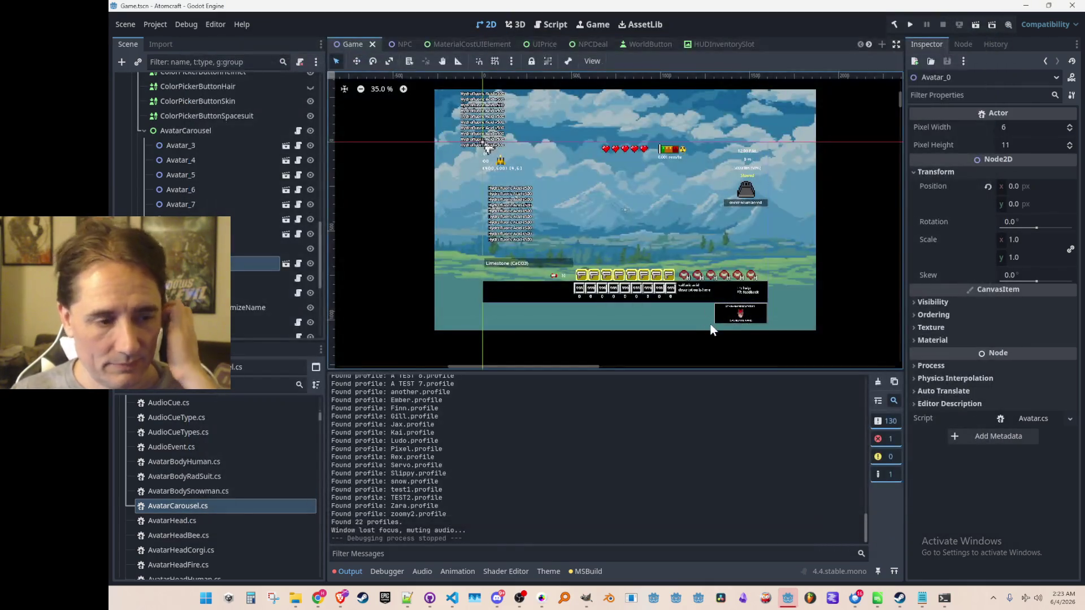
Step: Delete the commented-out foreach avatar loop from Process in AvatarCarousel.cs
key(alt+Tab)
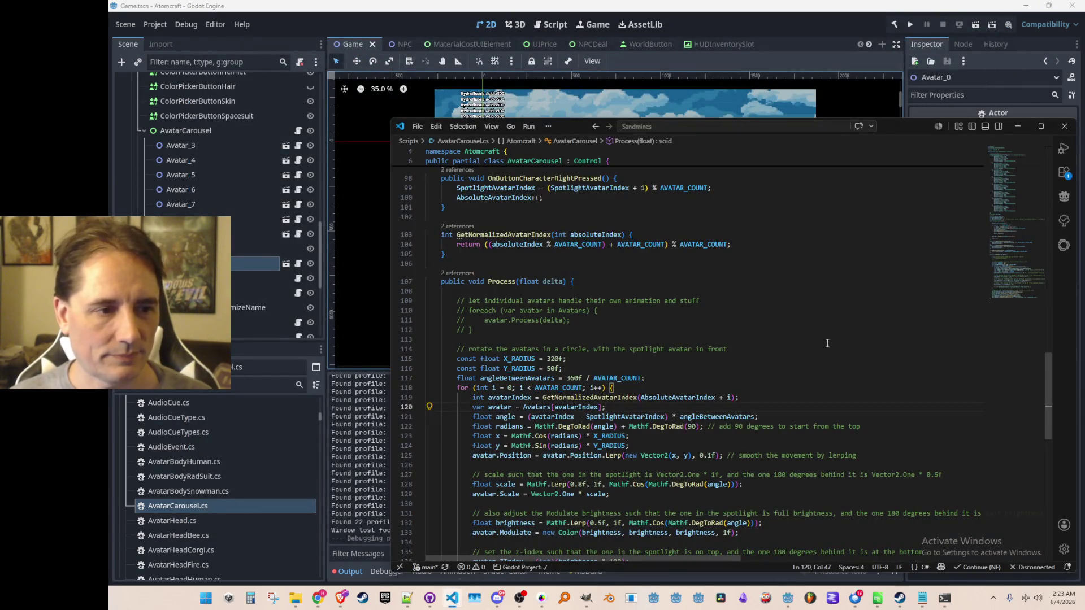
click(827, 341)
key(Down)
key(shift+Up)
key(shift+Up)
key(shift+Up)
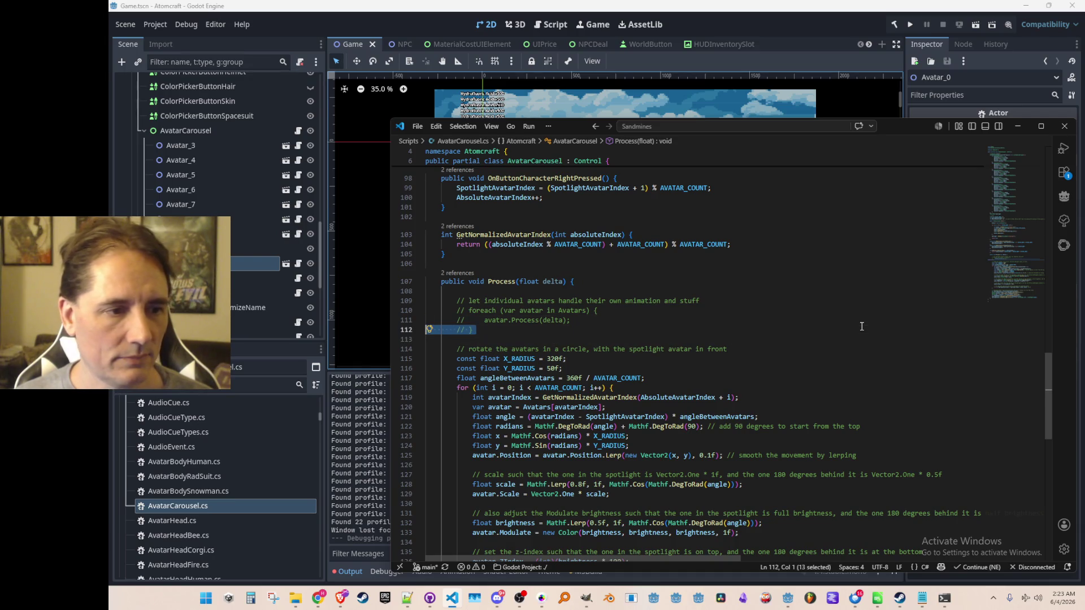
key(Delete)
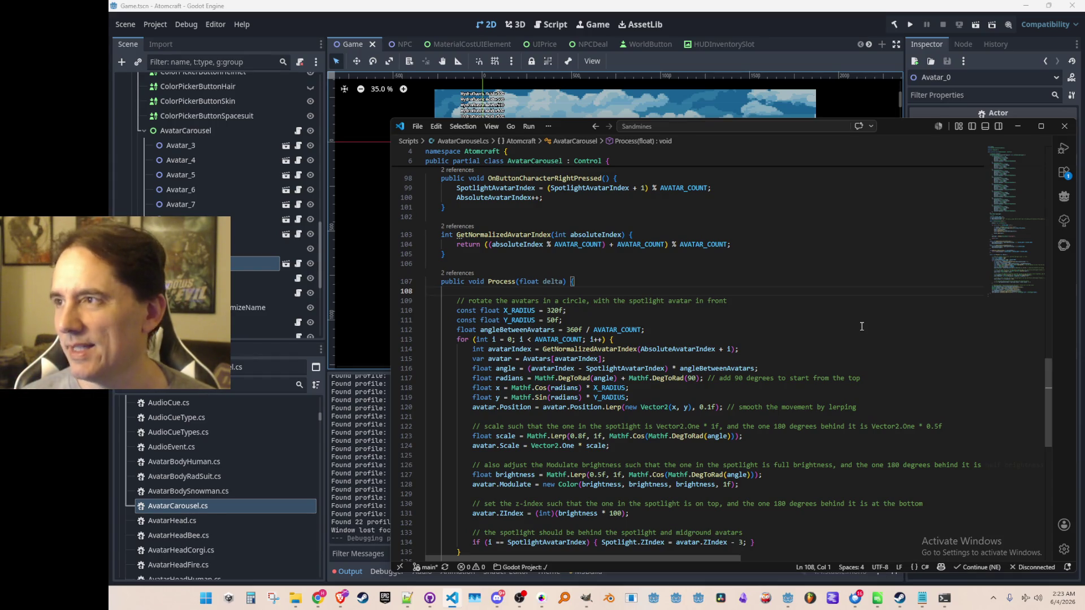
Step: Scroll to Init() and open its references list, showing three including NewPlayerMenu.cs
scroll(825, 331, down, 5)
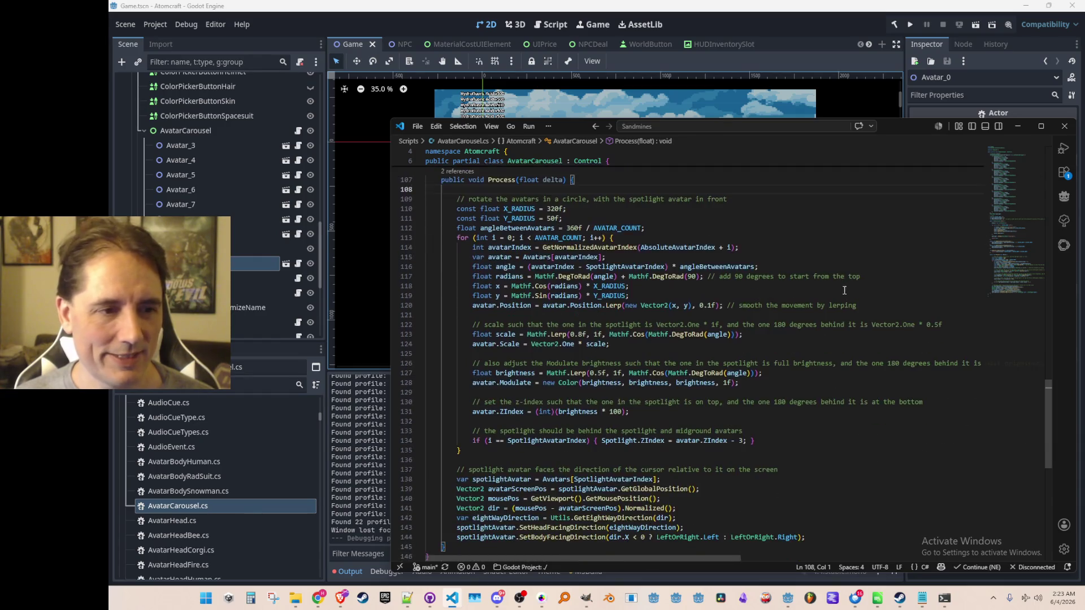
scroll(826, 366, up, 5)
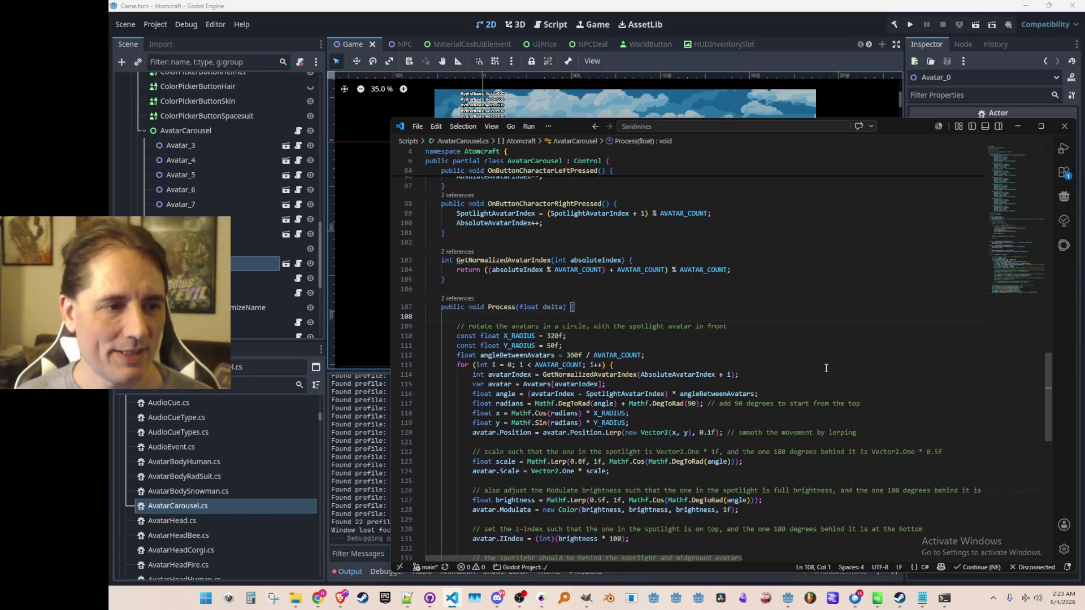
scroll(787, 351, down, 3)
scroll(788, 349, up, 8)
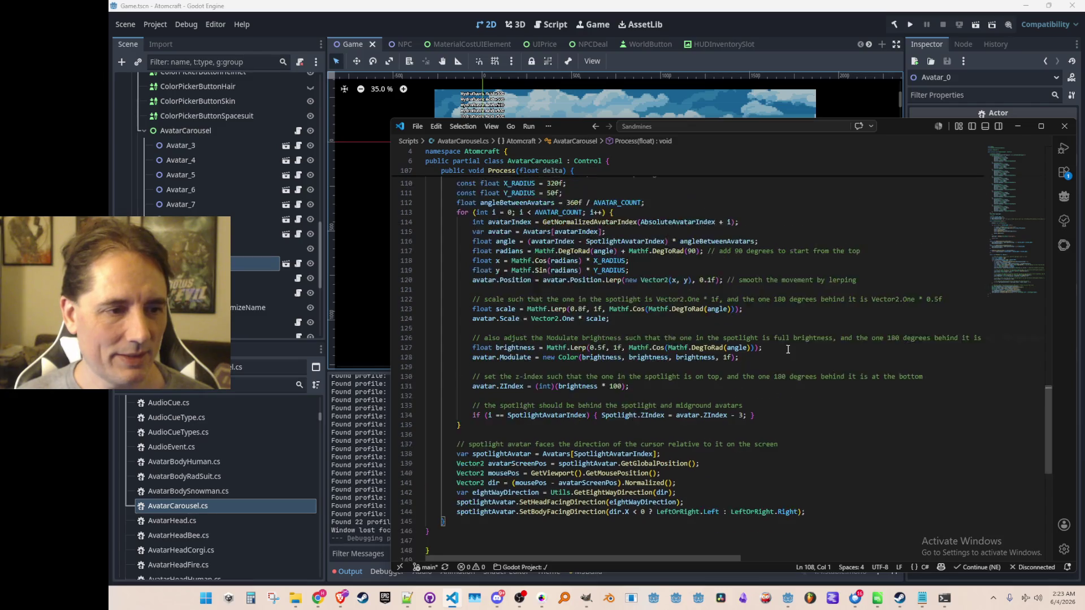
click(802, 314)
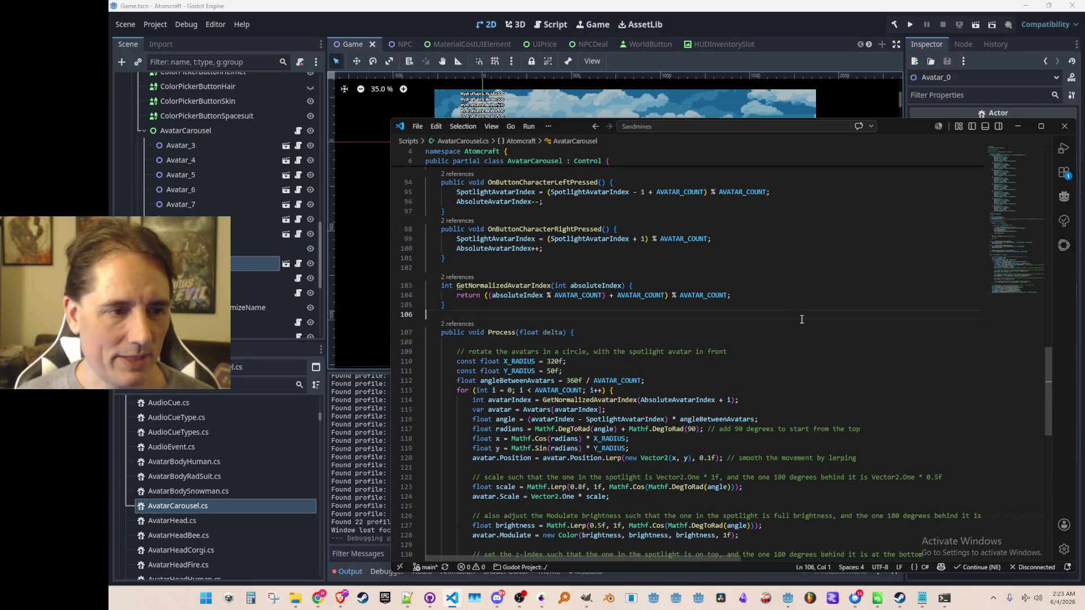
scroll(801, 319, up, 20)
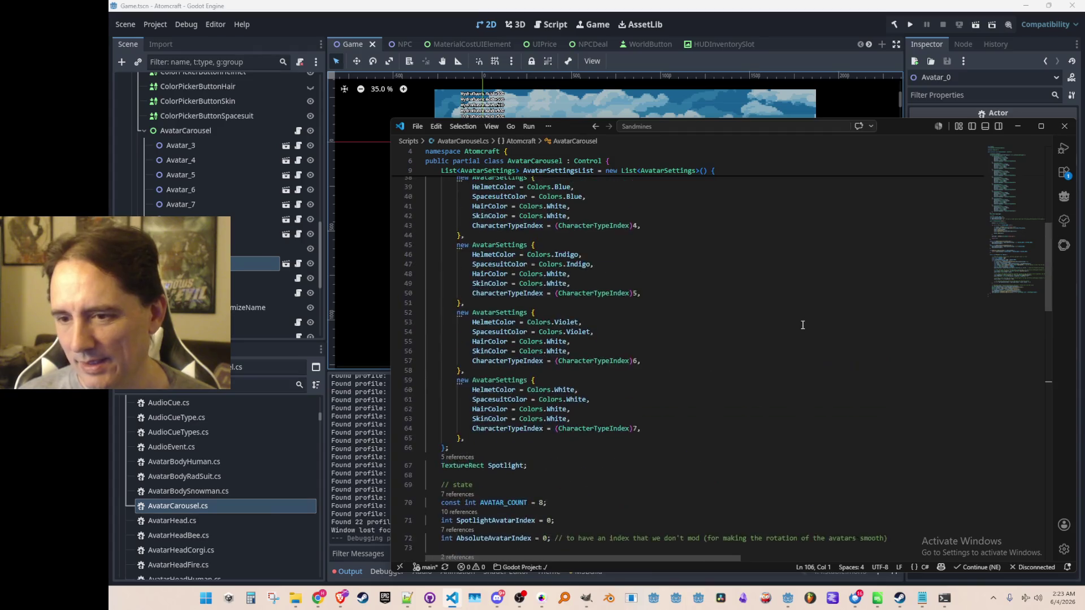
scroll(802, 325, up, 3)
scroll(801, 331, down, 5)
scroll(801, 331, down, 12)
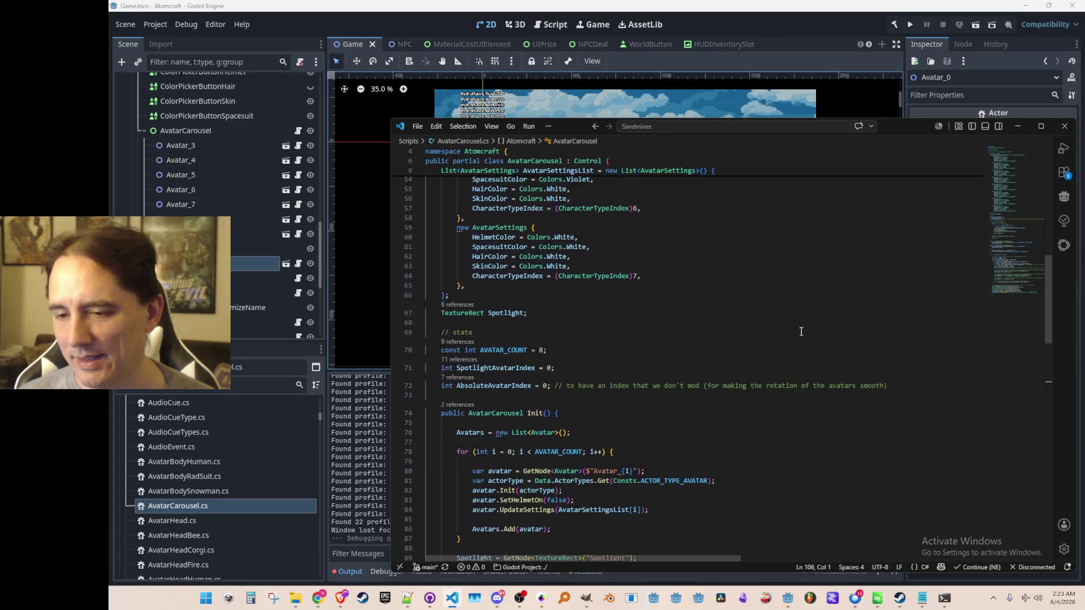
scroll(801, 331, down, 4)
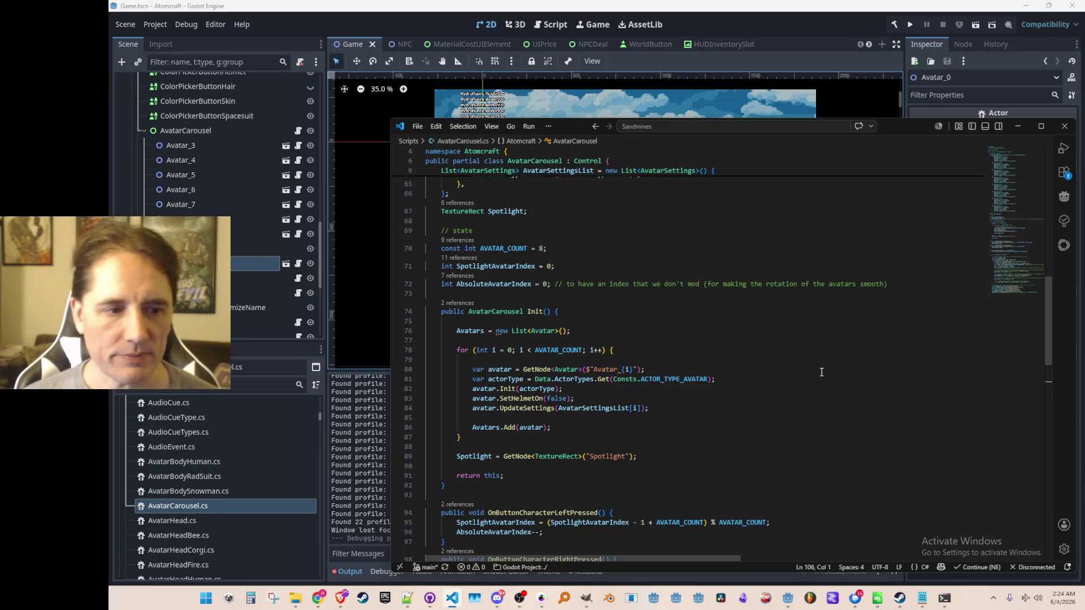
scroll(814, 375, up, 1)
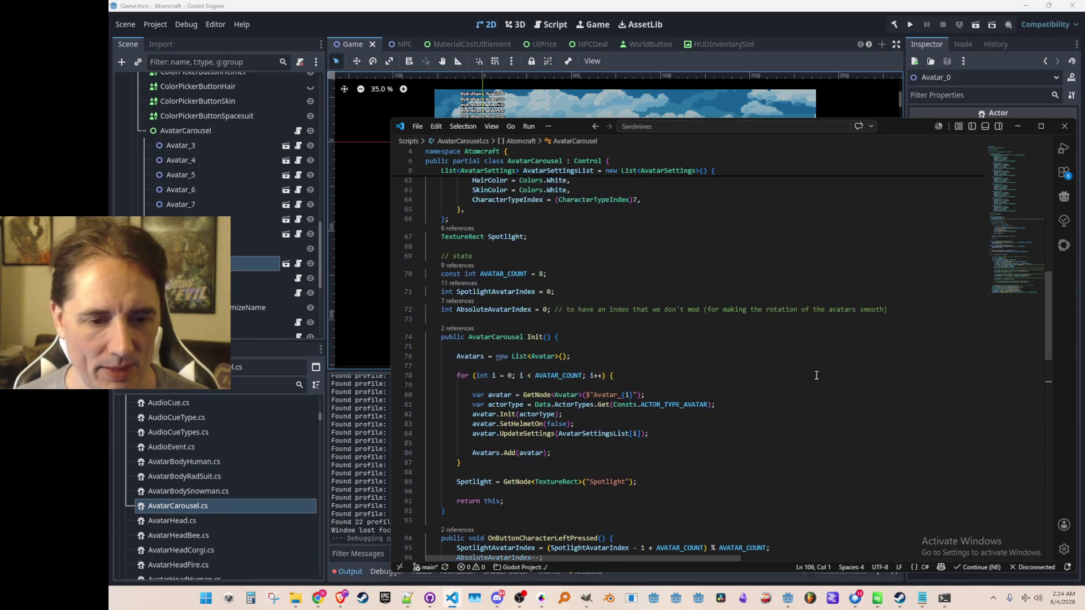
scroll(808, 373, down, 2)
scroll(735, 294, up, 1)
scroll(717, 347, down, 3)
scroll(723, 367, up, 10)
scroll(565, 373, down, 5)
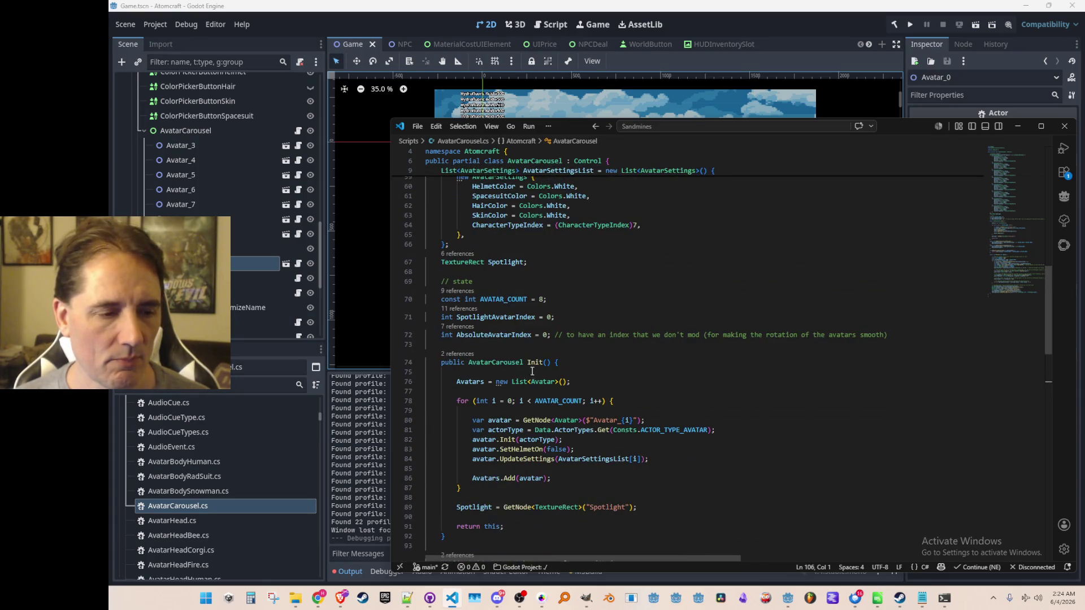
click(458, 354)
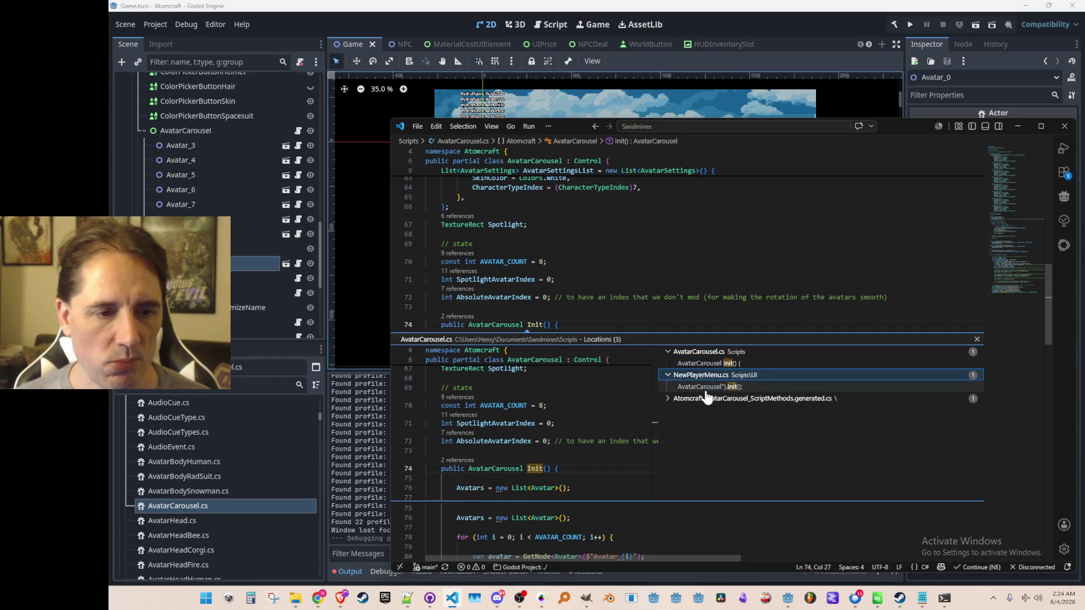
Step: Make the NewPlayerMenu visible on the canvas and delete its TextureRectSpecies node
double_click(706, 386)
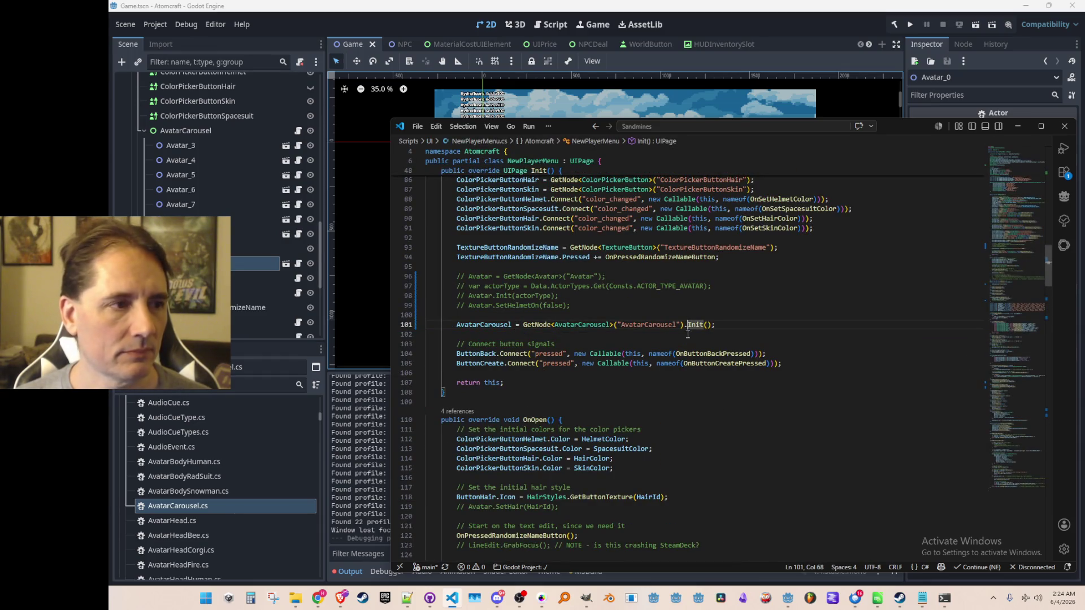
click(253, 278)
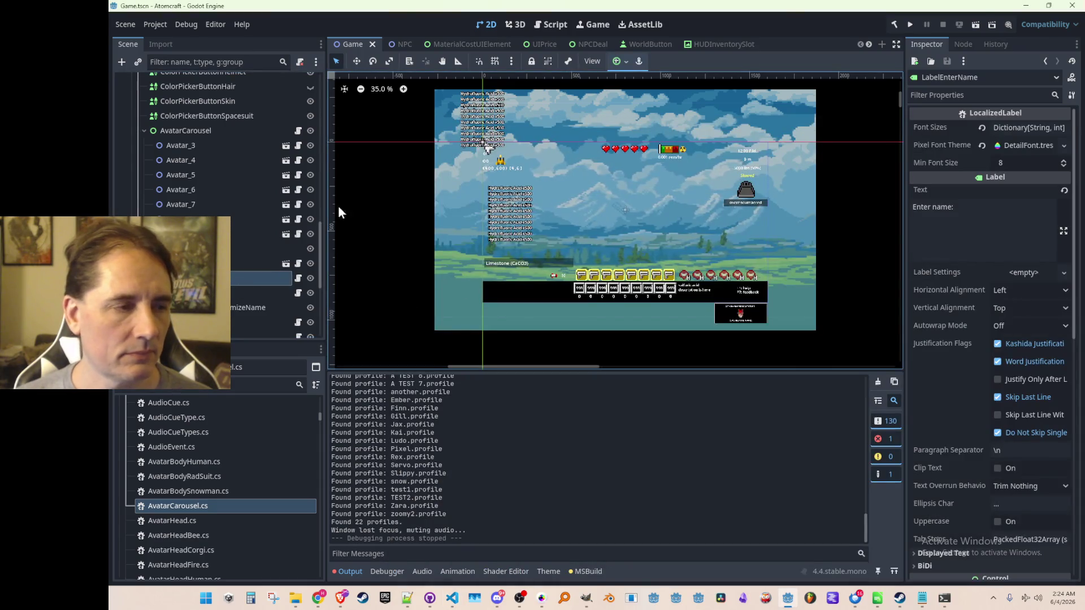
scroll(282, 171, up, 5)
scroll(297, 153, up, 3)
click(310, 131)
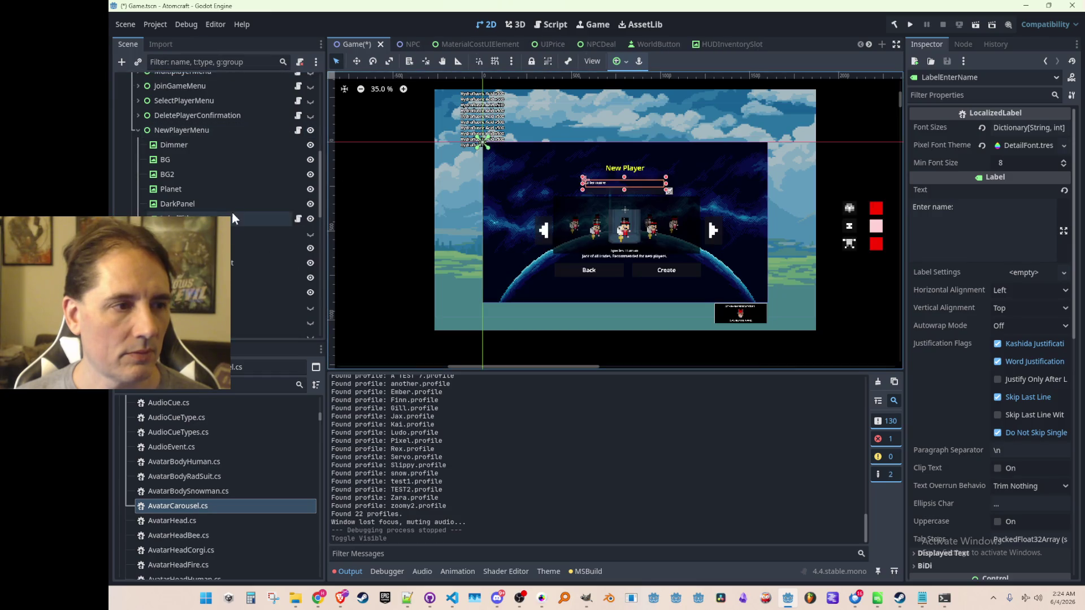
click(232, 233)
key(Delete)
click(569, 312)
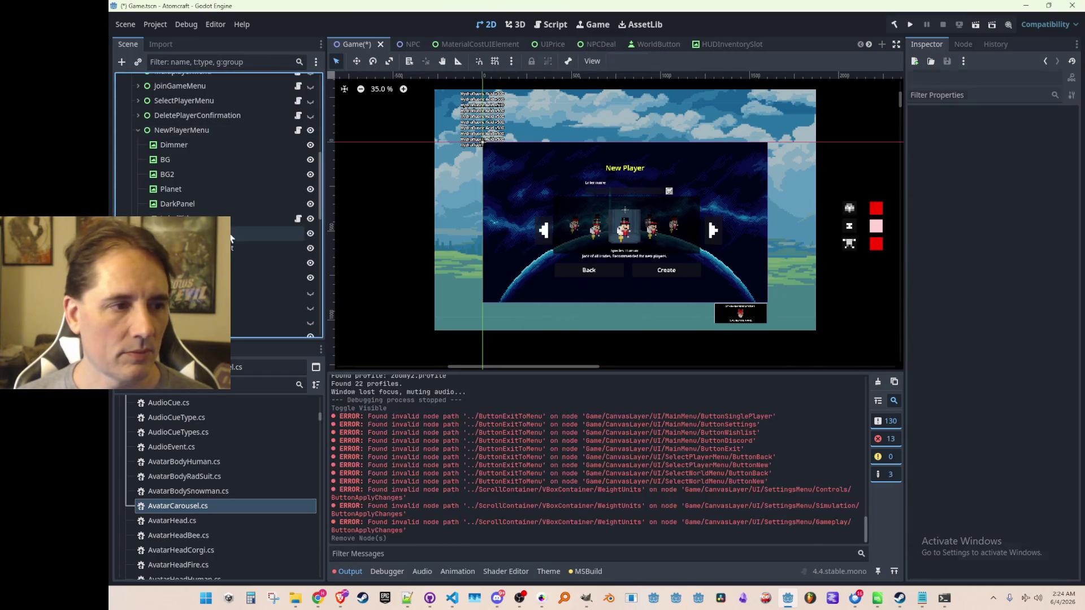
Step: Inspect the carousel arrow buttons, title label, DarkPanel, Planet, ButtonHair, colour picker and AvatarCarousel nodes
scroll(726, 212, up, 2)
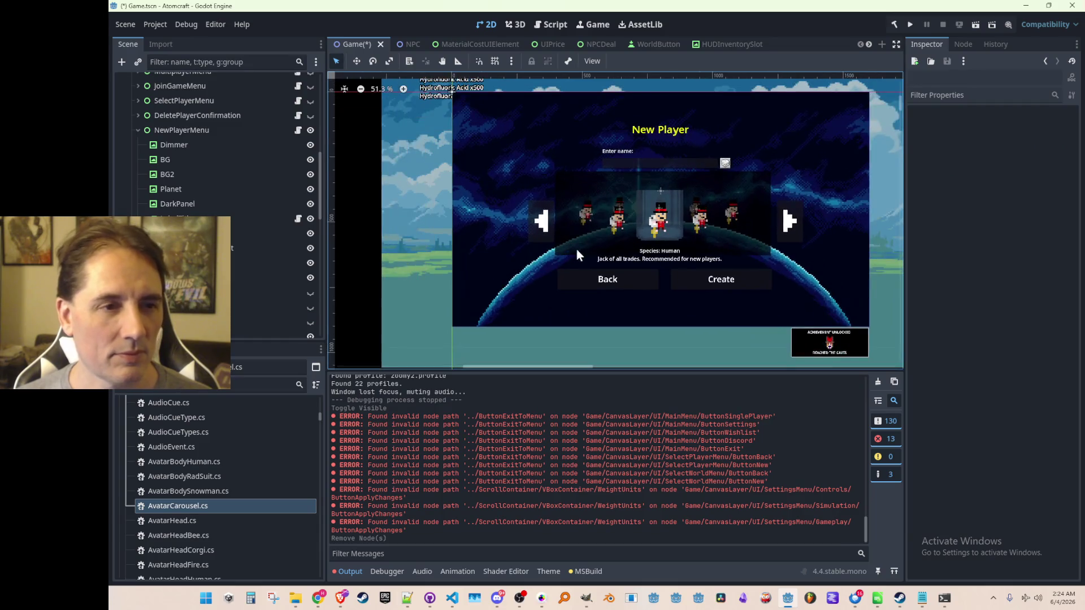
scroll(553, 261, up, 1)
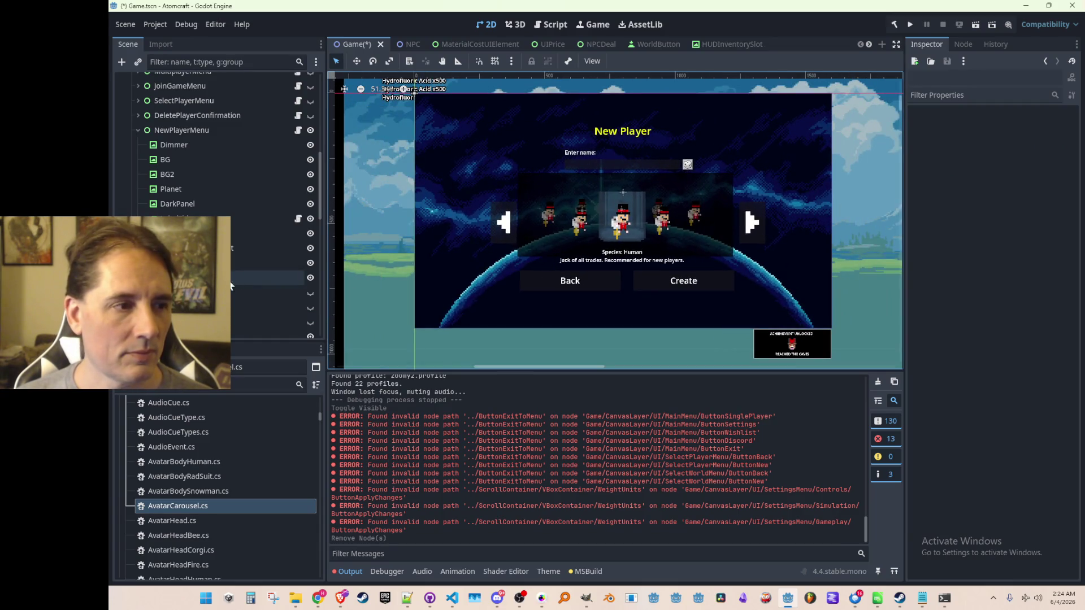
click(265, 233)
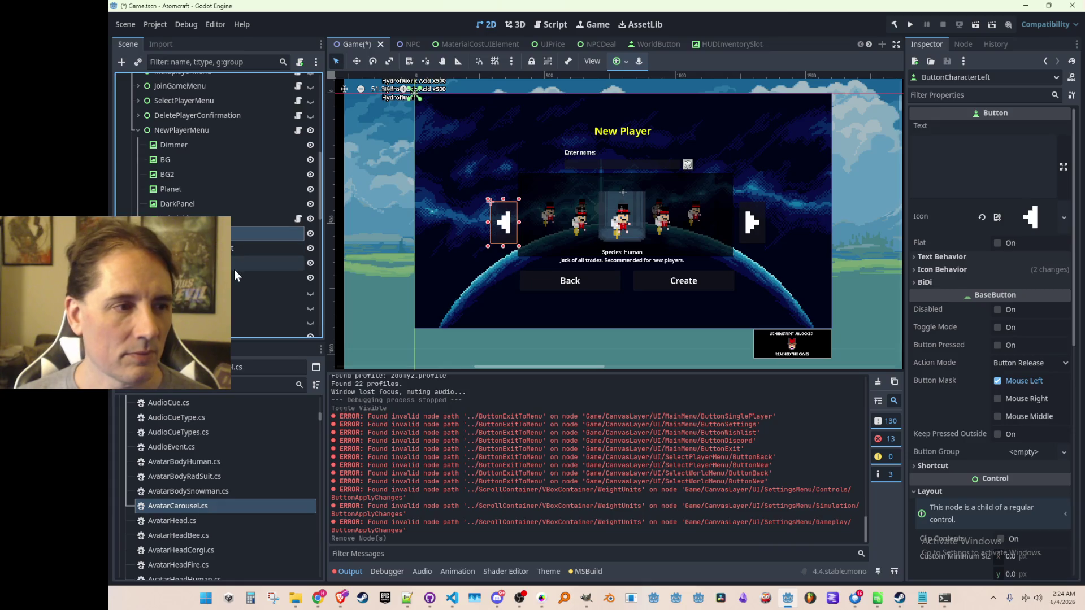
click(232, 248)
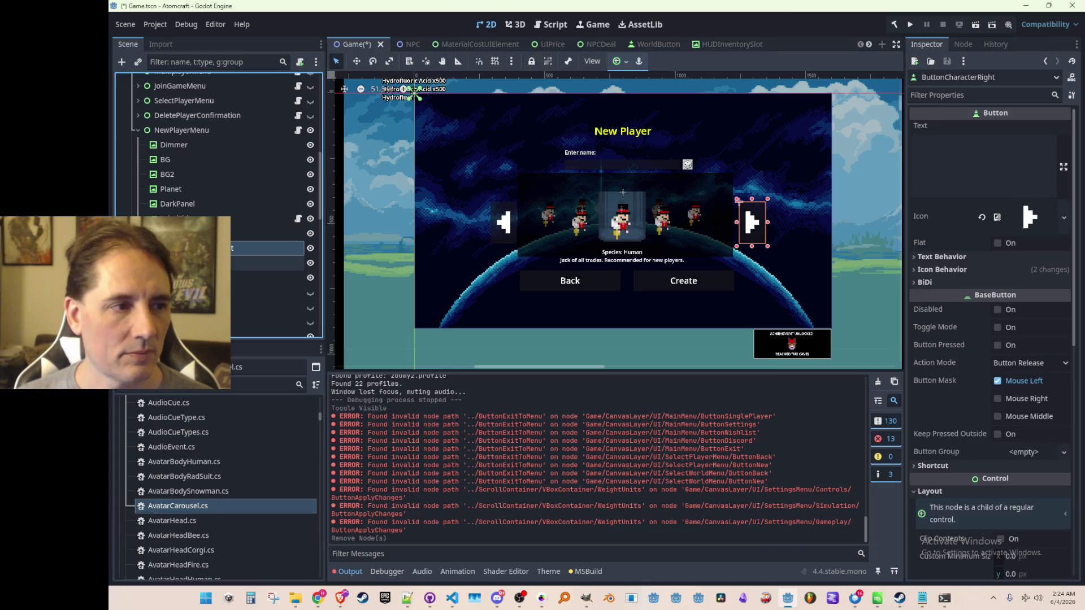
click(170, 218)
click(215, 204)
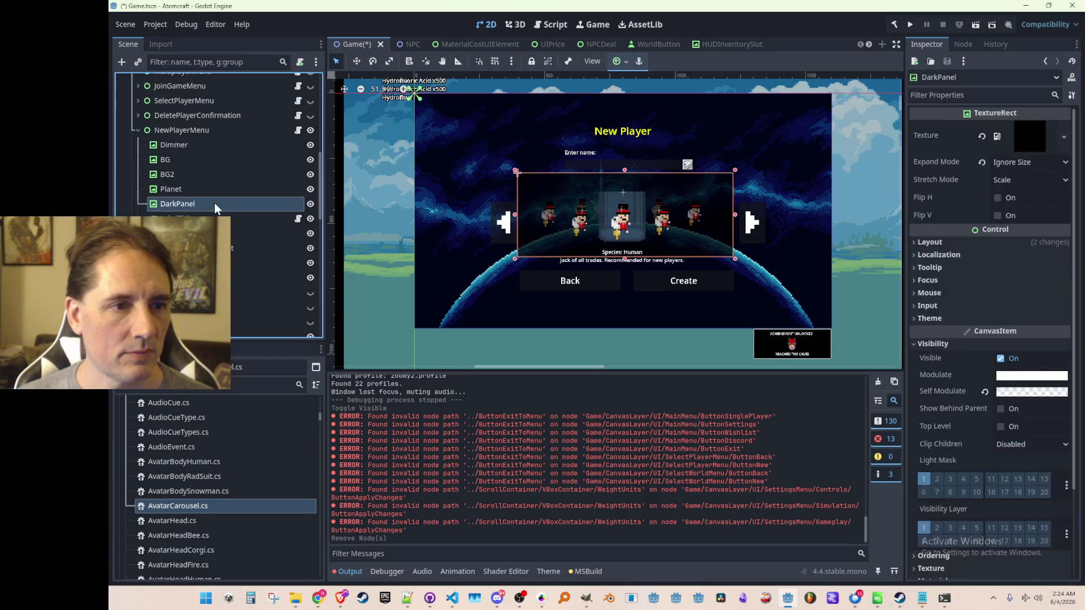
click(214, 189)
scroll(231, 240, down, 3)
click(226, 211)
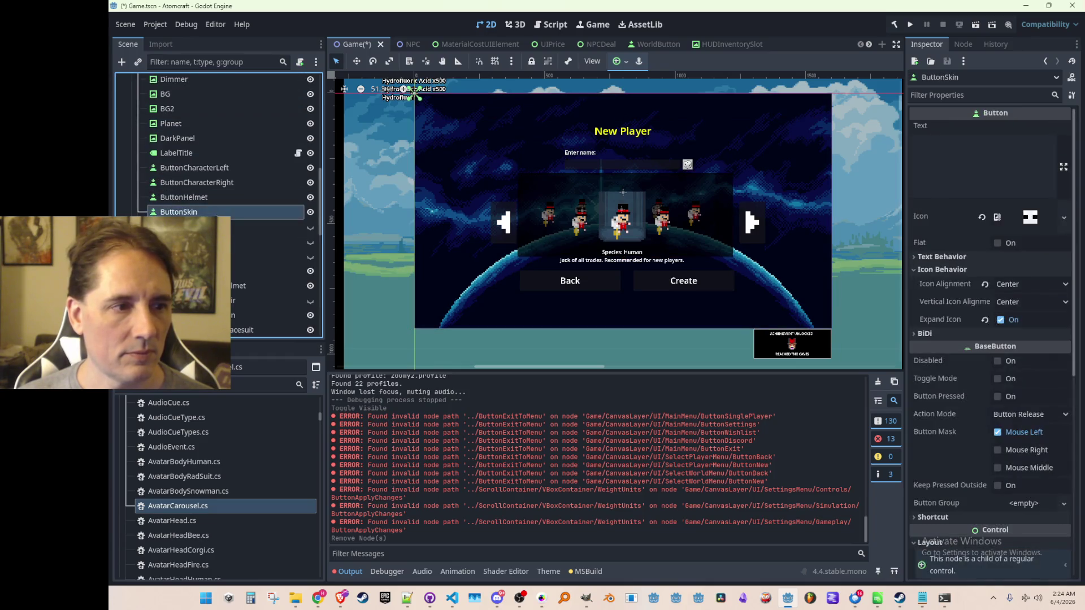
scroll(226, 220, down, 2)
click(214, 235)
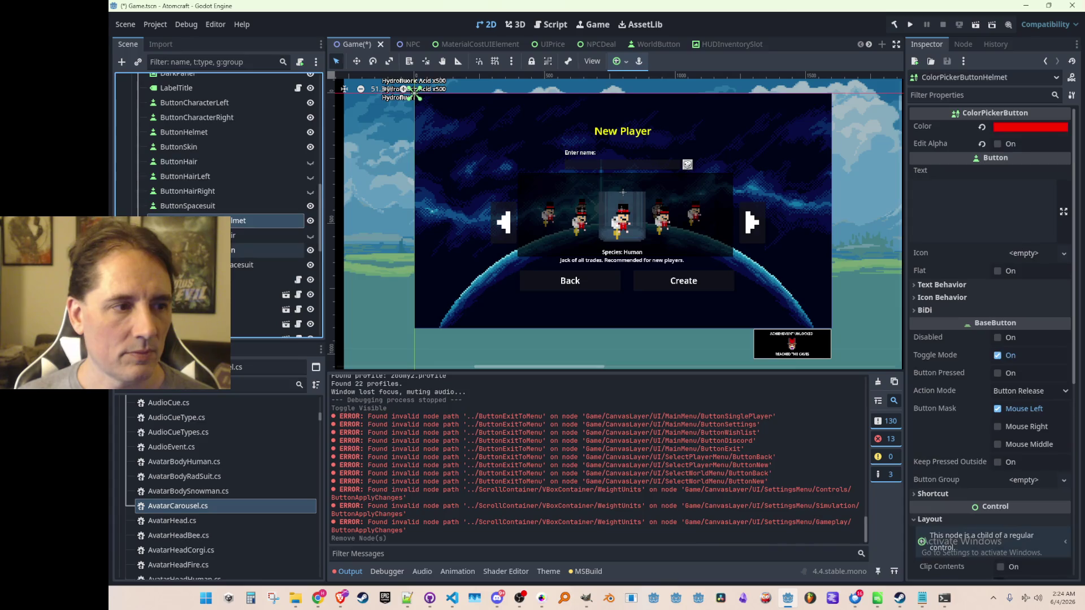
scroll(214, 226, down, 1)
click(215, 246)
scroll(215, 226, down, 2)
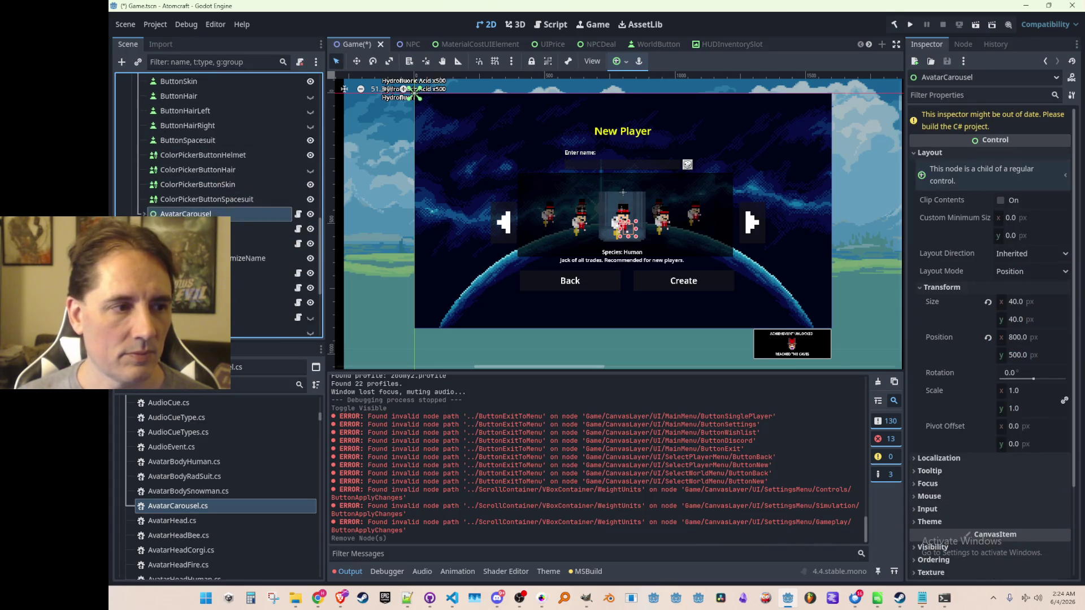
Step: Check the LabelEnterName and LabelSpecies properties and return to NewPlayerMenu.cs in VS Code
click(188, 196)
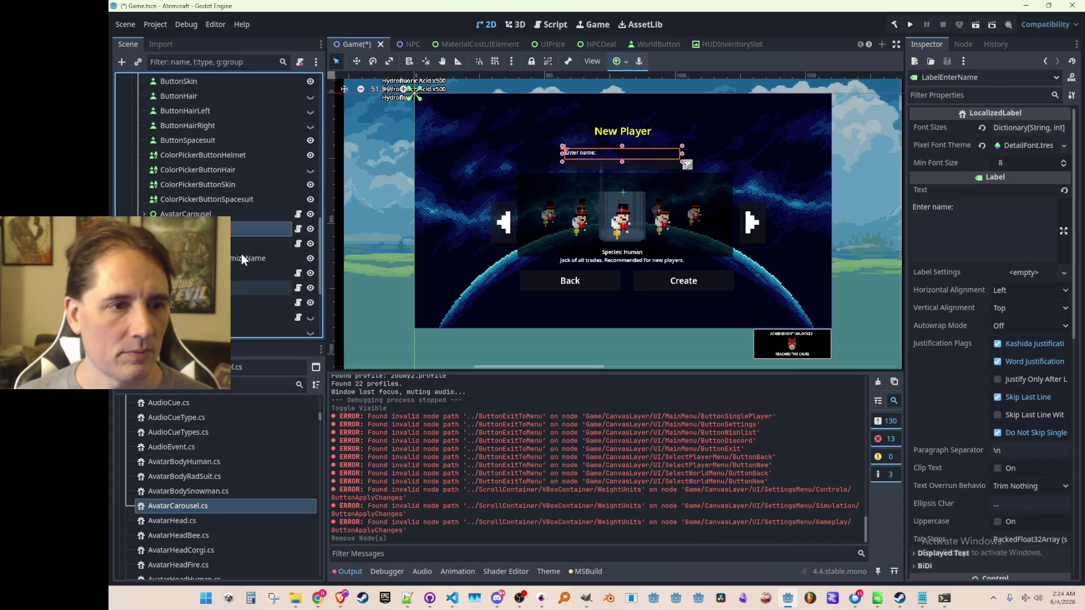
click(237, 239)
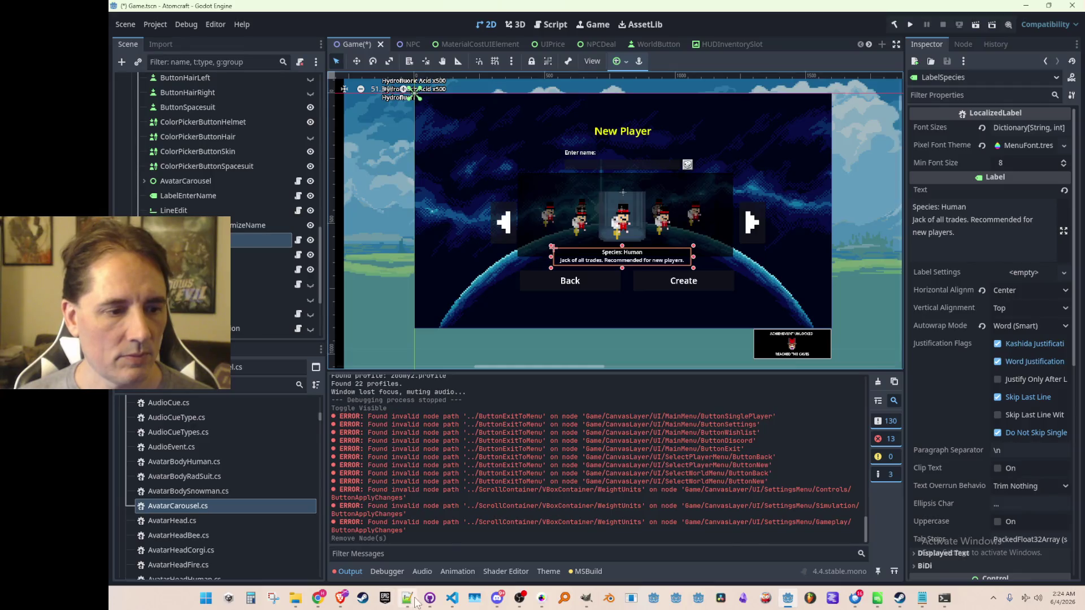
click(452, 599)
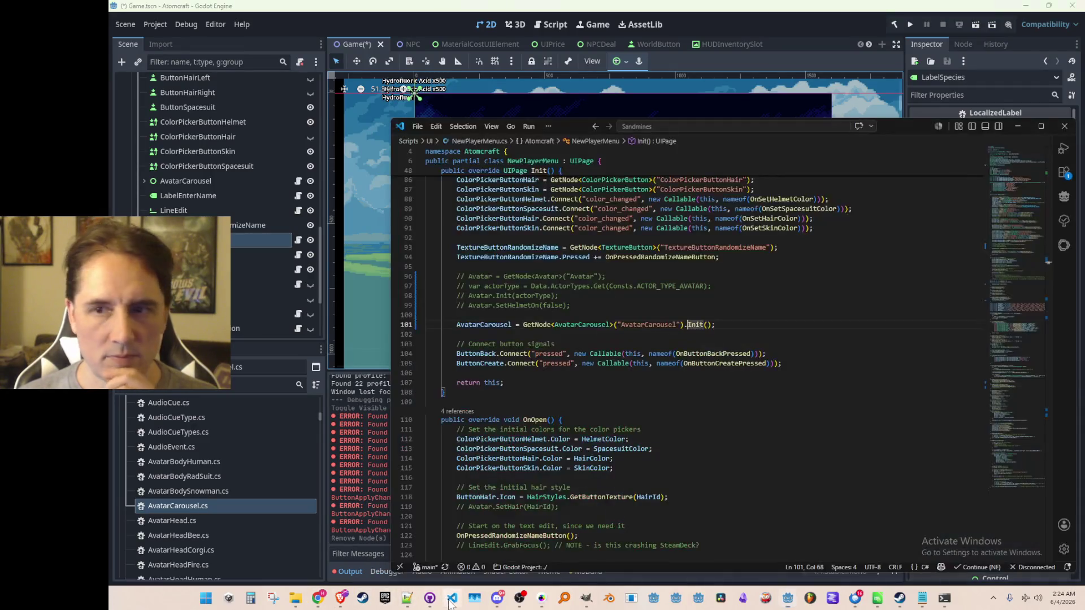
Step: Find LabelSpecies in RefreshAvatar and comment out its UpdateSettings block
click(736, 307)
scroll(757, 322, up, 4)
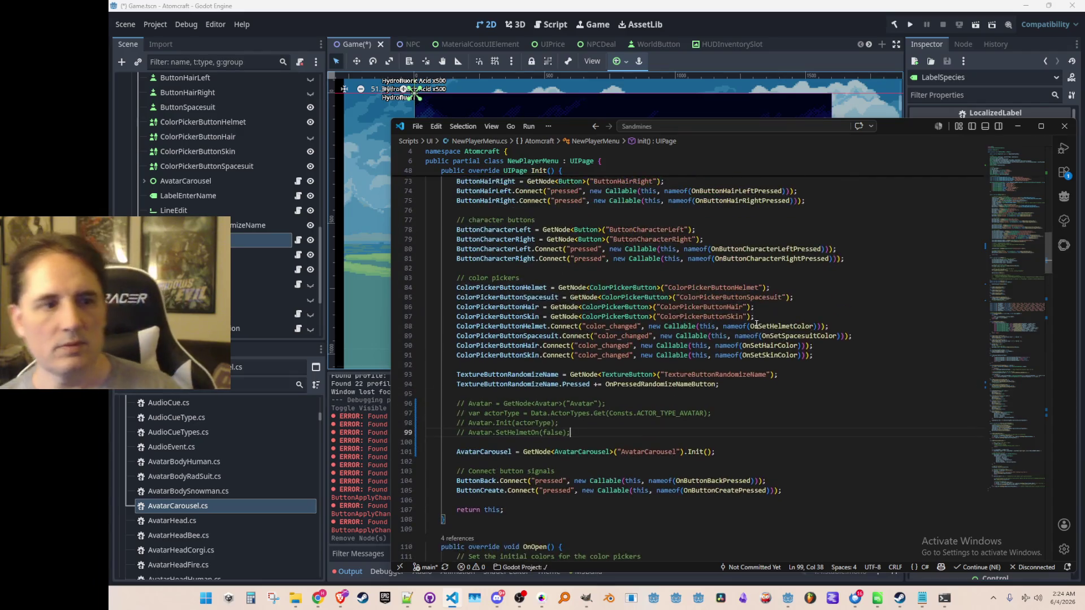
scroll(780, 339, down, 3)
key(ctrl+shift+o)
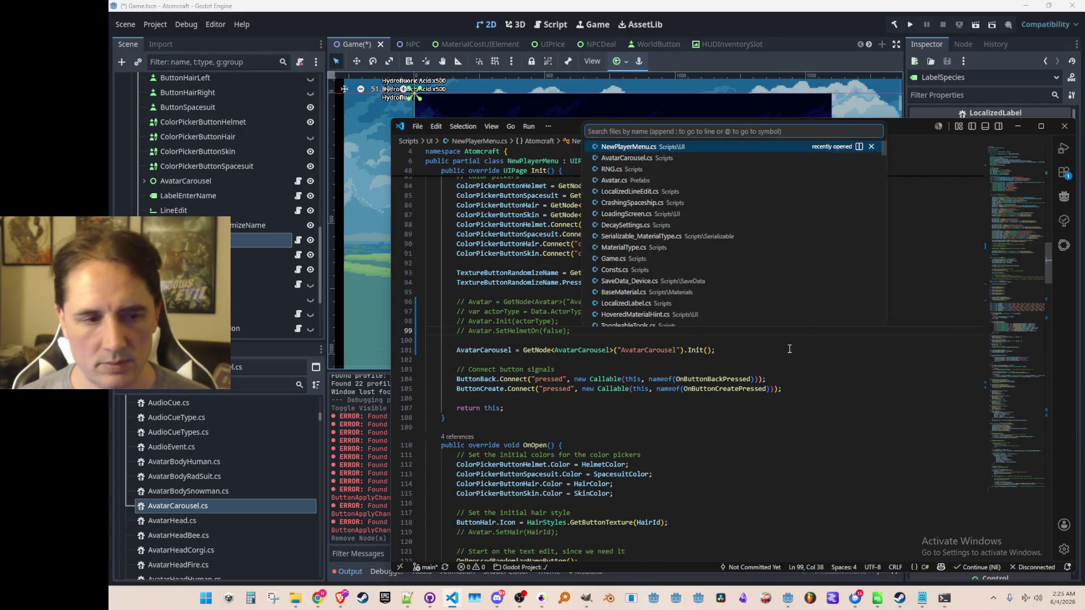
key(Escape)
key(ctrl+f)
text(LabelSpecies)
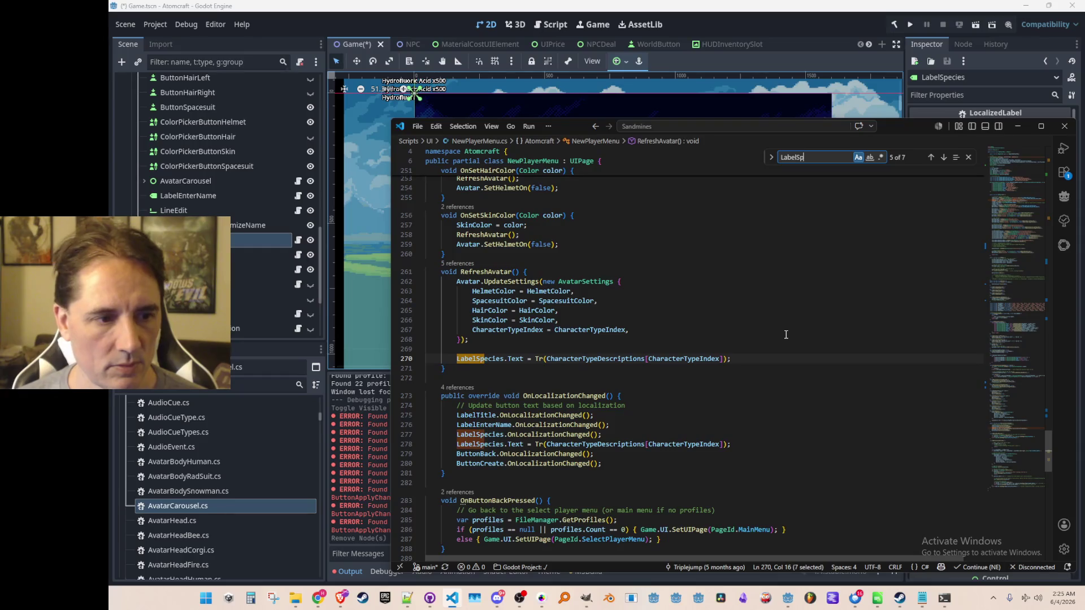
key(Escape)
key(Right)
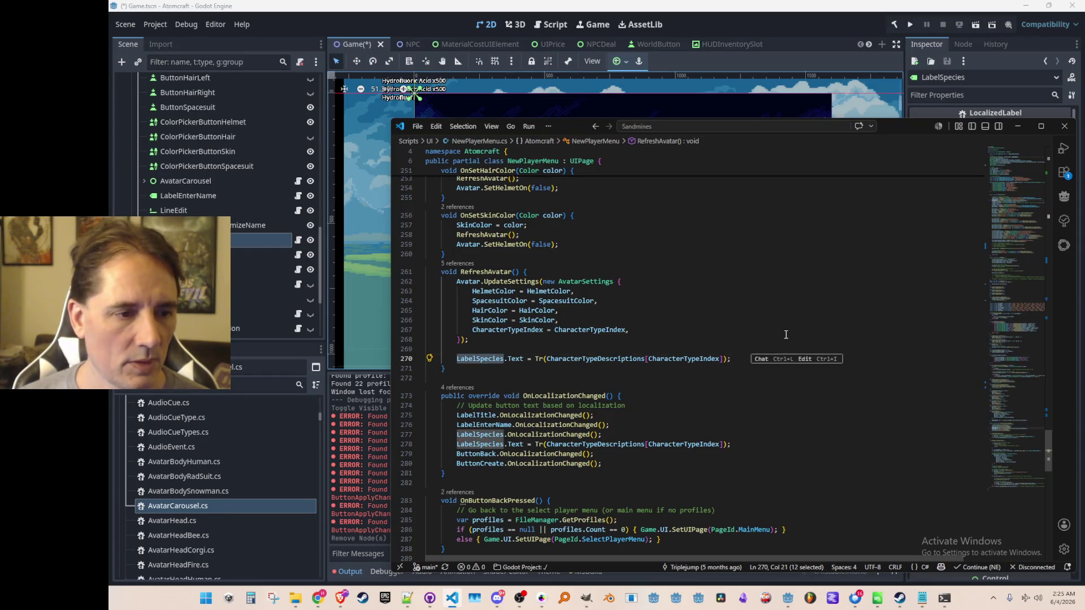
scroll(711, 301, down, 1)
key(Up)
key(Up)
key(Up)
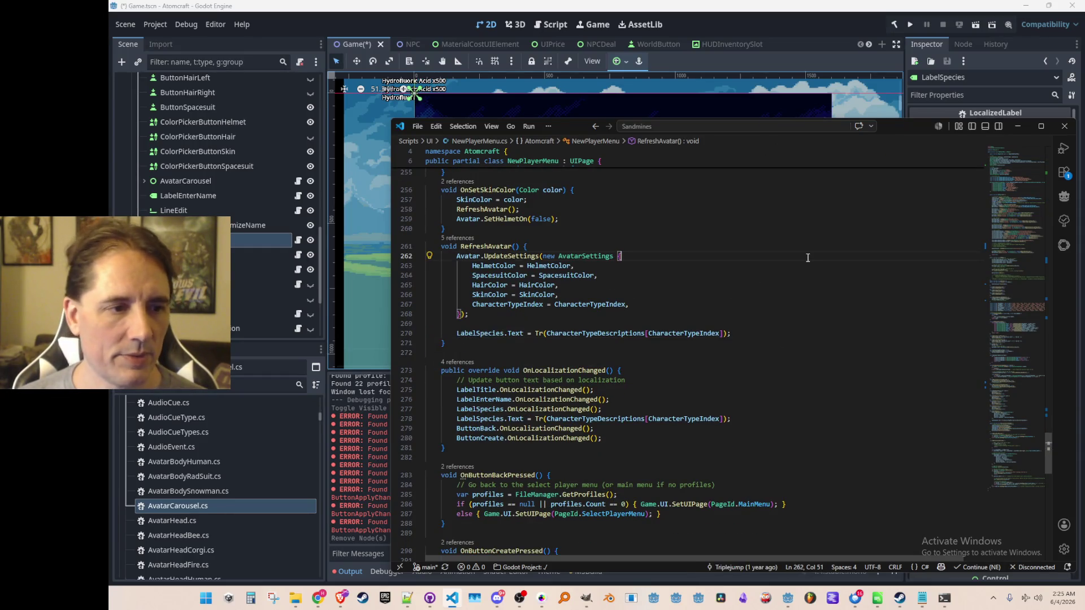
key(Home)
key(Home)
key(shift+Down)
key(shift+Down)
key(shift+Down)
key(shift+Down)
key(shift+Down)
key(shift+Down)
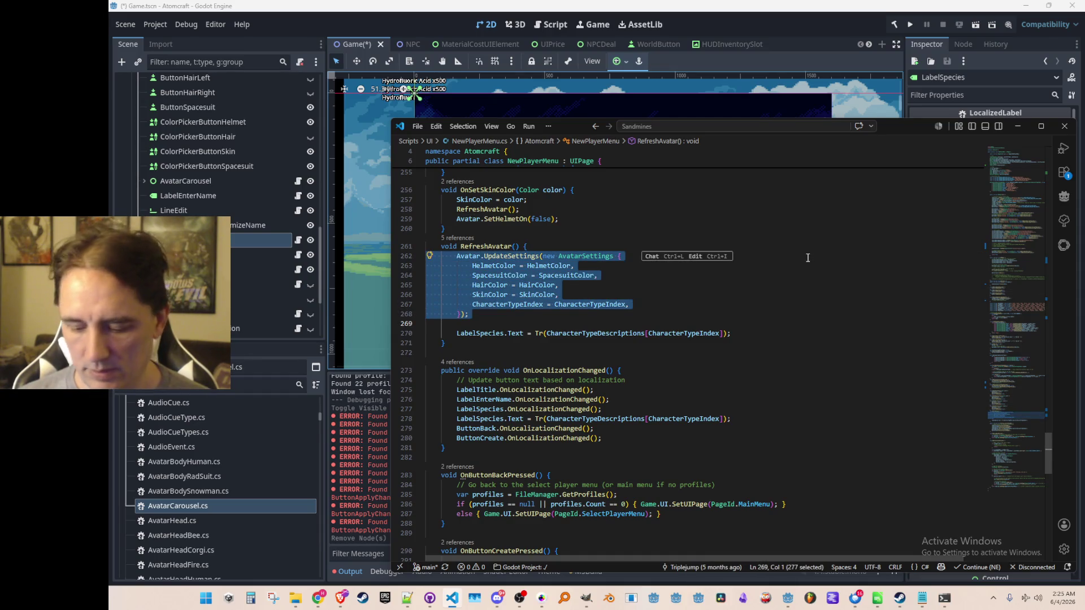
key(ctrl+slash)
Step: Uncomment the RefreshAvatar() calls in both the left and right character-button handlers
key(alt+Left)
key(shift+F7)
key(shift+F7)
key(ctrl+slash)
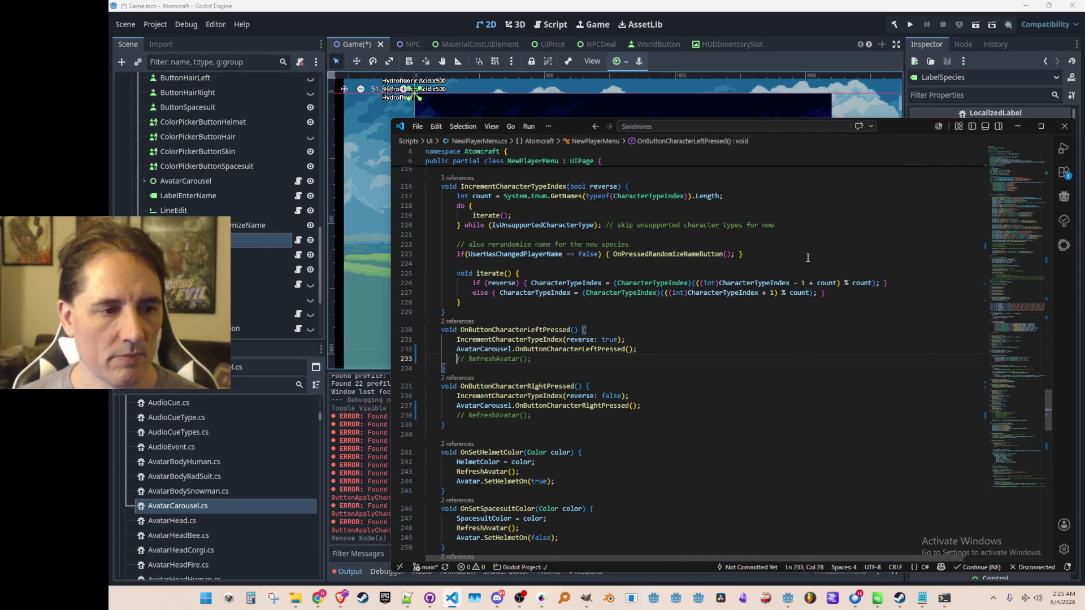
key(Home)
key(Home)
key(shift+Down)
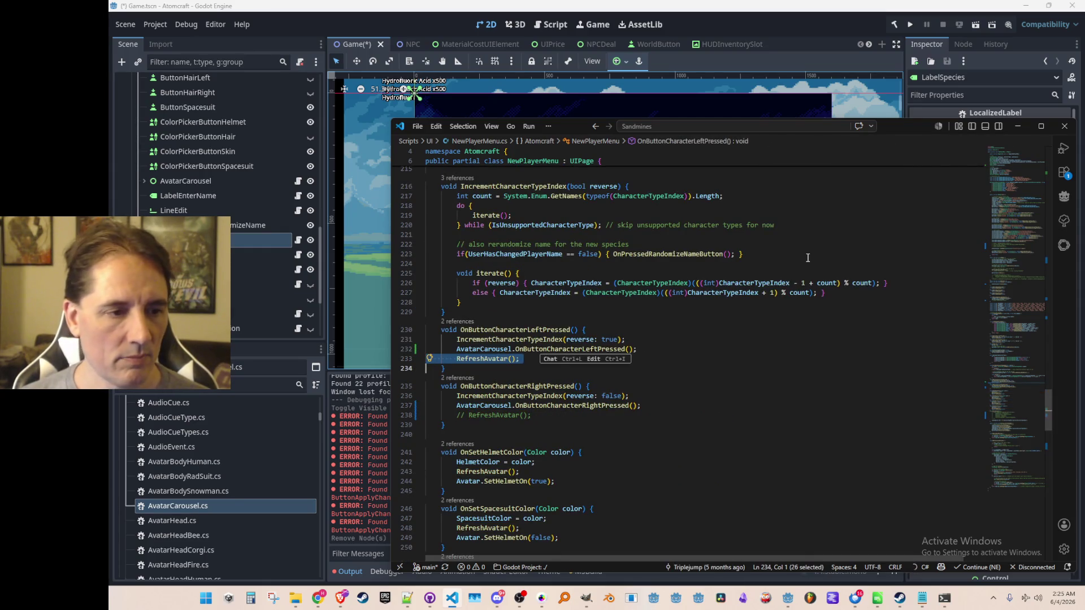
key(ctrl+slash)
key(Down)
key(Down)
key(Down)
key(shift+Down)
key(ctrl+slash)
key(Down)
key(Down)
Step: Trace the ButtonCharacterLeft handler to AvatarCarousel's OnButtonCharacterLeftPressed definition
scroll(791, 283, down, 5)
scroll(784, 297, down, 8)
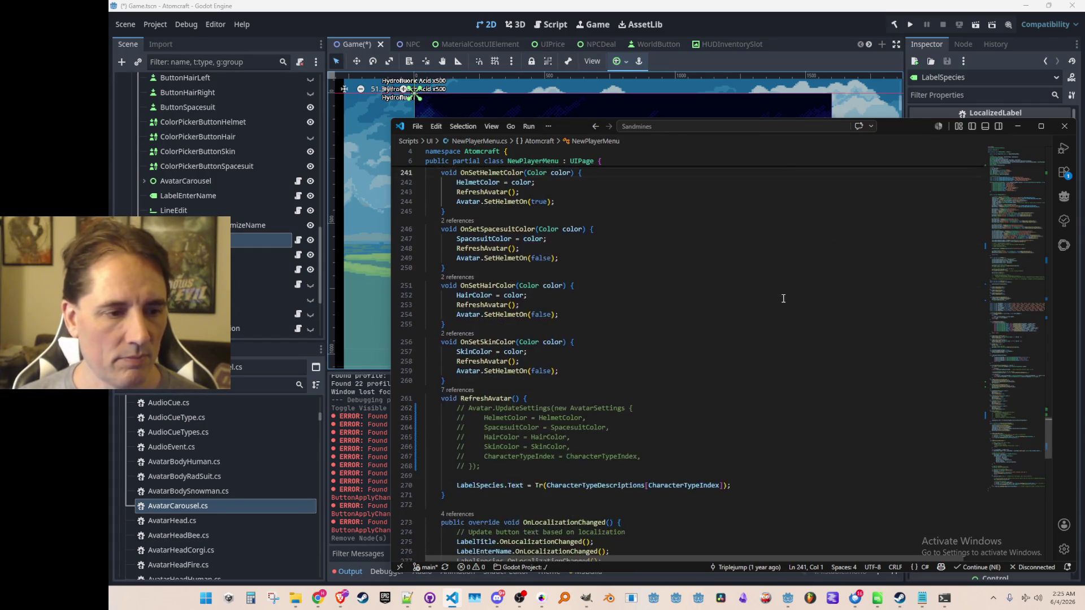
click(783, 297)
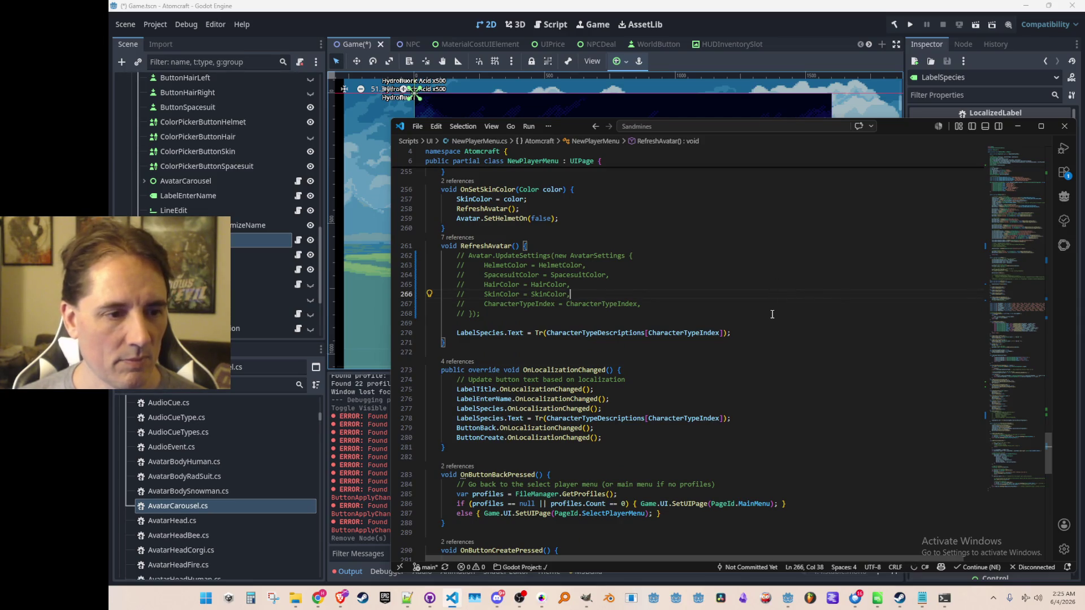
scroll(771, 314, down, 5)
scroll(800, 343, down, 5)
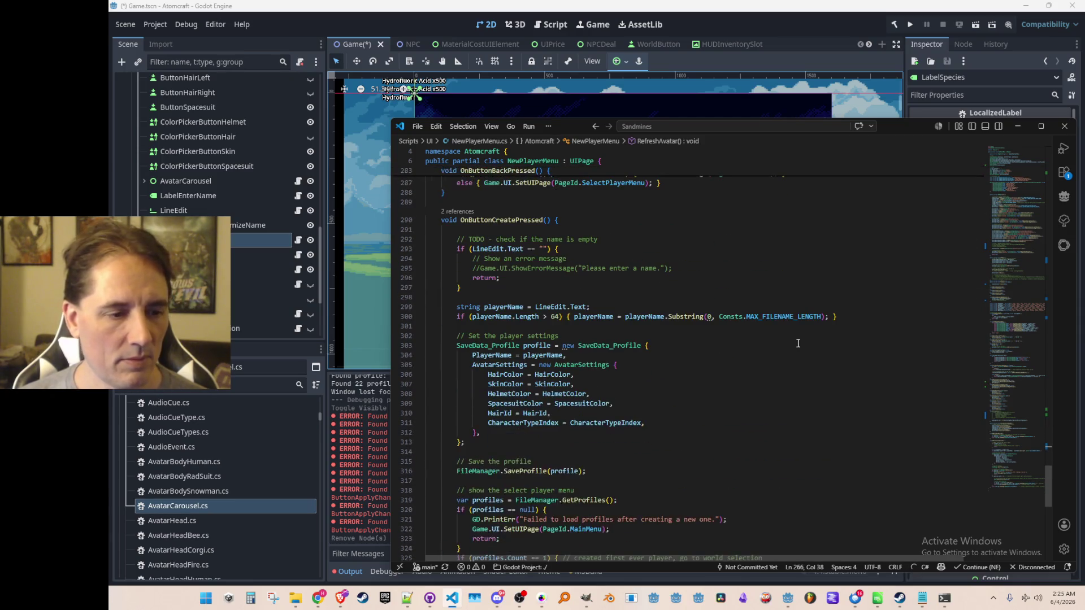
scroll(819, 322, up, 10)
click(835, 310)
key(ctrl+f)
text(Left)
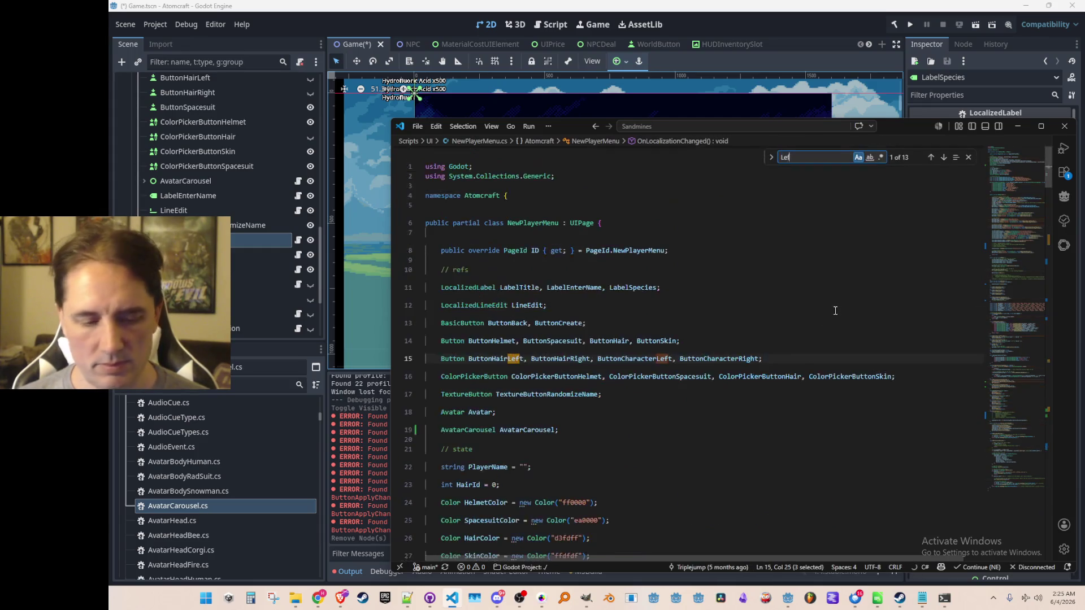
key(Return)
key(Return)
key(Escape)
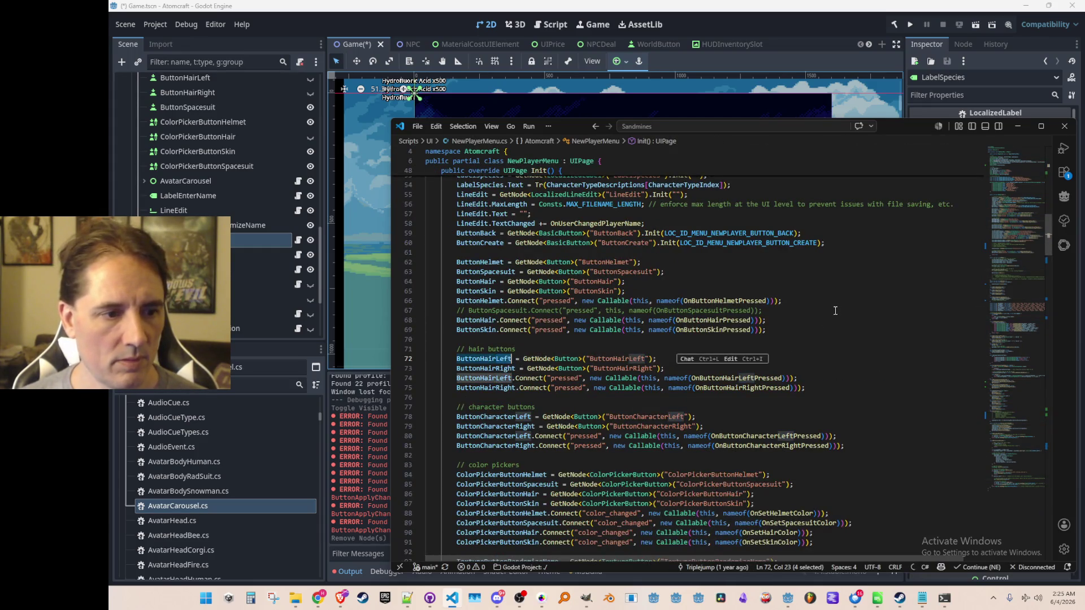
key(Down)
key(Down)
key(Down)
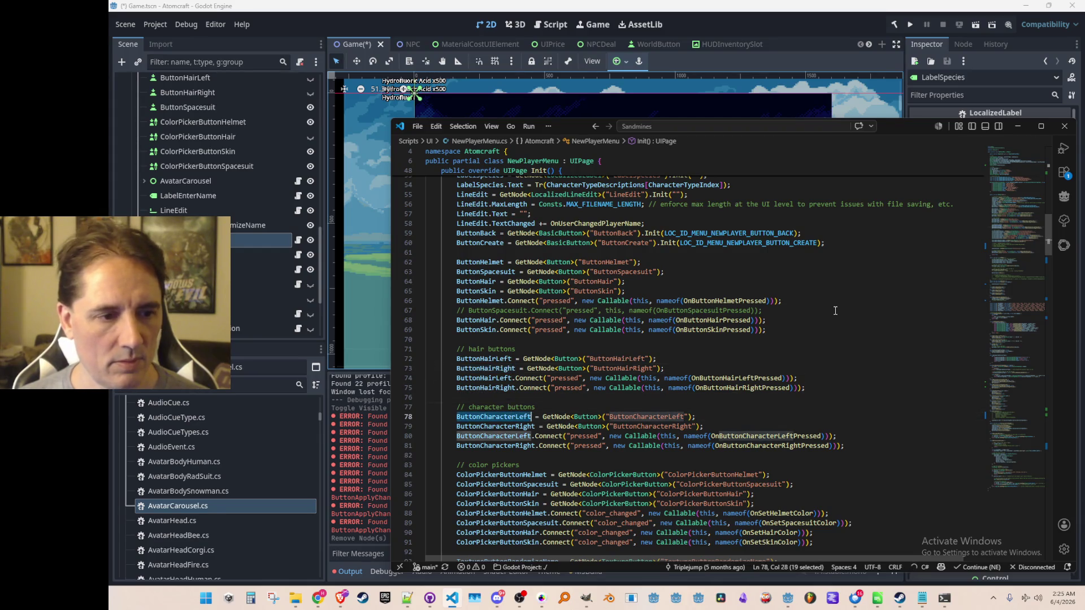
key(ctrl+f)
key(Return)
key(Return)
key(Return)
key(Return)
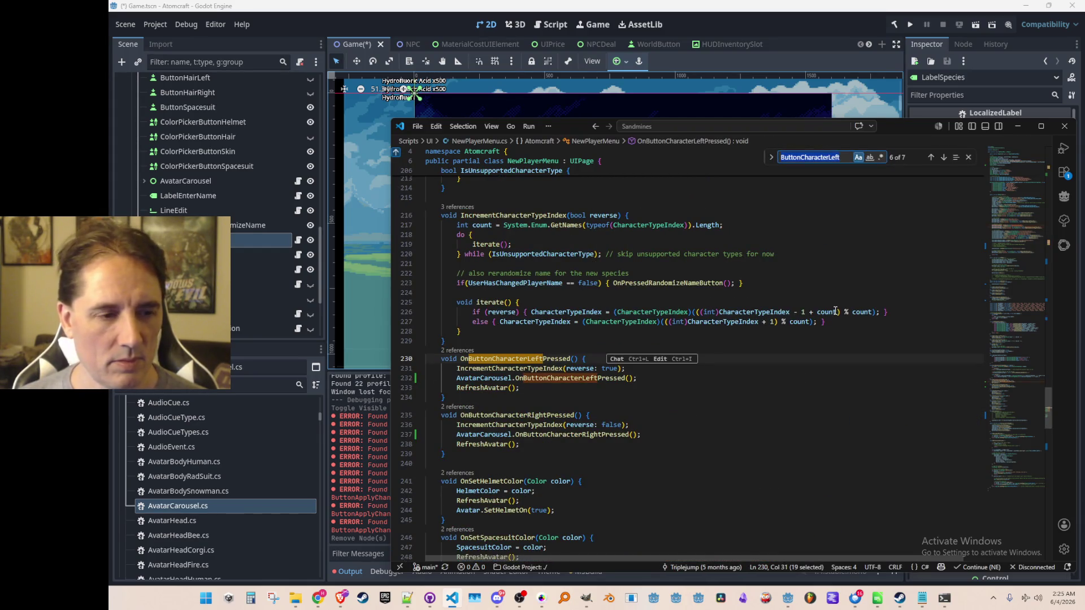
key(Escape)
scroll(791, 316, down, 2)
click(639, 351)
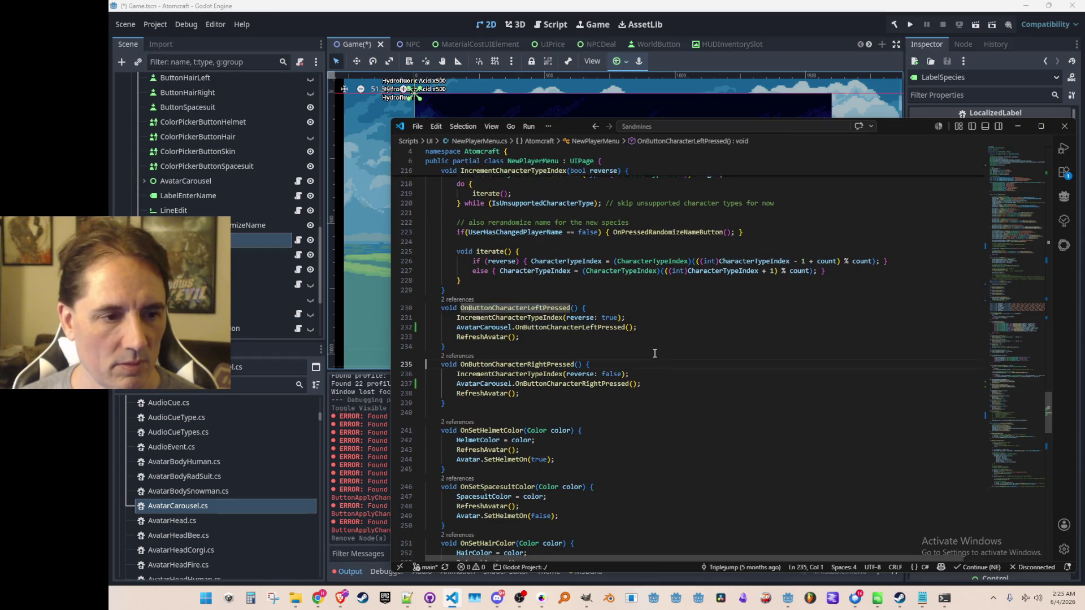
scroll(639, 351, down, 1)
click(563, 303)
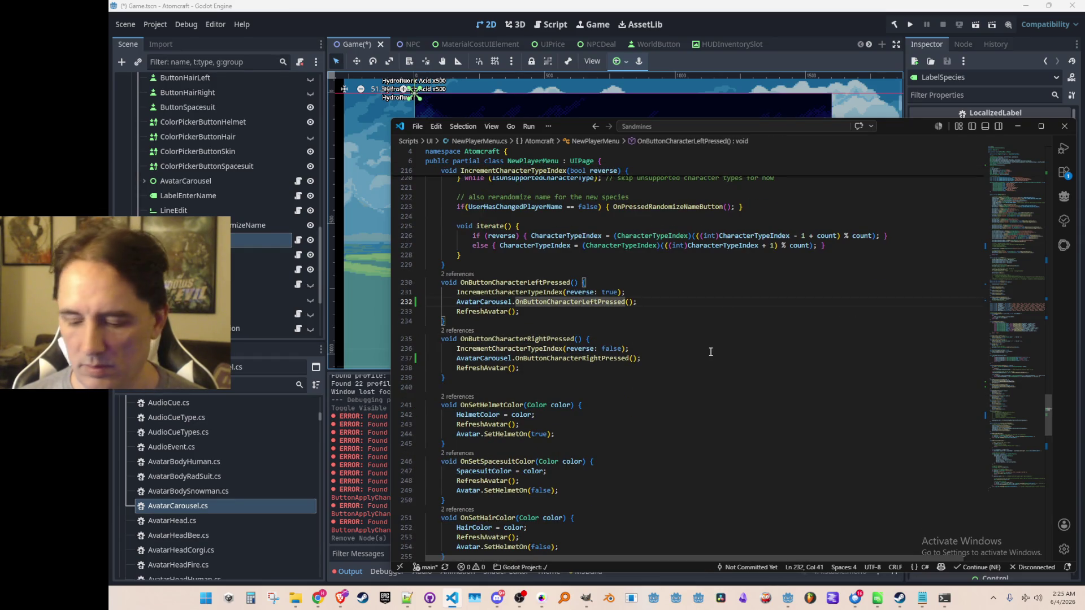
key(F12)
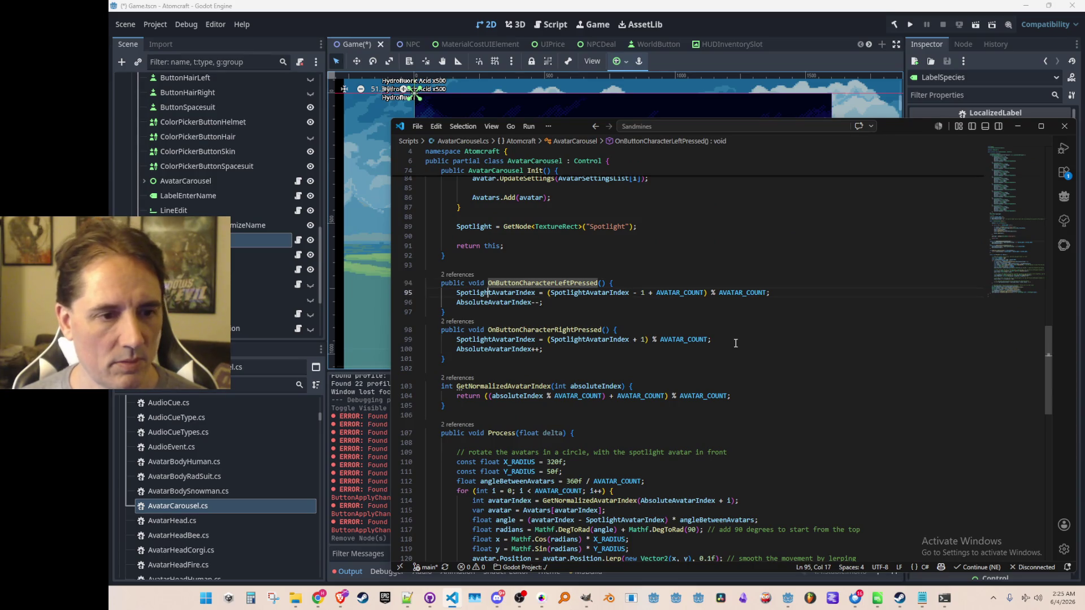
Step: Swap the left and right handler bodies in AvatarCarousel.cs so left increments the spotlight index
key(ctrl+l)
key(ctrl+l)
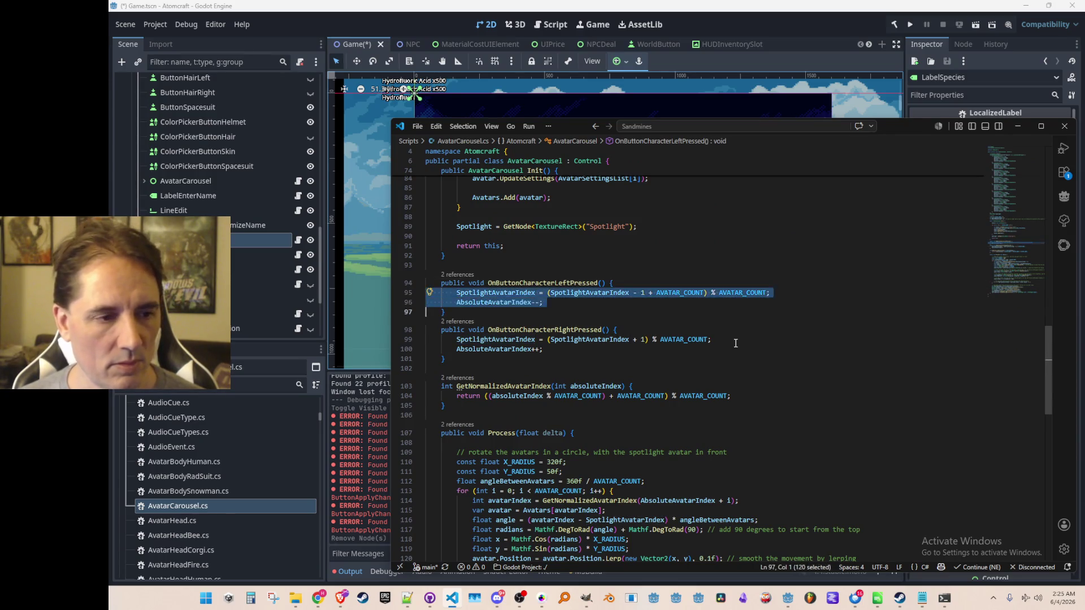
key(ctrl+x)
key(Down)
key(Down)
key(shift+Down)
key(shift+Down)
key(ctrl+v)
key(ctrl+z)
key(ctrl+z)
key(ctrl+z)
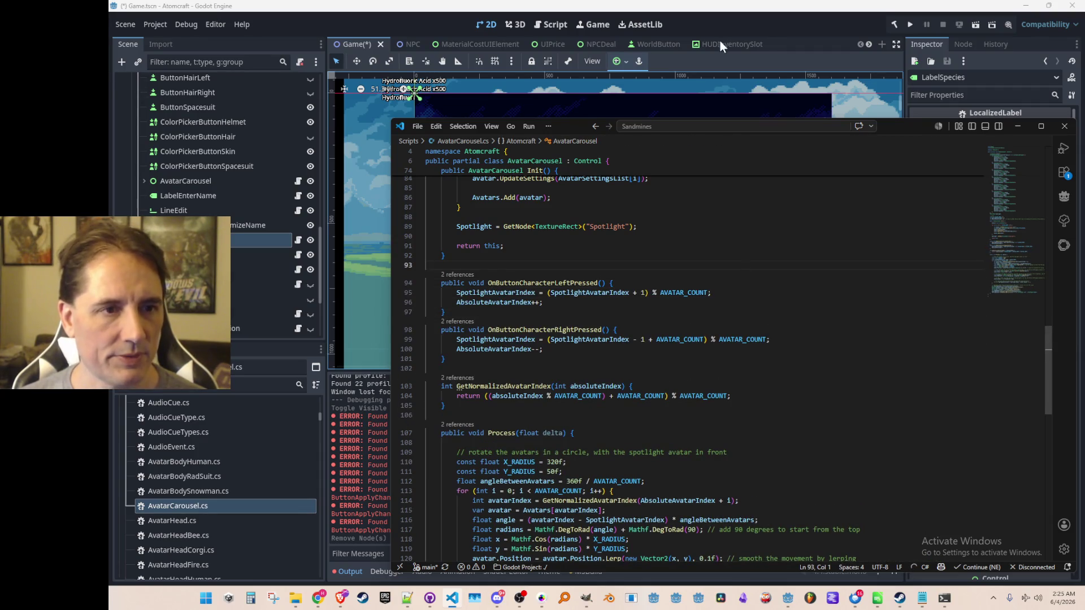
Step: Turn off NewPlayerMenu's visibility, save the Game scene with Ctrl+S, and return to AvatarCarousel.cs
click(719, 37)
scroll(266, 225, up, 5)
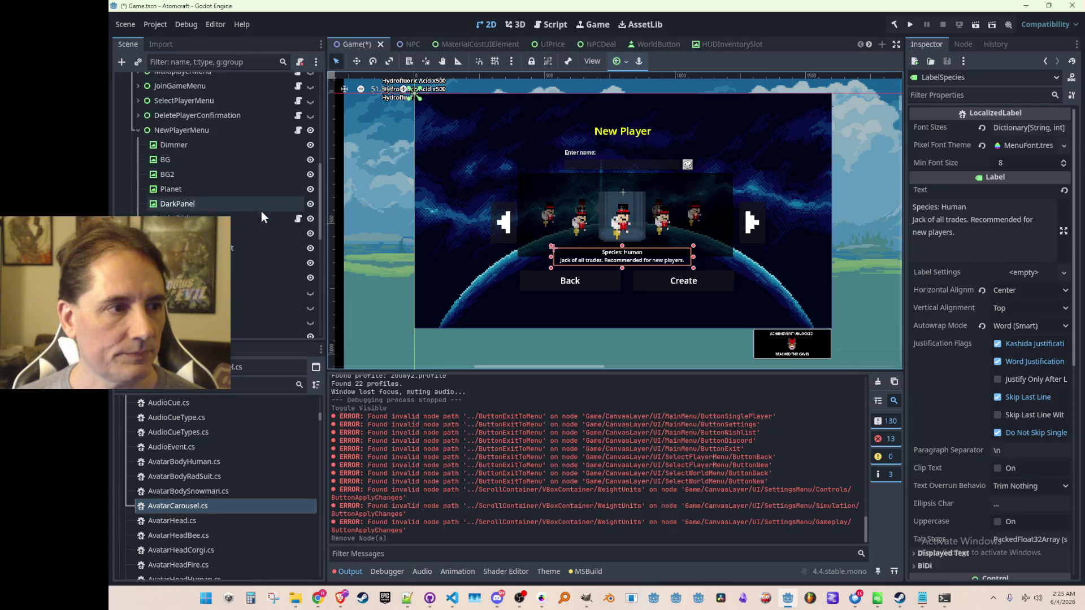
click(310, 130)
scroll(673, 187, down, 2)
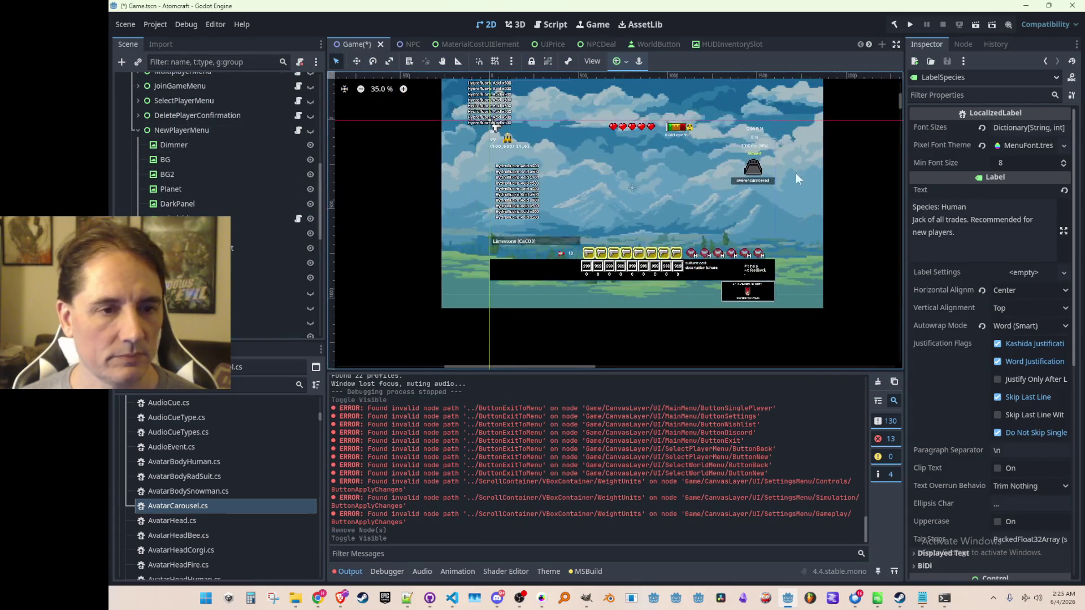
click(802, 152)
scroll(801, 153, up, 1)
key(ctrl+s)
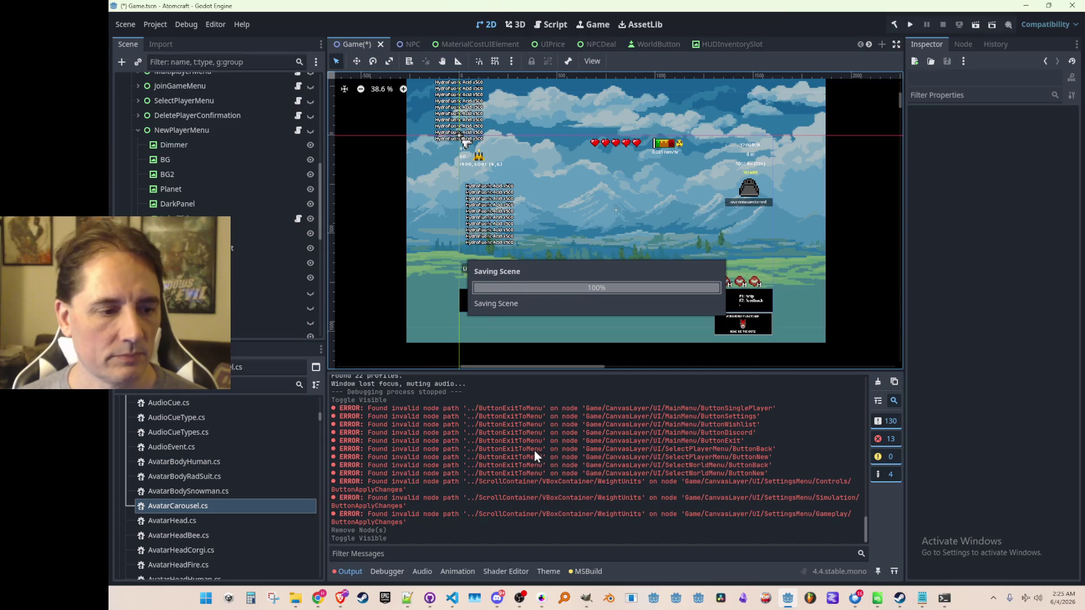
click(454, 602)
scroll(865, 317, down, 5)
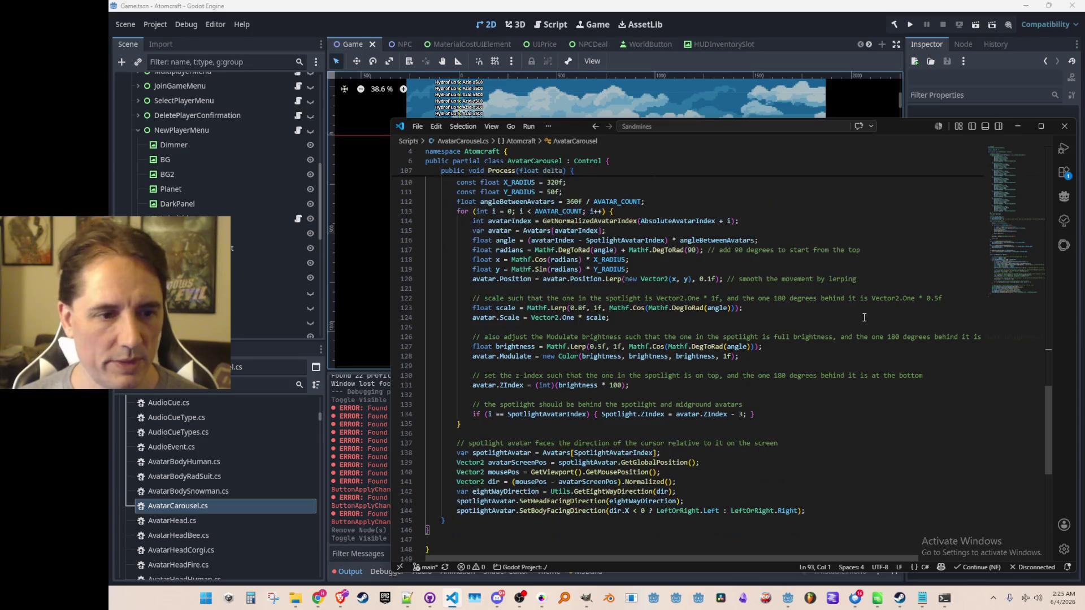
Step: Remove the spotlight-index condition from the spotlight ZIndex line in Process
scroll(865, 318, down, 2)
click(760, 363)
scroll(884, 436, down, 1)
scroll(887, 434, up, 1)
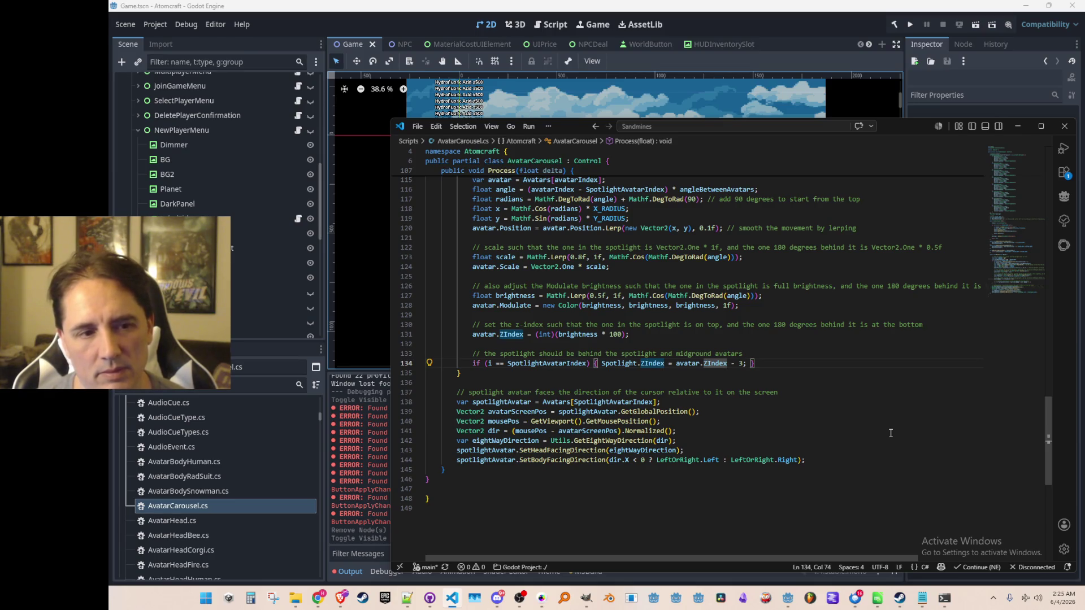
scroll(890, 434, up, 4)
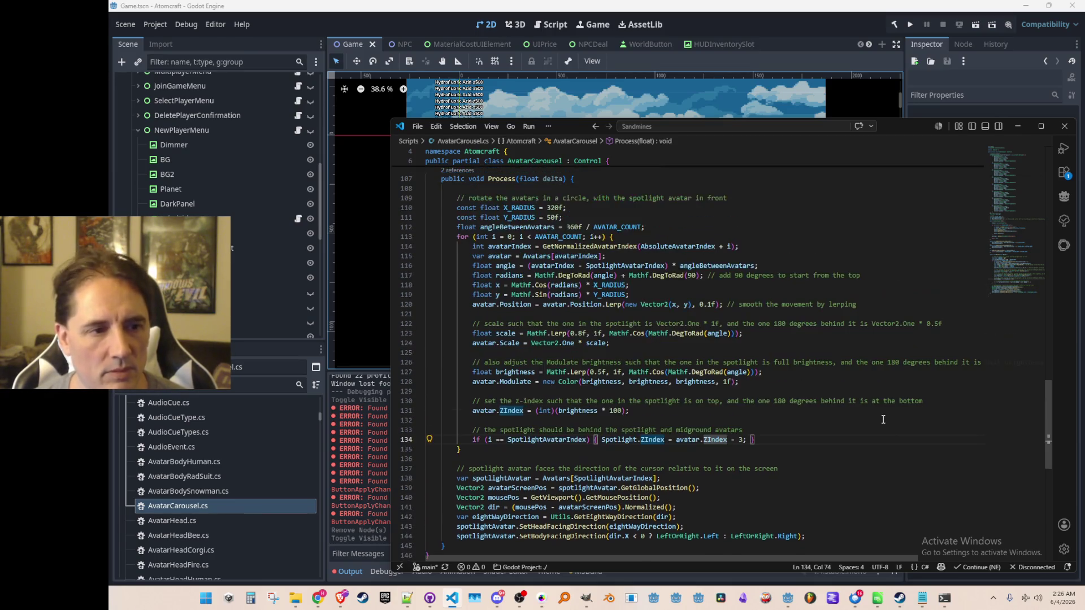
scroll(882, 424, down, 1)
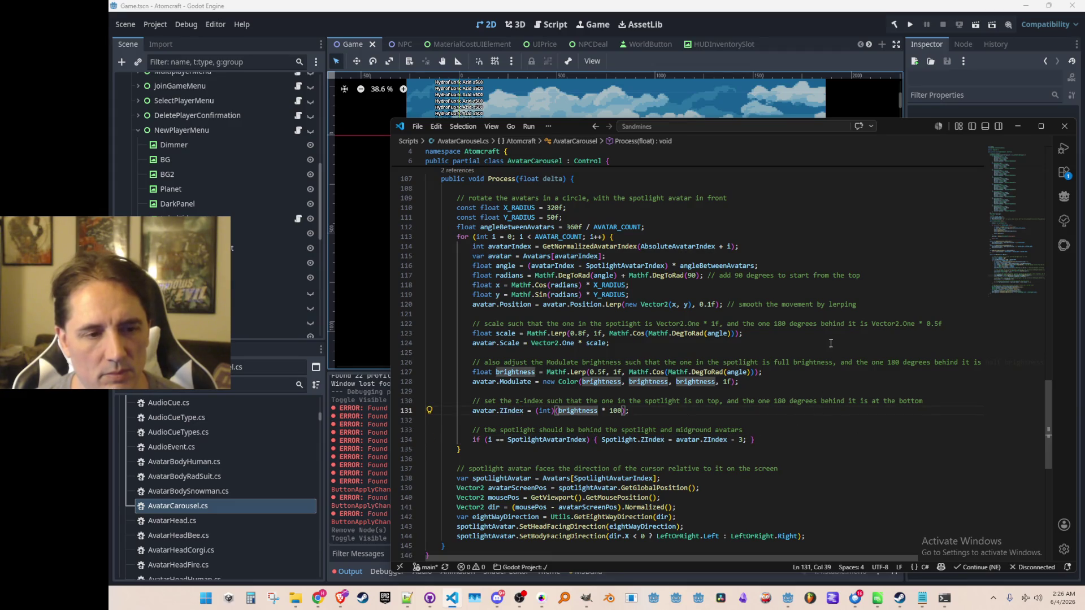
key(Down)
key(Down)
key(Down)
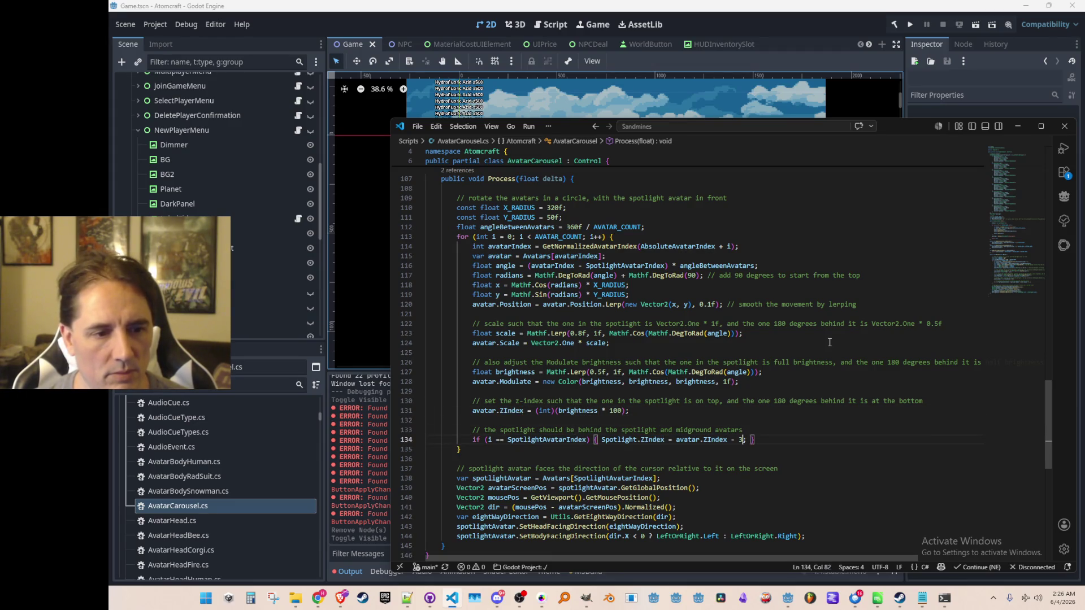
key(ctrl+Left)
key(ctrl+Left)
key(ctrl+Left)
key(shift+Home)
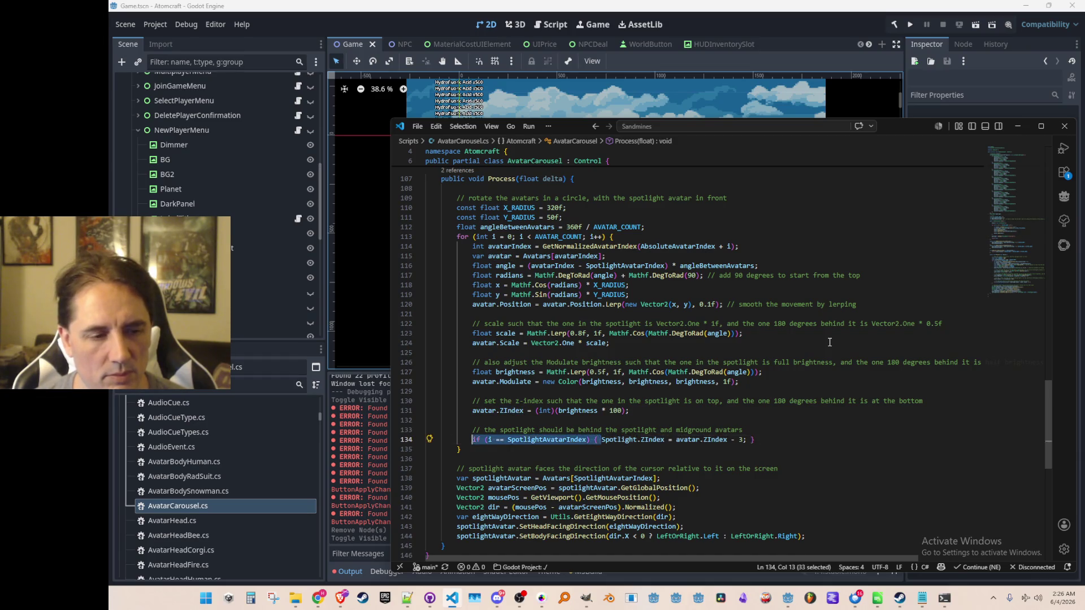
key(BackSpace)
key(ctrl+Right)
key(ctrl+Right)
key(ctrl+Right)
key(Up)
key(Up)
key(Up)
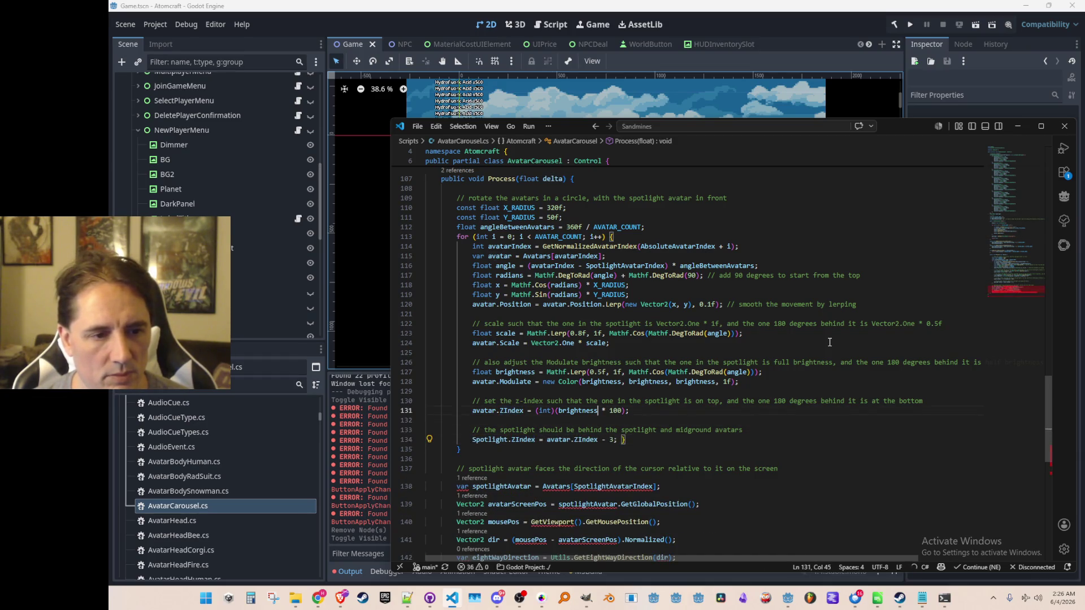
key(Down)
key(Down)
key(Down)
key(End)
key(Left)
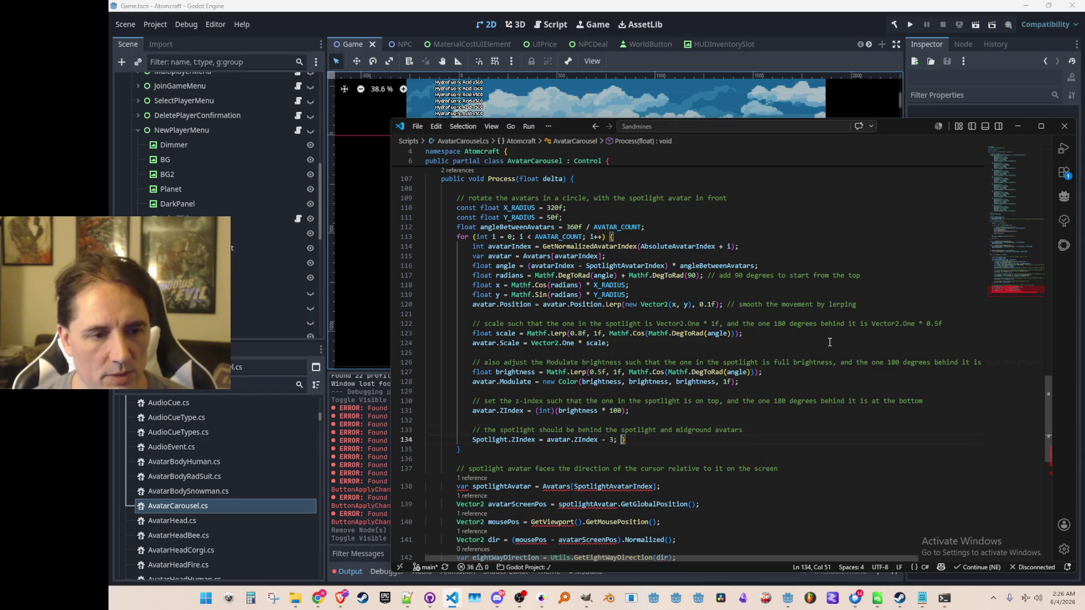
Step: Rewrite the spotlight ZIndex expression to use a fixed 0.75 instead of brightness, times 100
key(ctrl+Left)
key(ctrl+Left)
key(ctrl+Left)
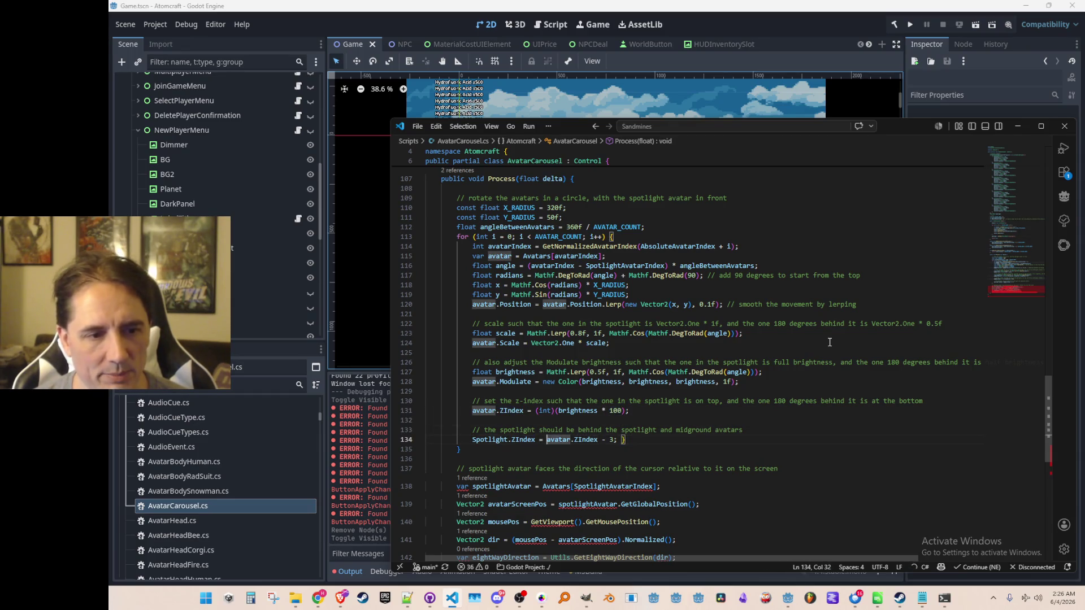
key(shift+End)
key(Delete)
text(100)
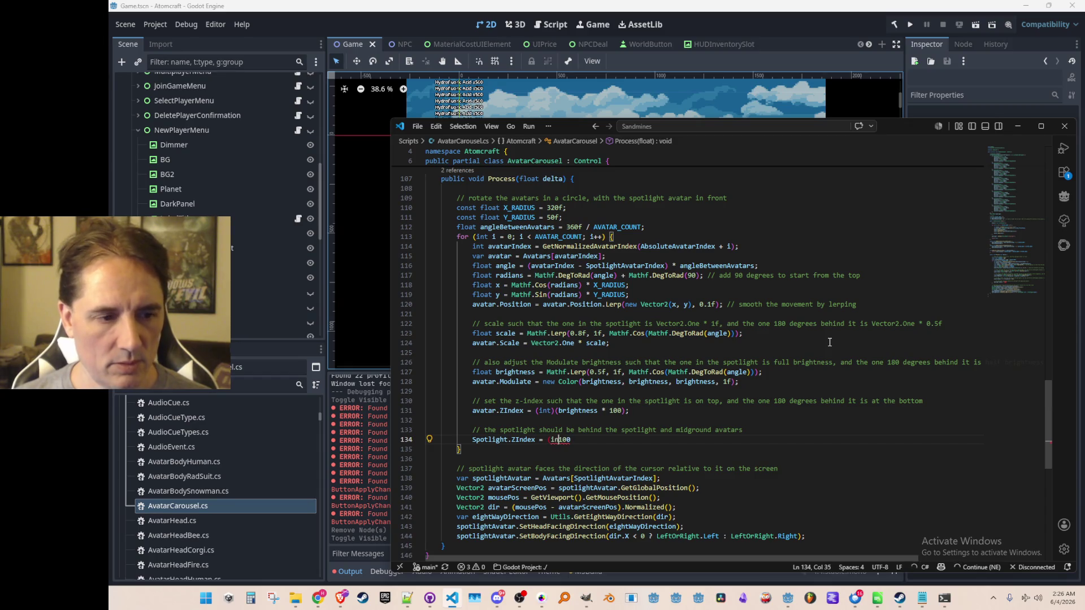
text(t)(brightness *)
key(End)
text() - 3;)
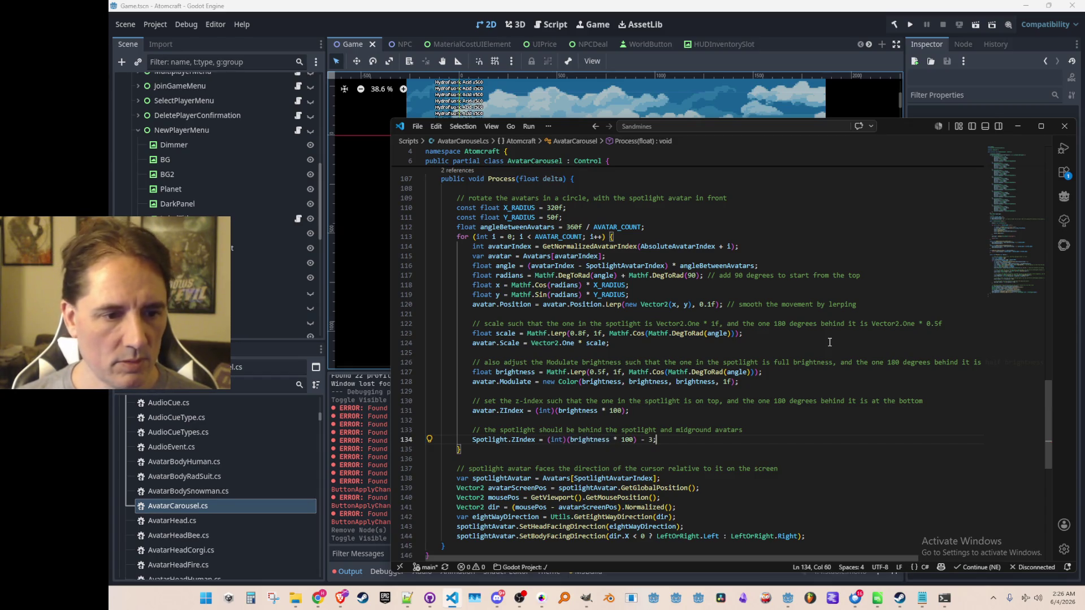
key(ctrl+Delete)
text(0.75)
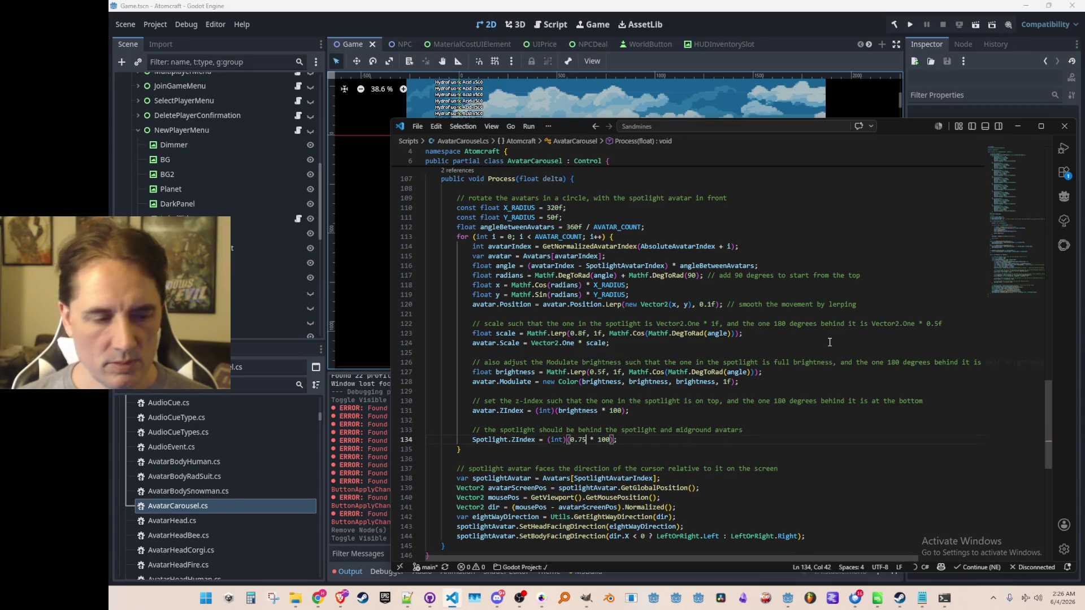
Step: Move the spotlight comment and ZIndex lines out of Process into Init after the Spotlight GetNode
key(Home)
key(Home)
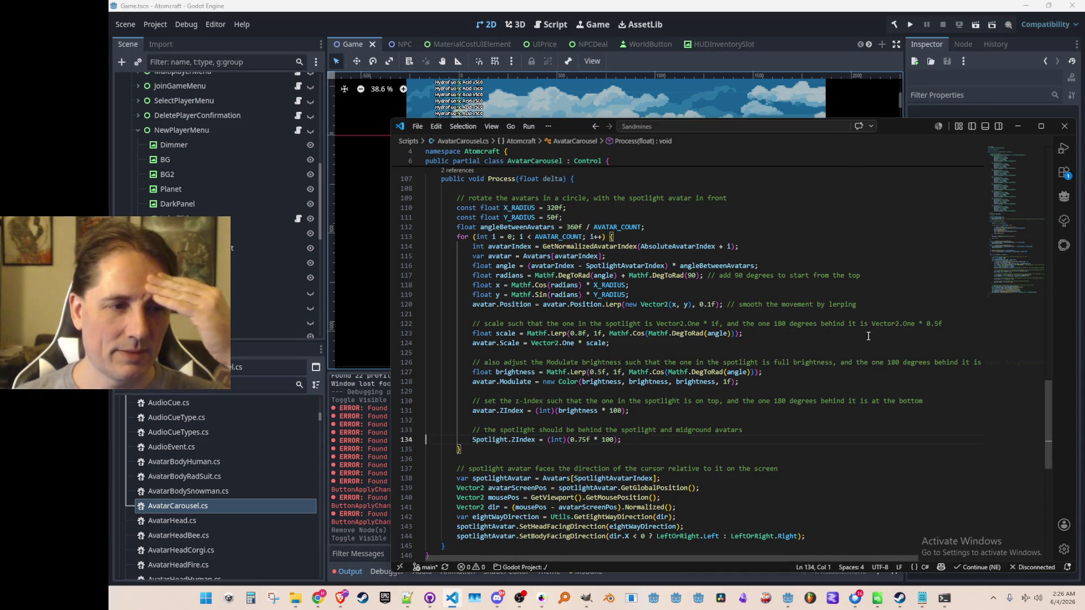
key(Up)
key(shift+Down)
key(ctrl+shift+k)
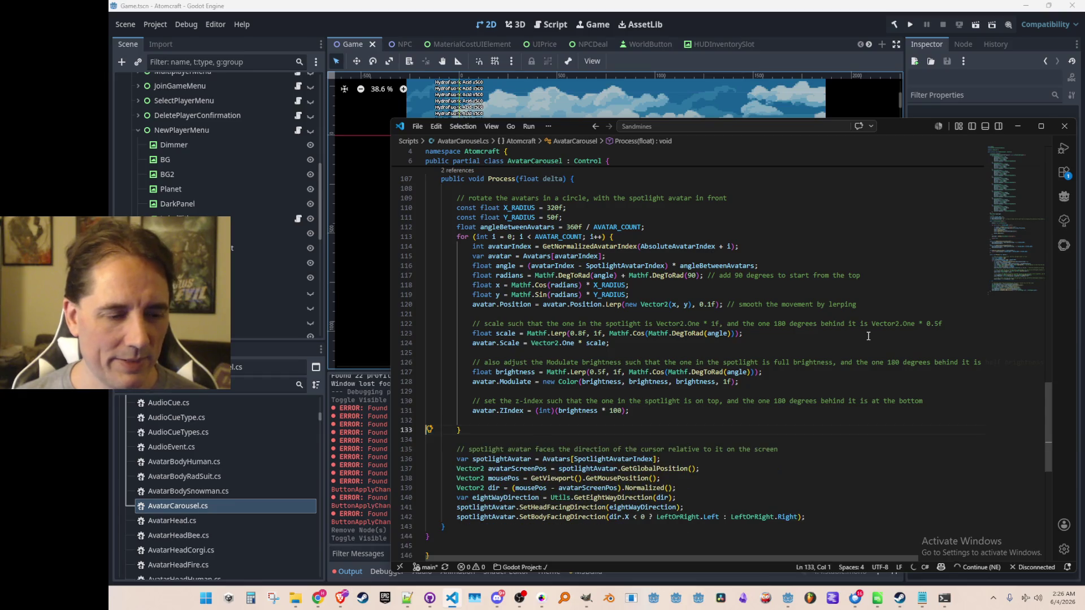
key(ctrl+shift+k)
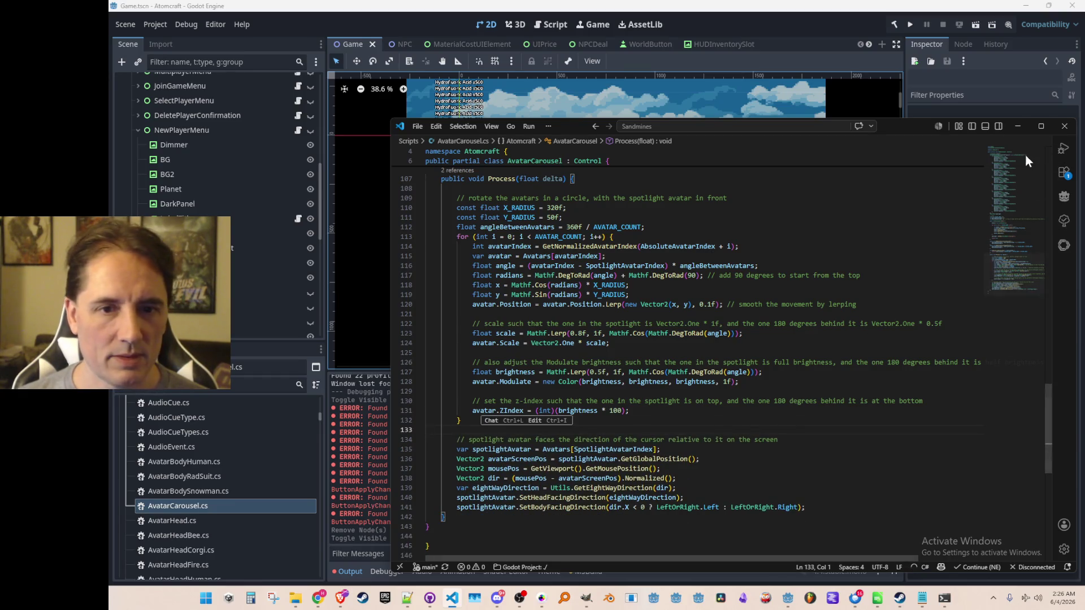
scroll(881, 328, up, 15)
scroll(898, 313, down, 8)
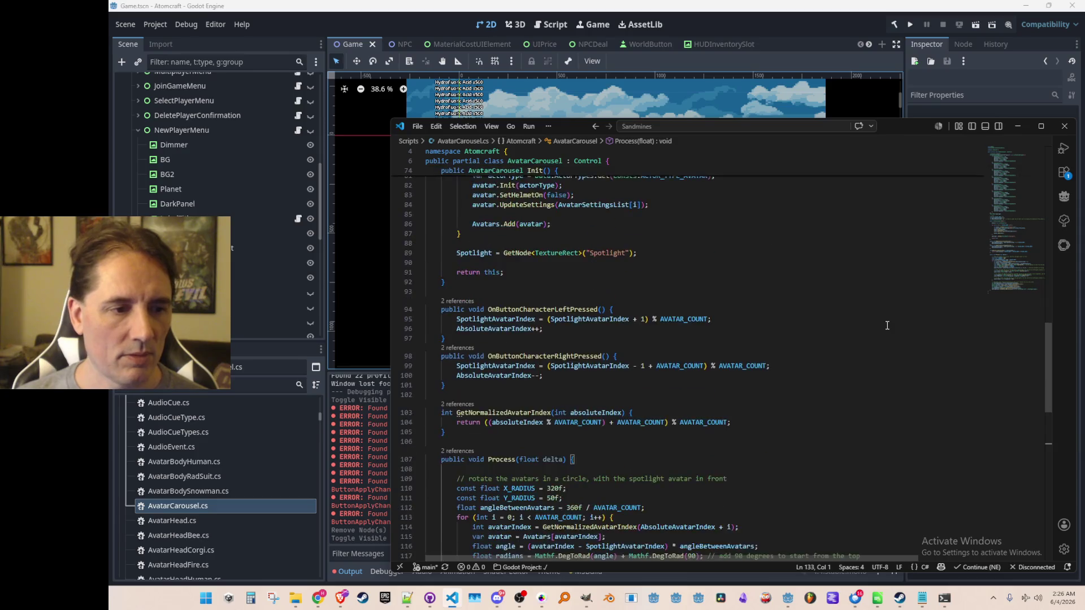
scroll(881, 334, up, 4)
scroll(870, 346, down, 1)
click(869, 346)
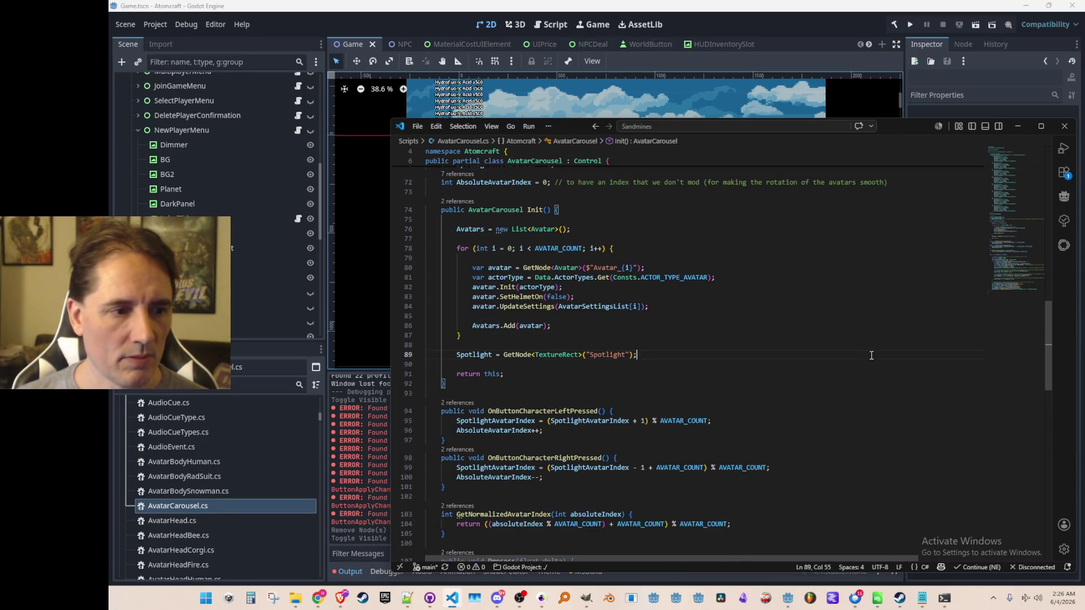
text(// the spotlight should be behind the spotlight and midground avatars             Spotlight.ZIndex = (int)(0.75f * 100);)
Step: Fix the pasted lines' indentation, put the comment at the ZIndex line's end, and launch the game
key(shift+Up)
key(shift+Up)
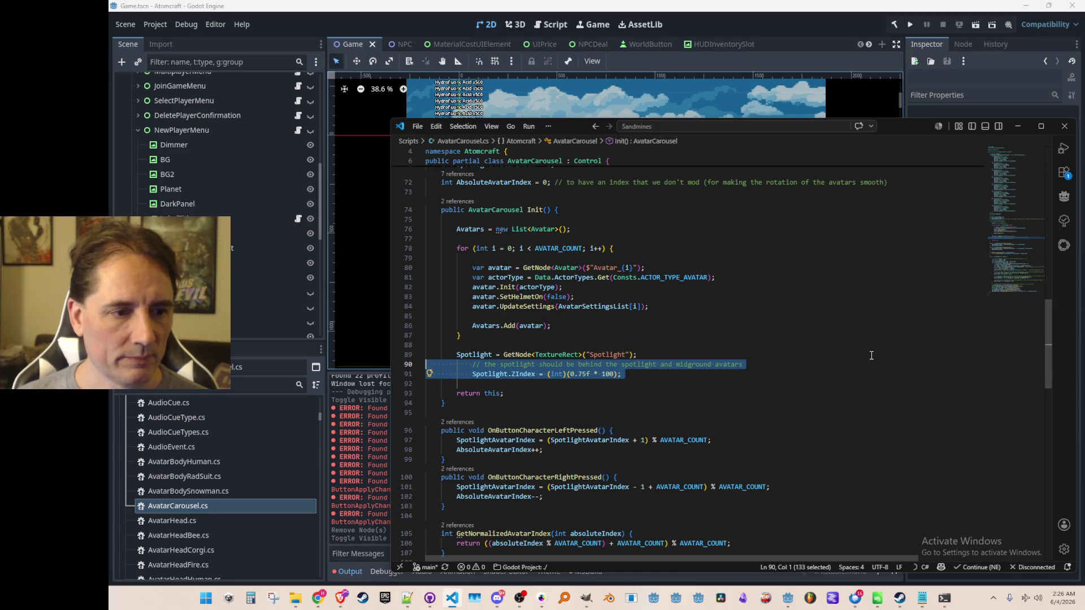
key(shift+Tab)
key(Up)
key(shift+Home)
key(ctrl+x)
key(Down)
key(End)
key(ctrl+v)
key(Up)
key(ctrl+shift+k)
key(Up)
key(Home)
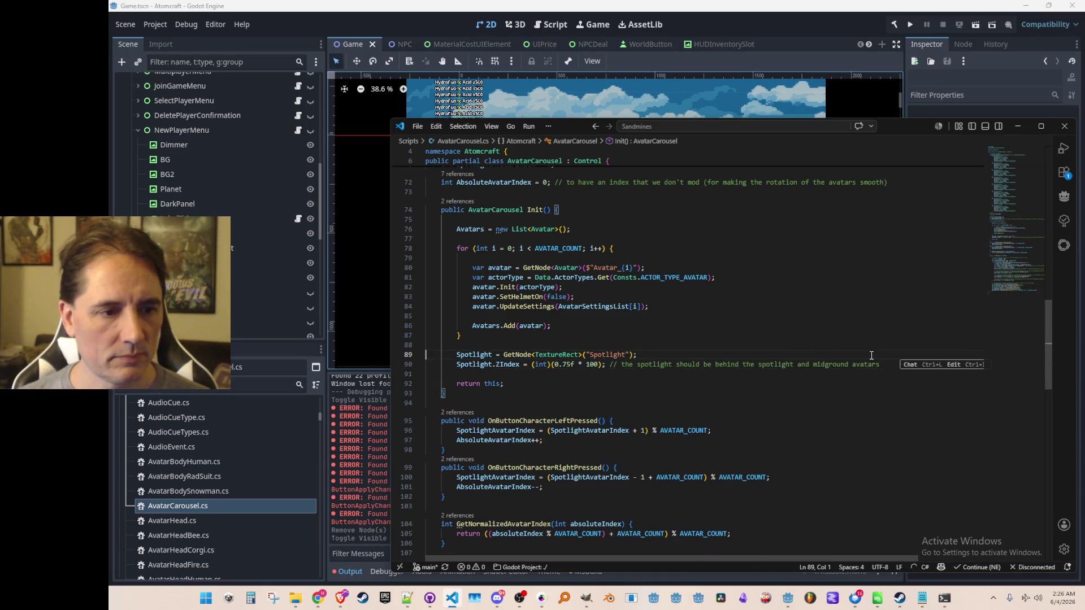
click(859, 56)
key(F5)
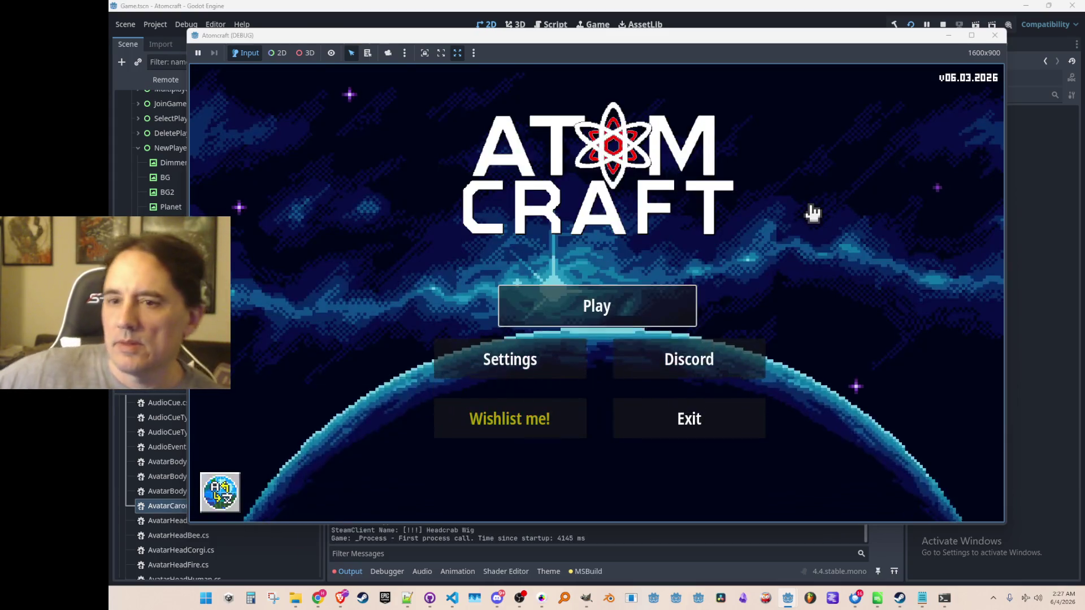
Step: From the main menu, reach the New Player screen and rotate the avatar carousel both ways
click(624, 299)
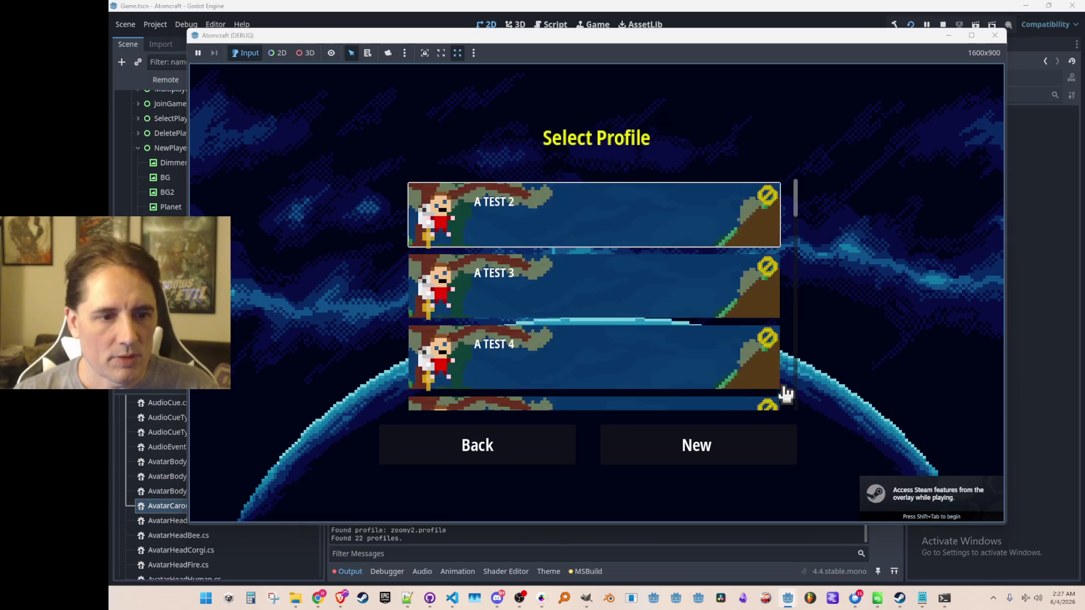
click(727, 452)
click(847, 317)
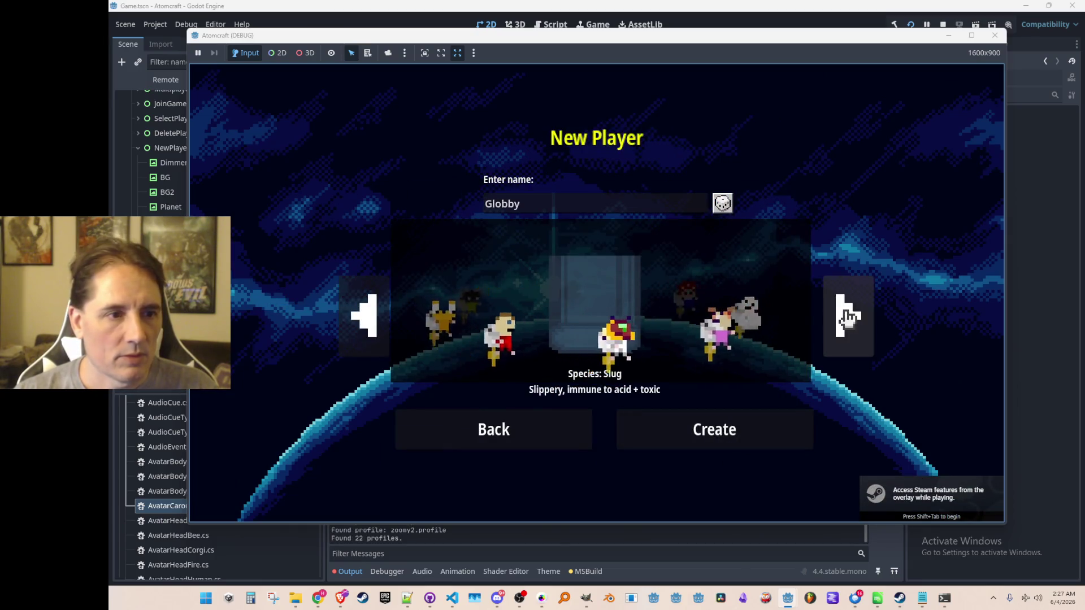
click(847, 316)
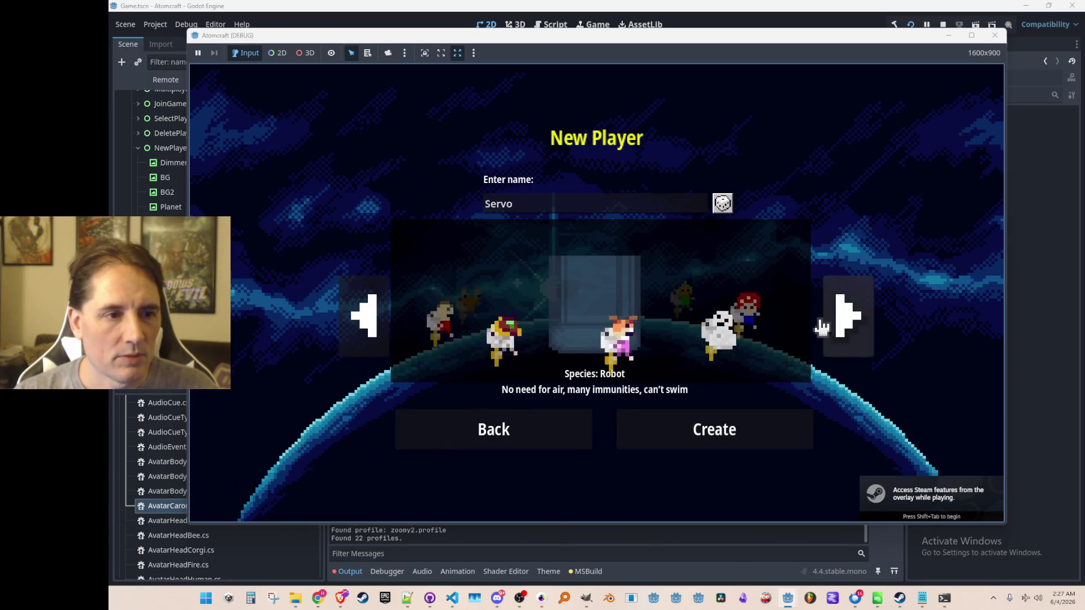
click(360, 316)
click(363, 318)
click(366, 318)
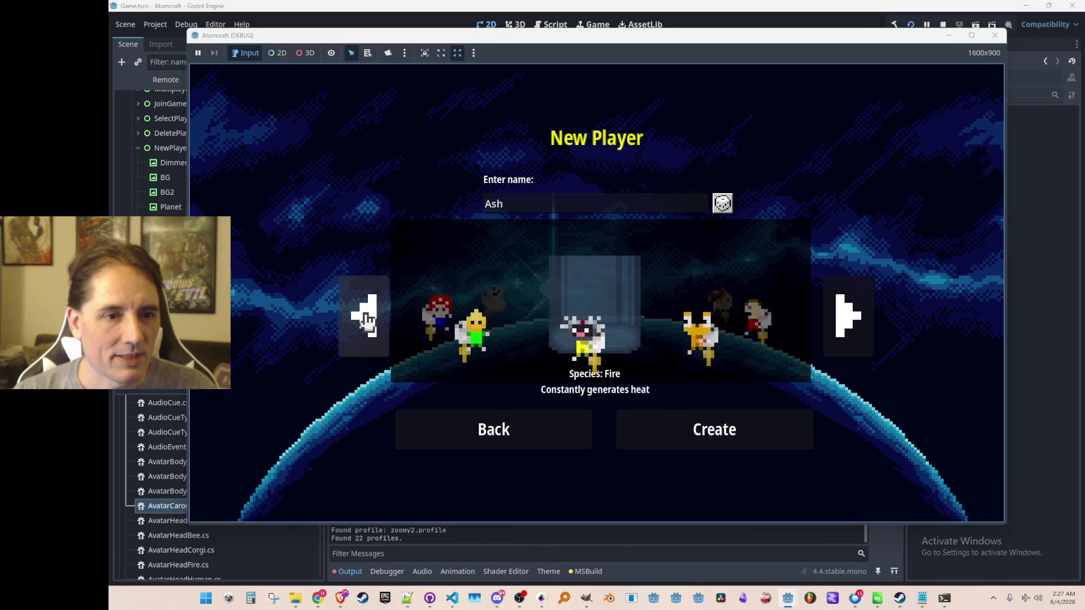
click(867, 322)
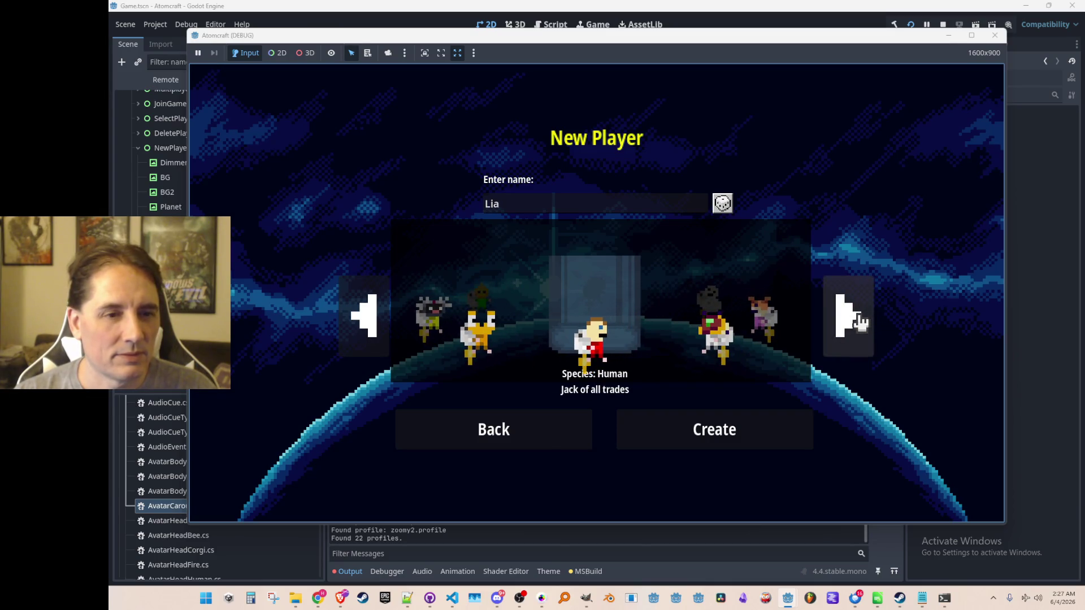
click(856, 322)
click(845, 322)
Step: Keep cycling species back and forward through the carousel, then stop the running game
click(365, 315)
click(365, 315)
click(364, 316)
click(364, 315)
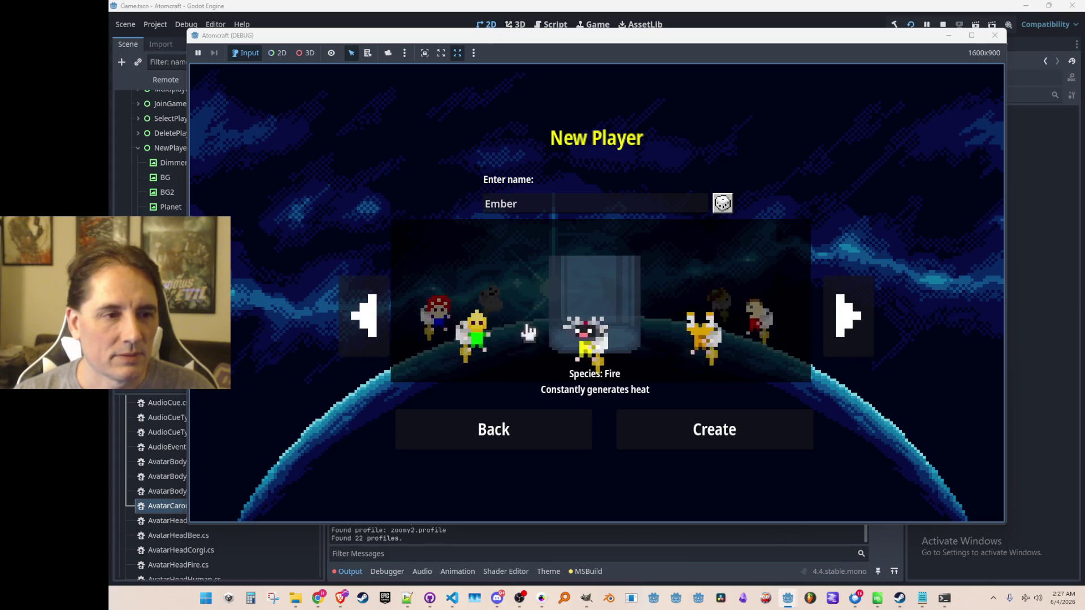
click(842, 311)
click(840, 314)
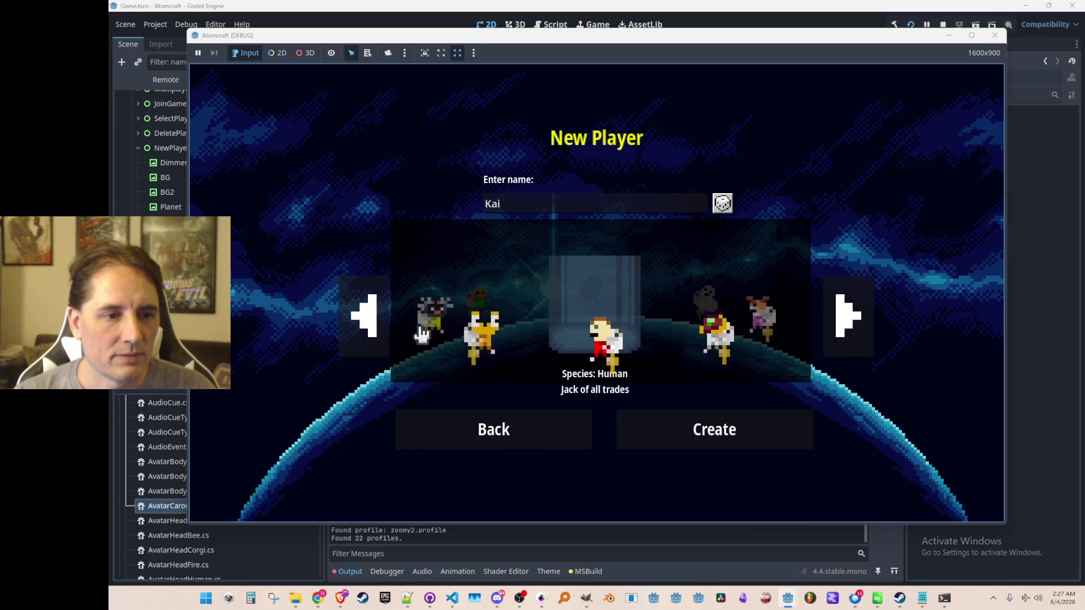
click(359, 333)
click(358, 334)
click(359, 333)
click(359, 333)
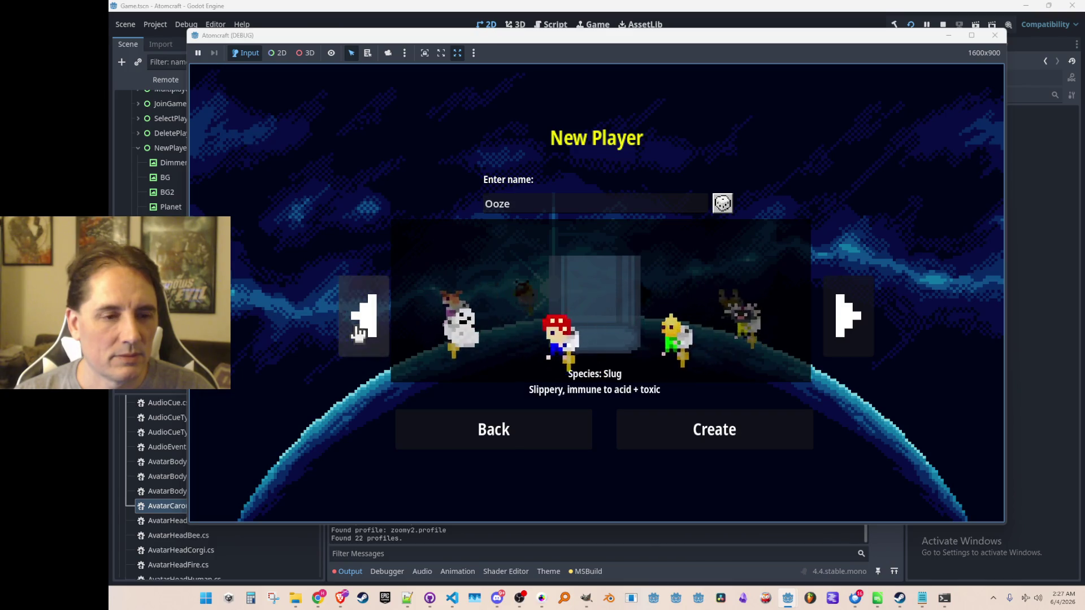
click(943, 25)
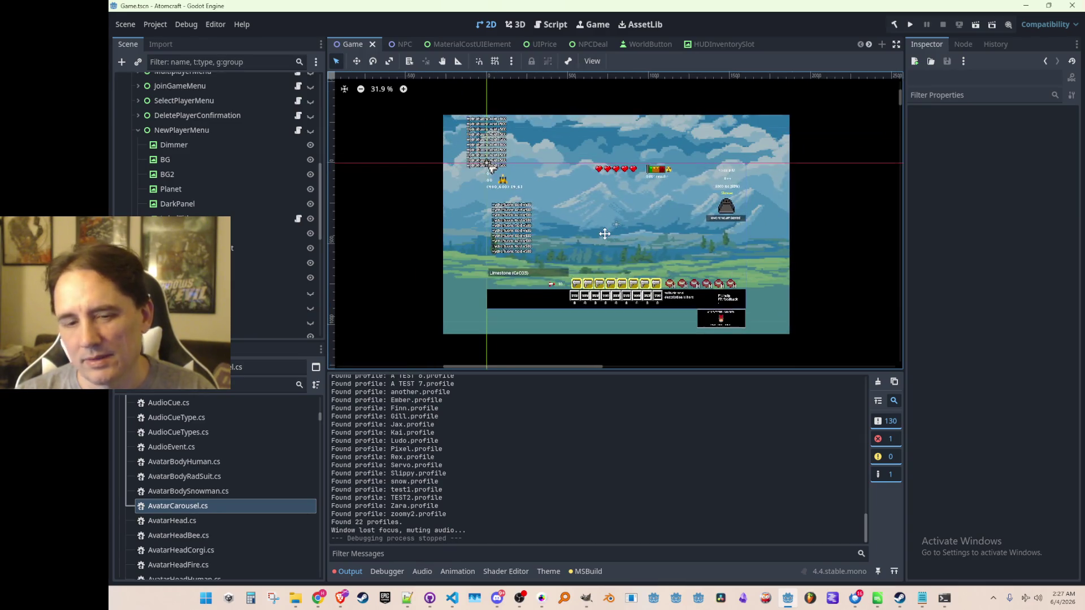
Step: Bring AvatarCarousel.cs back into view in Visual Studio Code and scroll to its Init method
click(450, 599)
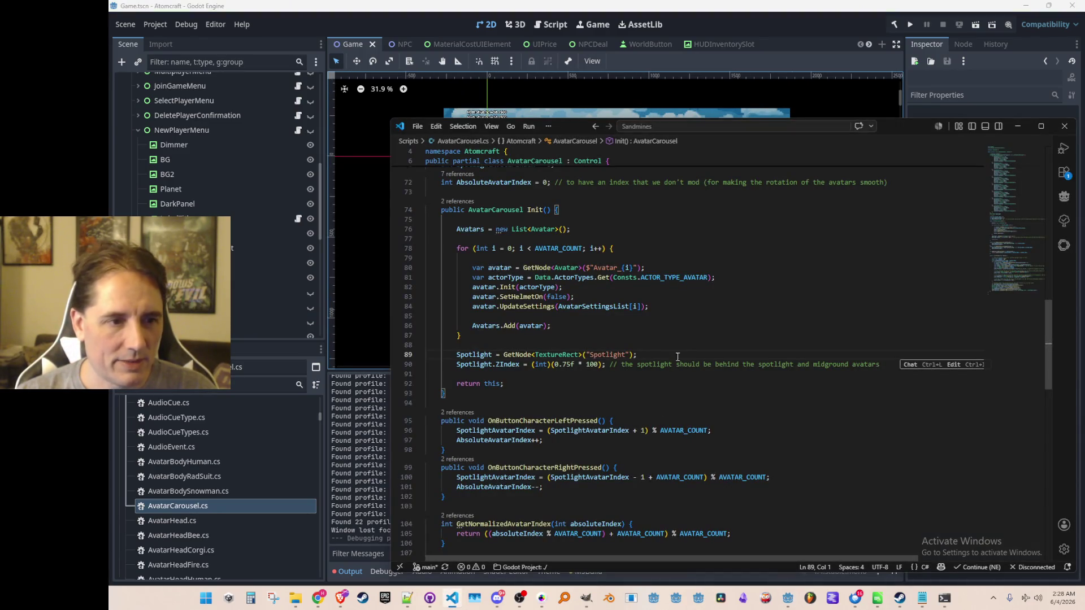
scroll(790, 369, up, 10)
scroll(790, 369, up, 15)
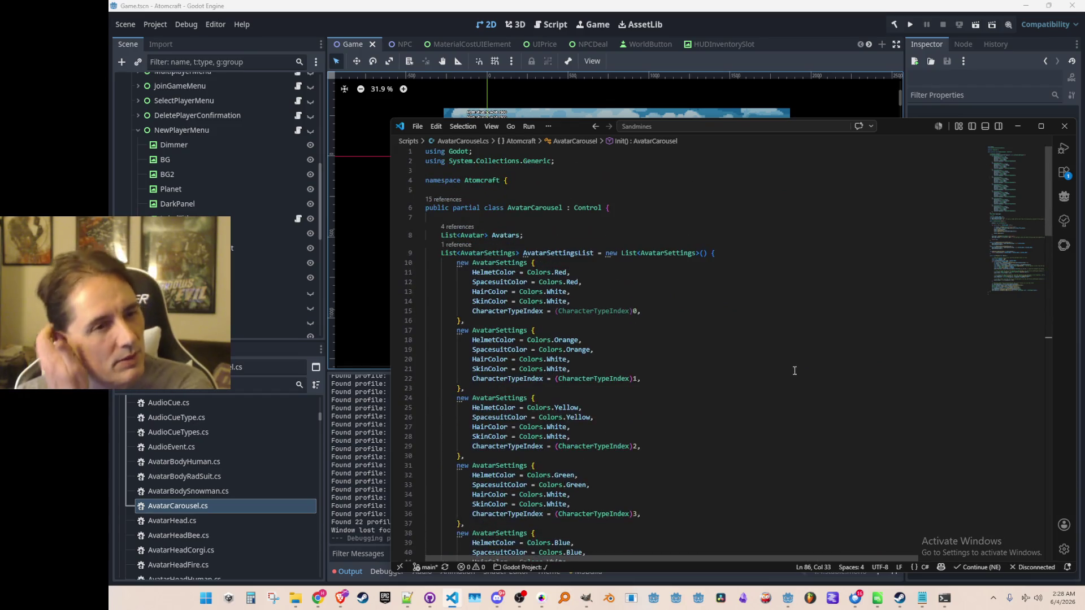
scroll(779, 353, down, 20)
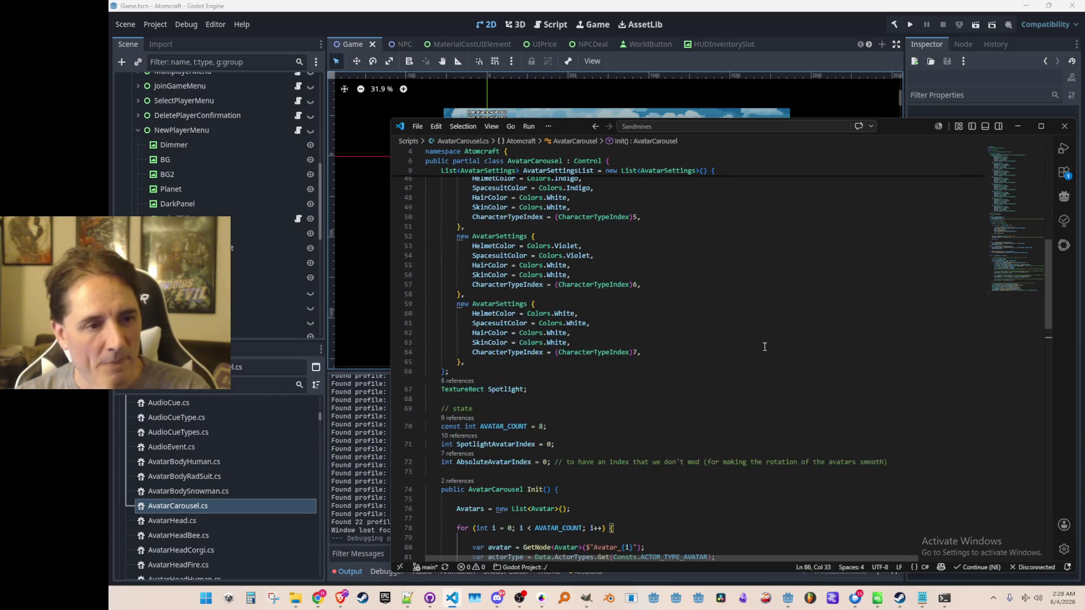
scroll(649, 283, down, 3)
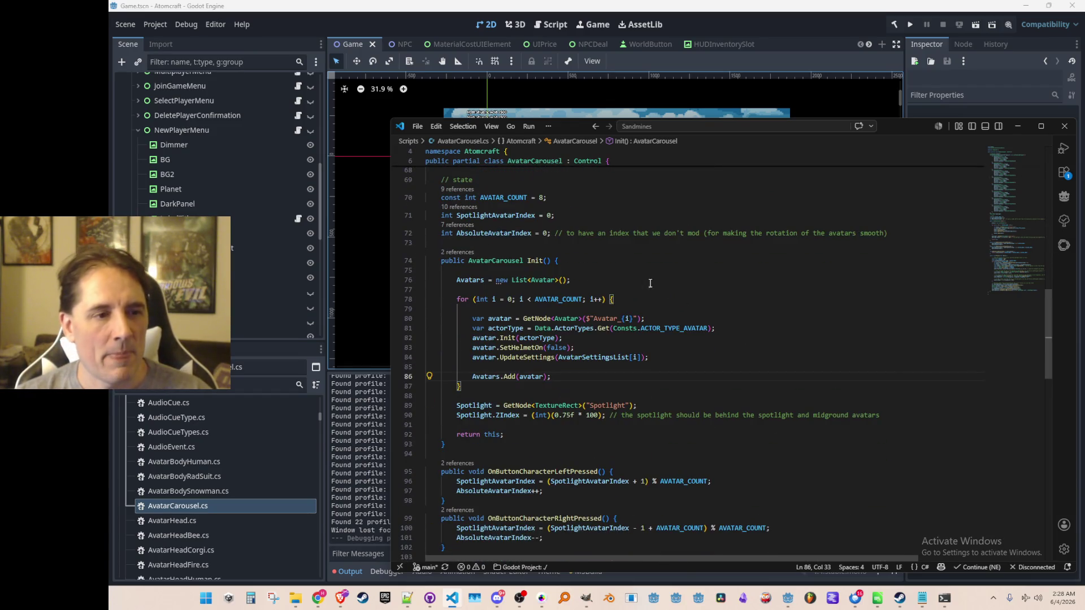
Step: Open NewPlayerMenu.cs at the AvatarCarousel.Init call from its references, then return to Godot
click(463, 253)
click(753, 310)
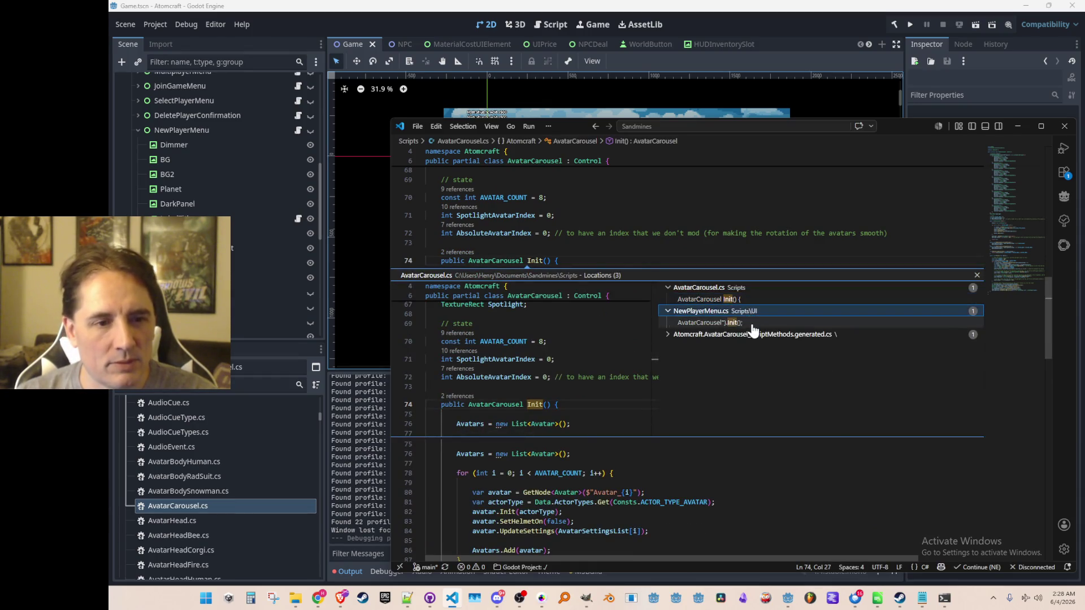
double_click(752, 323)
scroll(827, 311, up, 1)
key(Home)
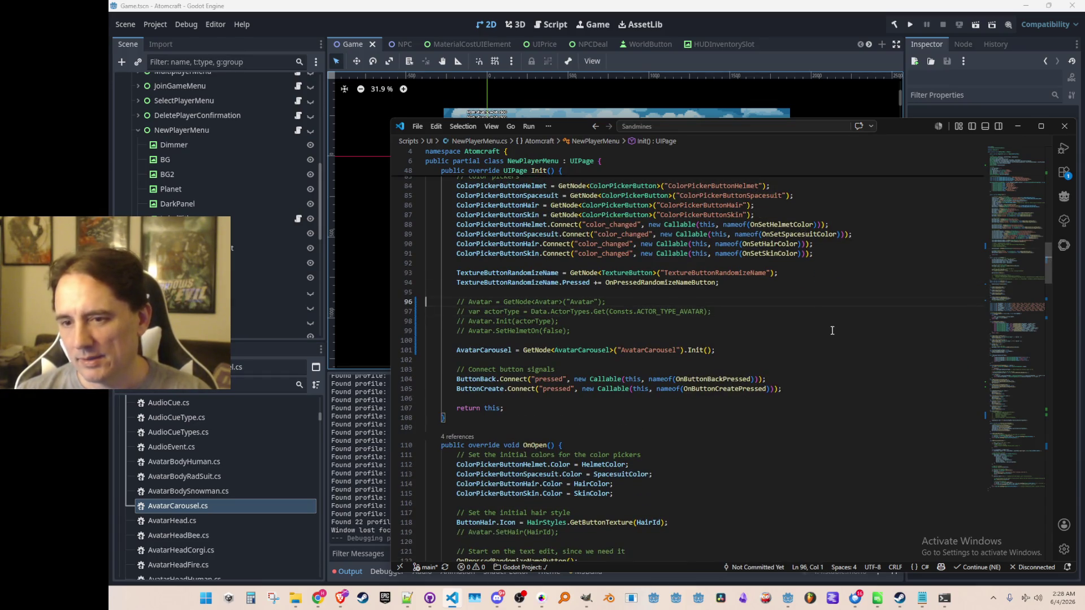
key(Up)
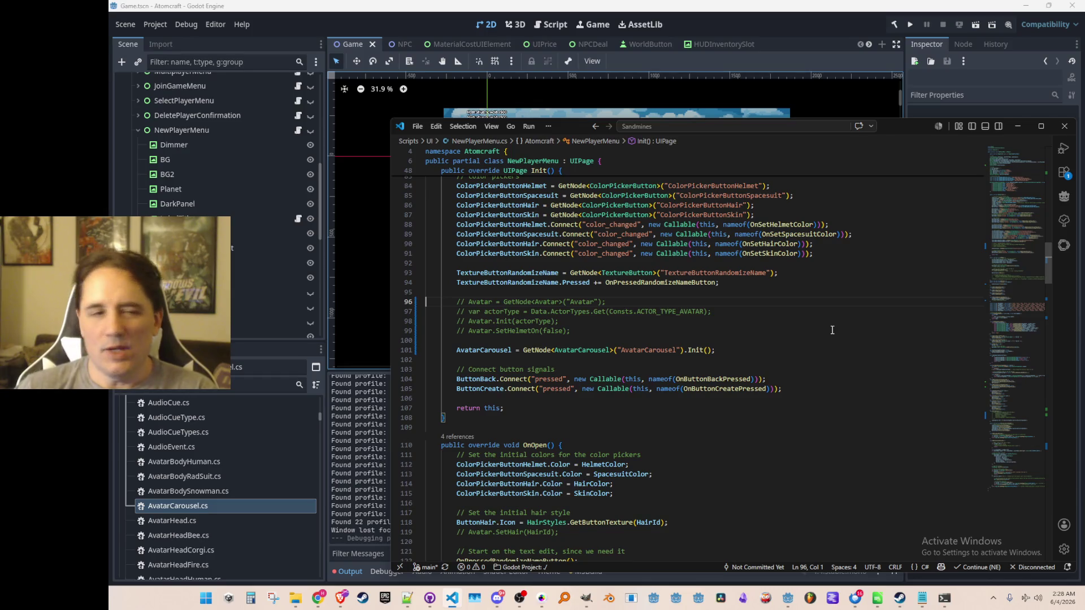
click(726, 16)
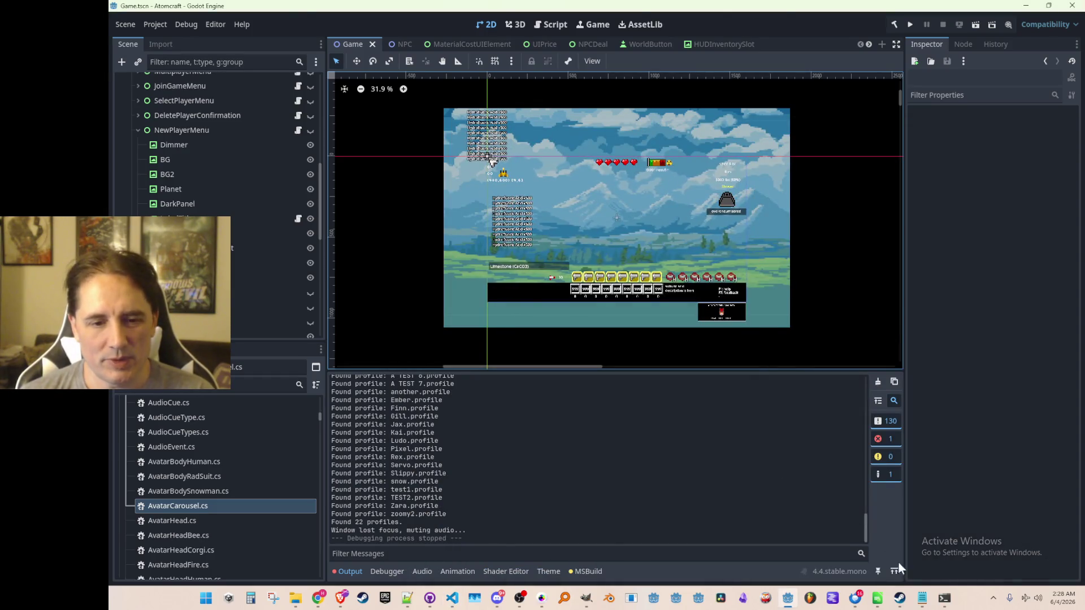
Step: Watch the Atomcraft gameplay trailer full screen on the Steam store page until the wishlist end card
click(340, 598)
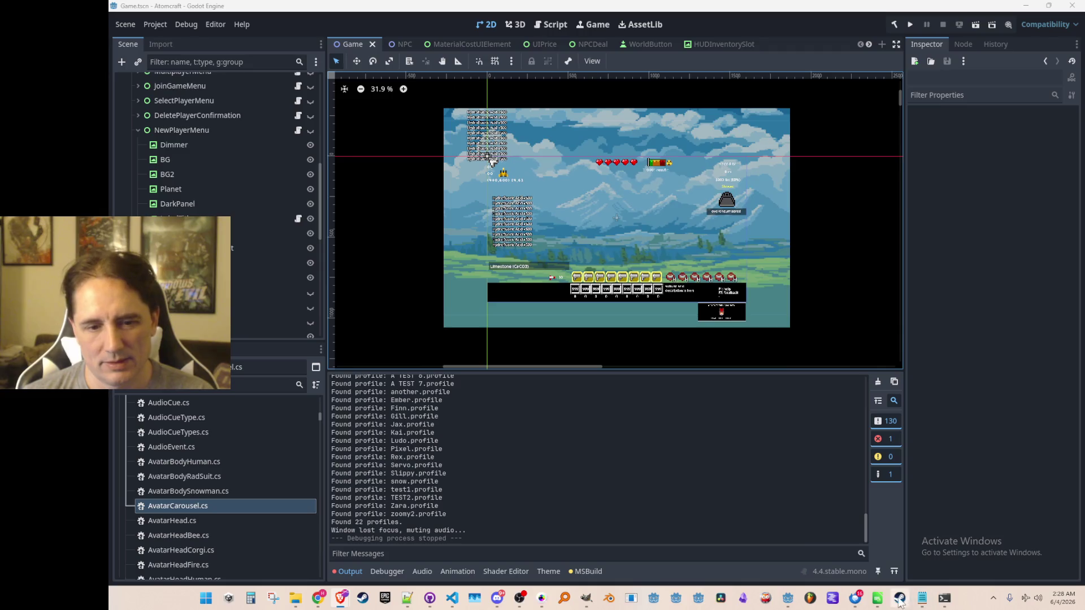
click(900, 597)
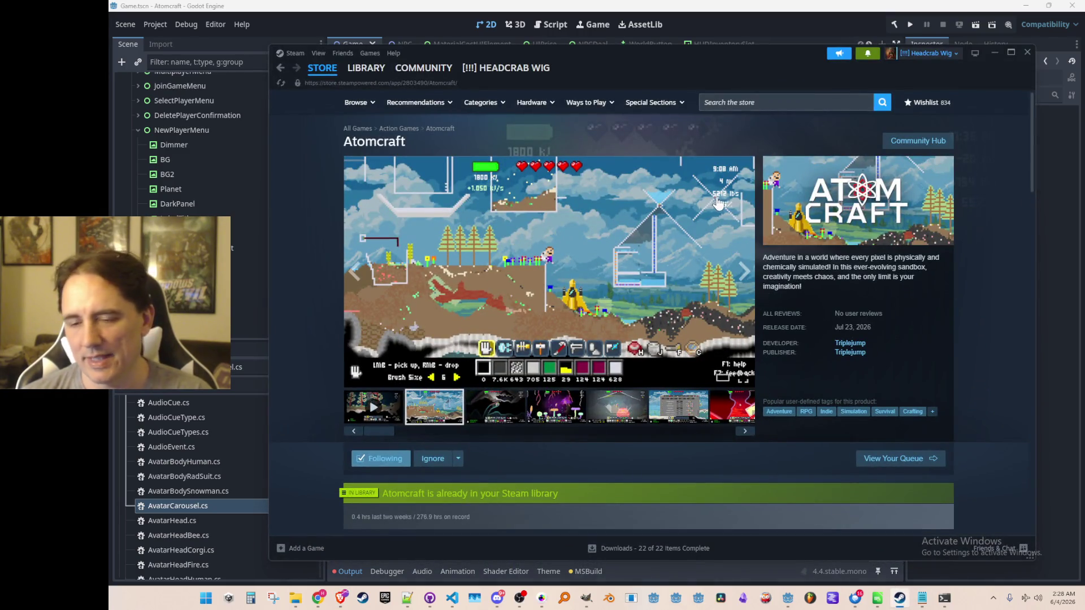
click(374, 412)
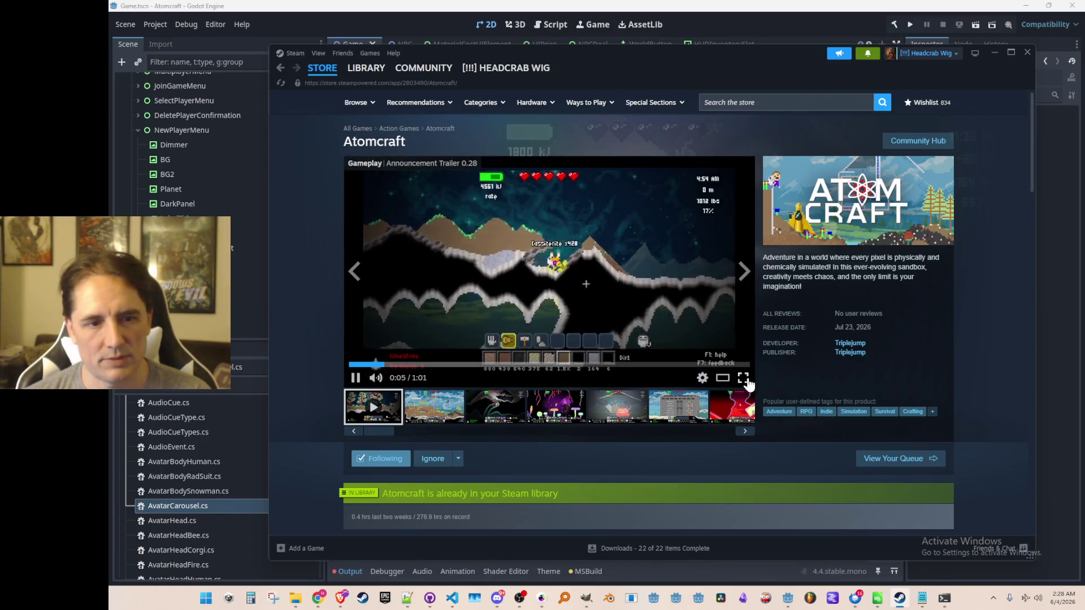
click(744, 378)
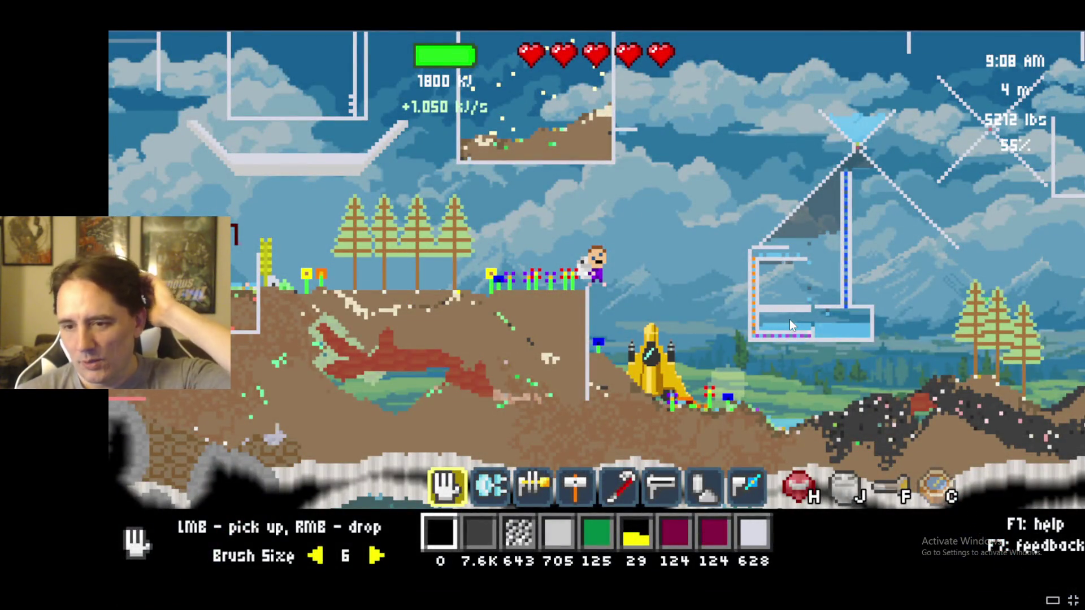
key(Escape)
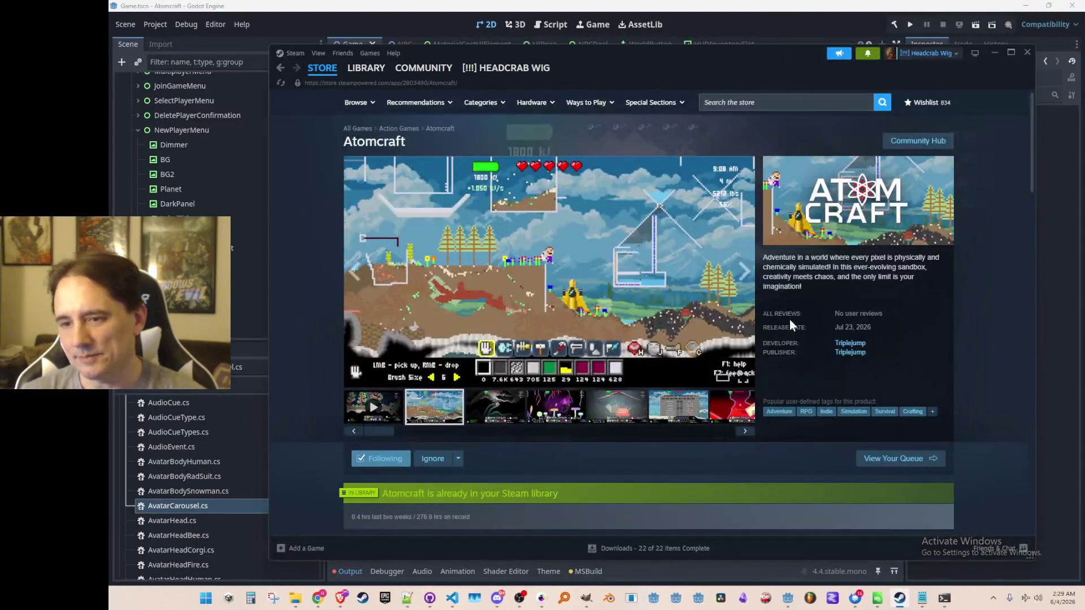
Step: Browse the Atomcraft store screenshots: mushroom cave, crater, menu grid, lava, inventory, tree and cave scenes
click(505, 411)
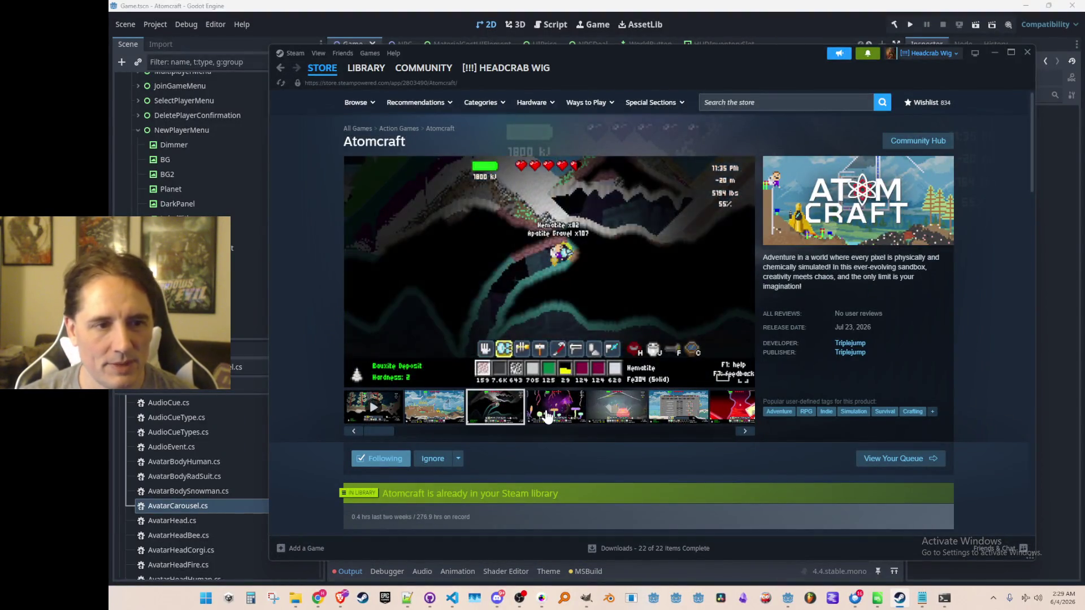
click(556, 406)
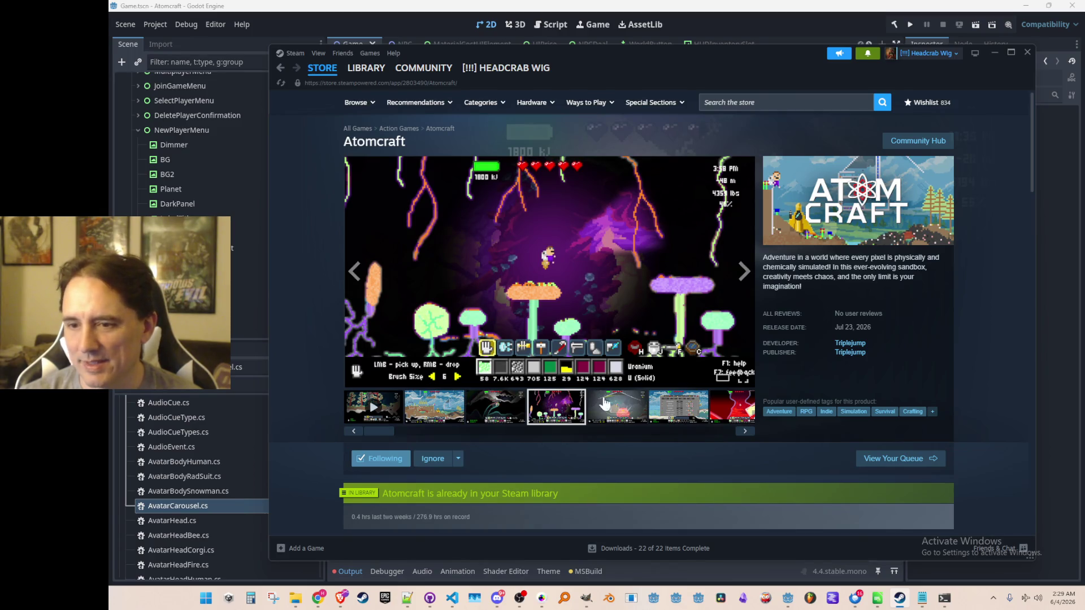
click(621, 413)
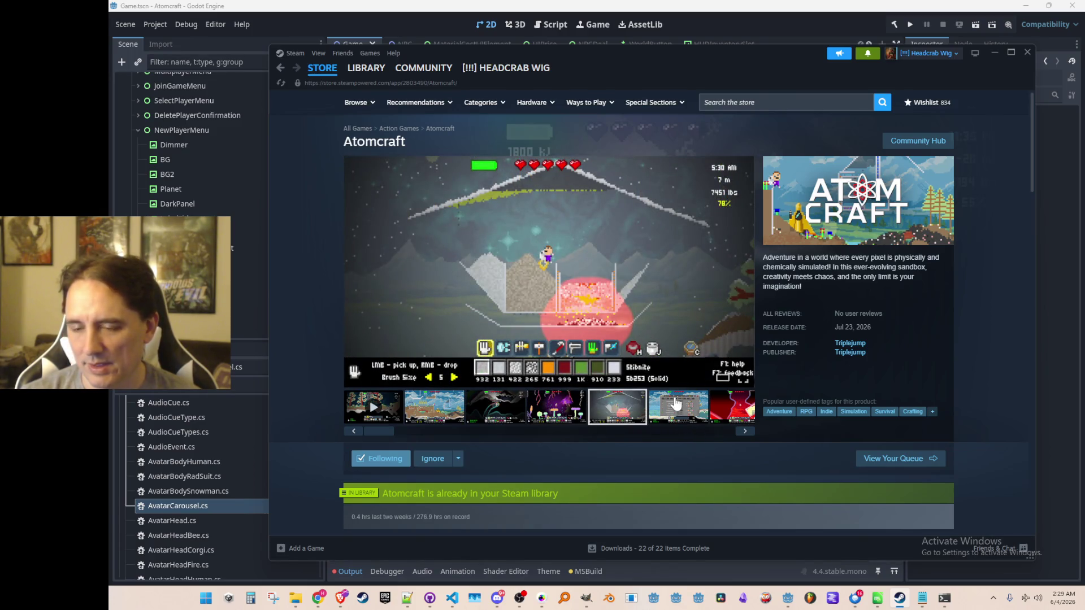
click(675, 414)
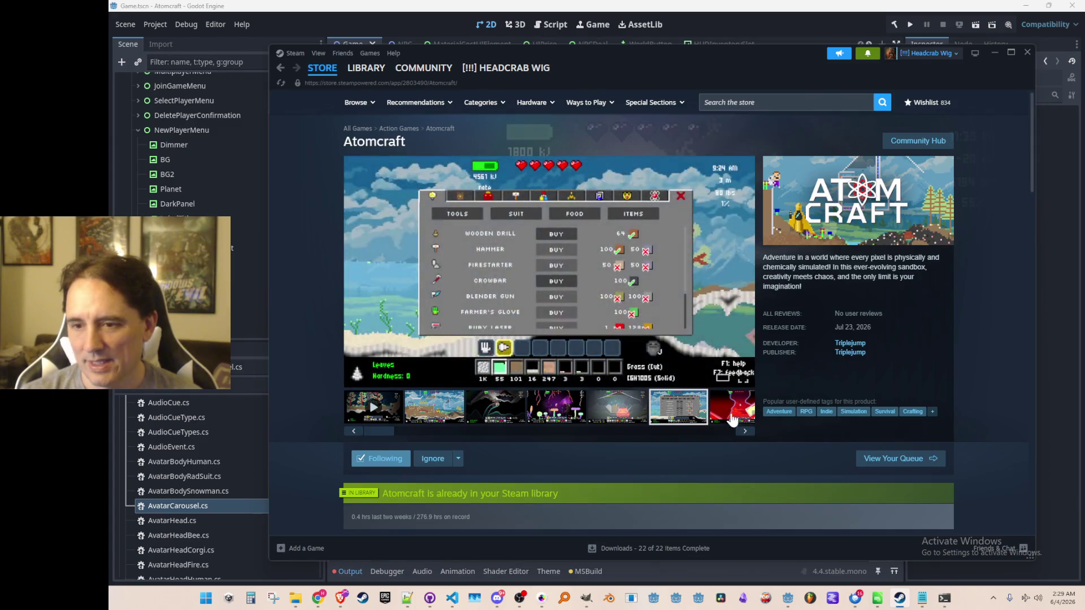
click(729, 409)
click(605, 411)
click(667, 413)
click(667, 413)
click(723, 411)
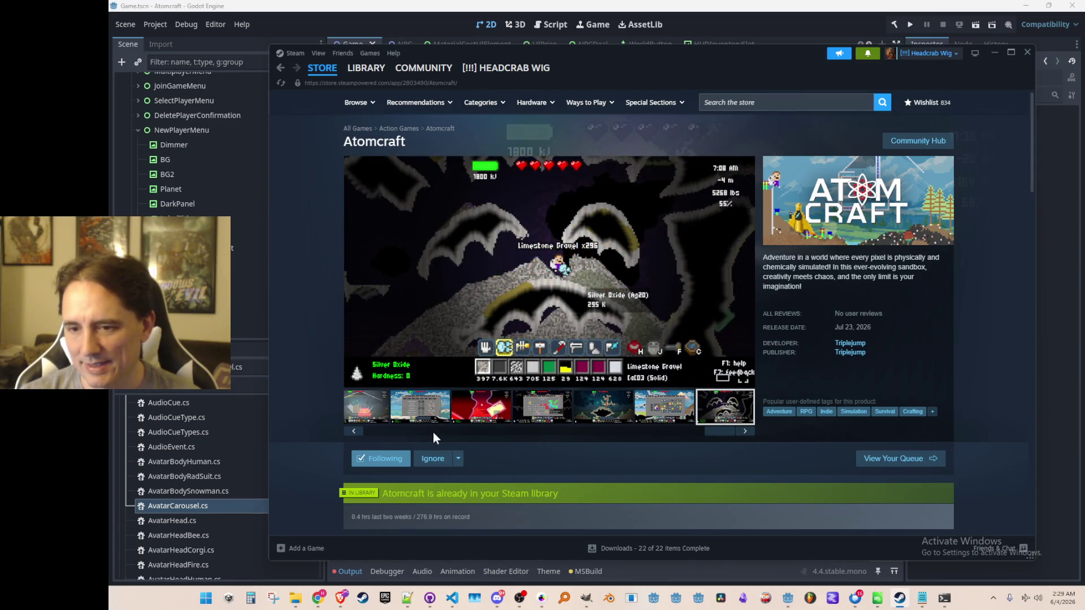
Step: Scroll the media strip back to the start, pause the trailer, and minimize the Steam window
click(612, 429)
drag(615, 435, 381, 442)
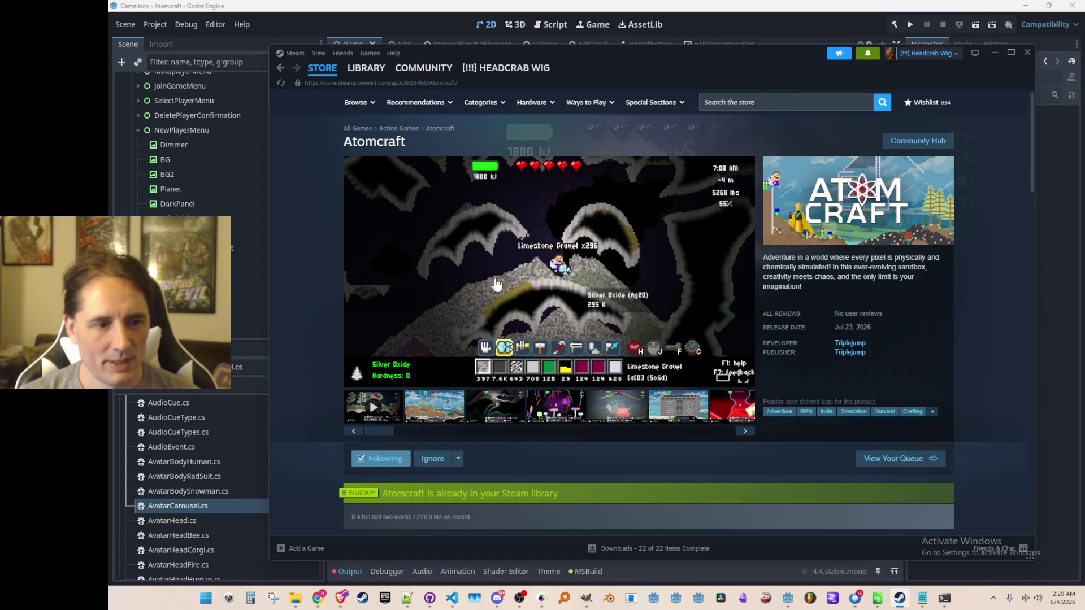
click(417, 408)
click(382, 409)
click(464, 277)
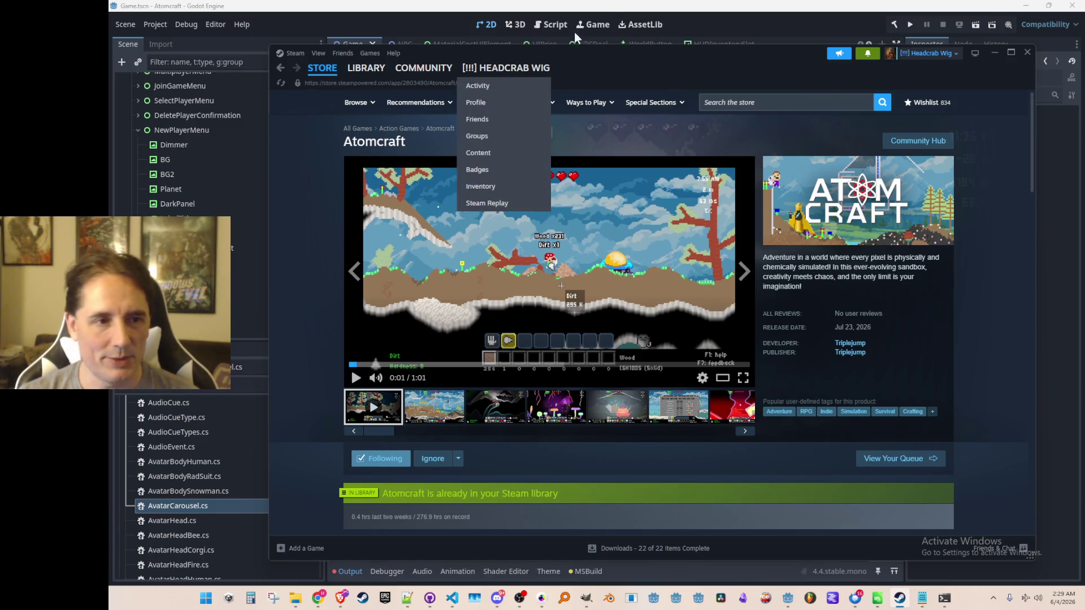
click(991, 53)
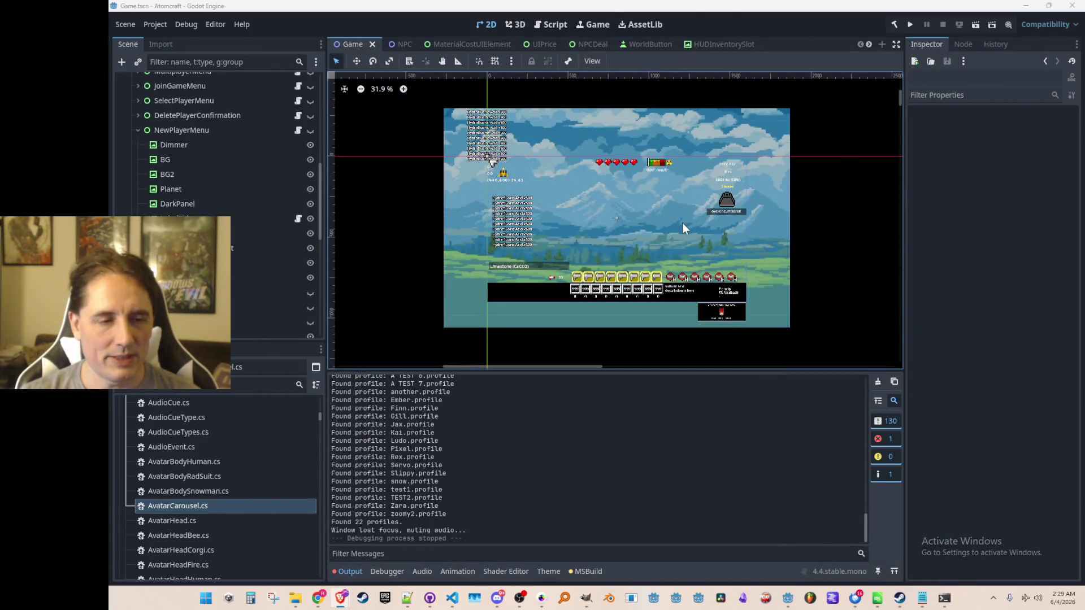
Step: Unhide NewPlayerMenu in the Scene dock and list the avatar nodes under the carousel
click(310, 130)
scroll(598, 232, up, 3)
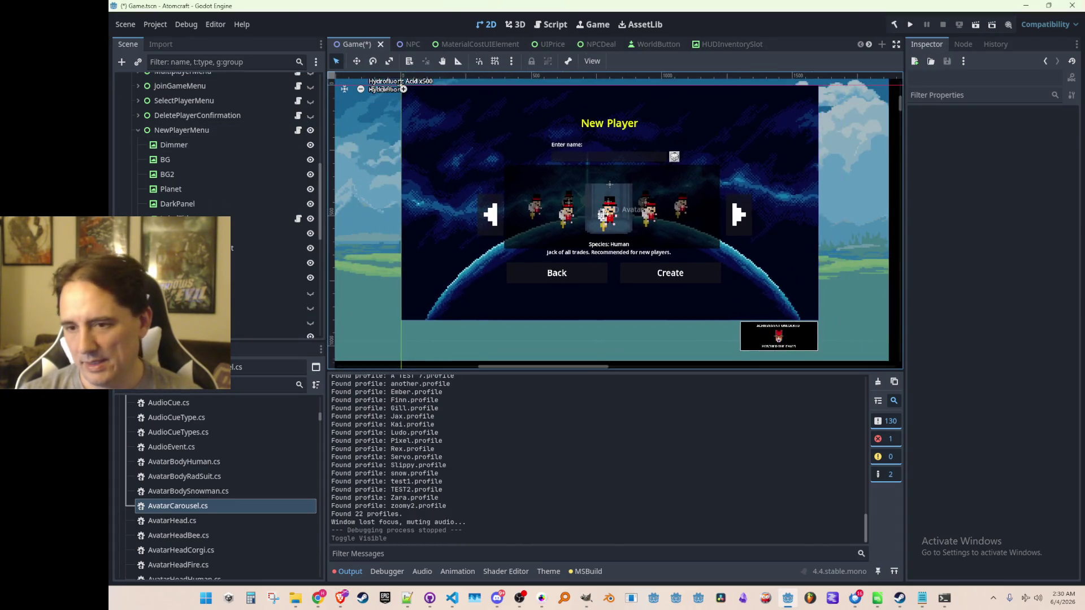
right_click(560, 220)
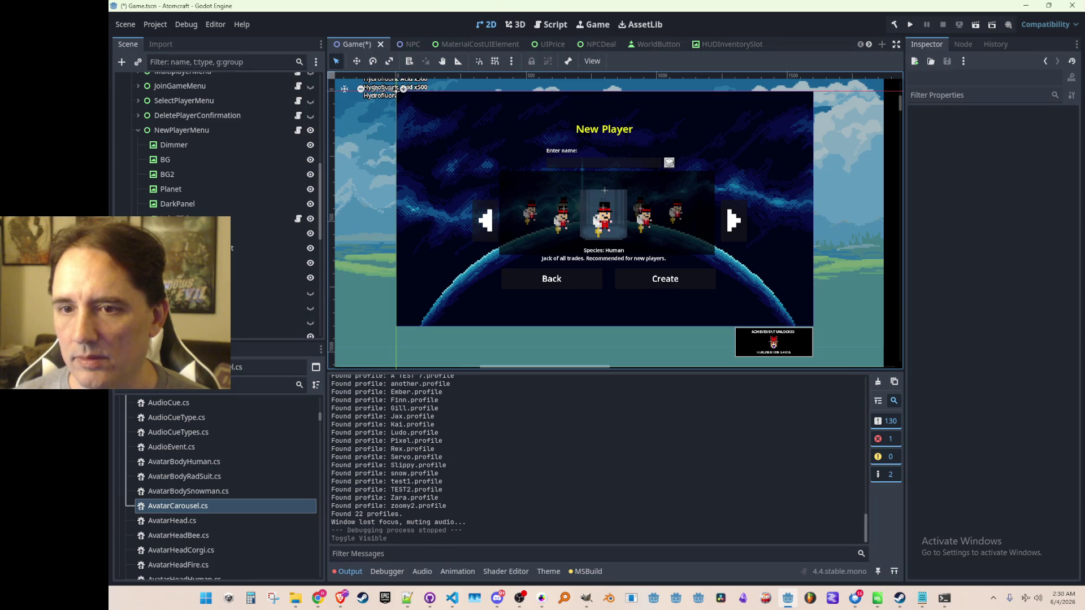
Step: Zoom the 2D viewport in and out to inspect the carousel layout with Back and Create
key(alt+Tab)
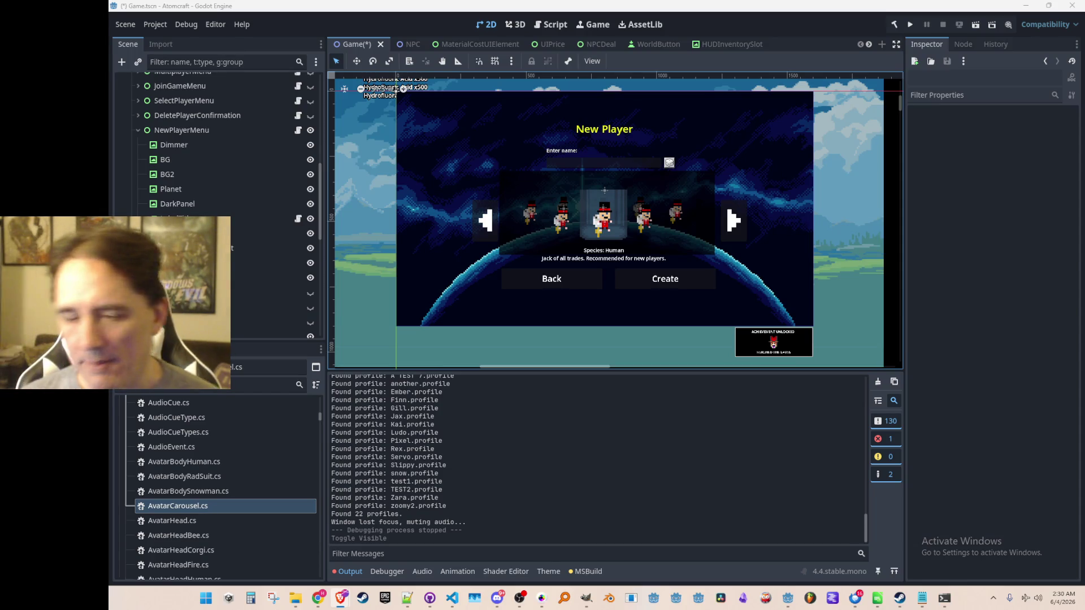
scroll(629, 205, down, 2)
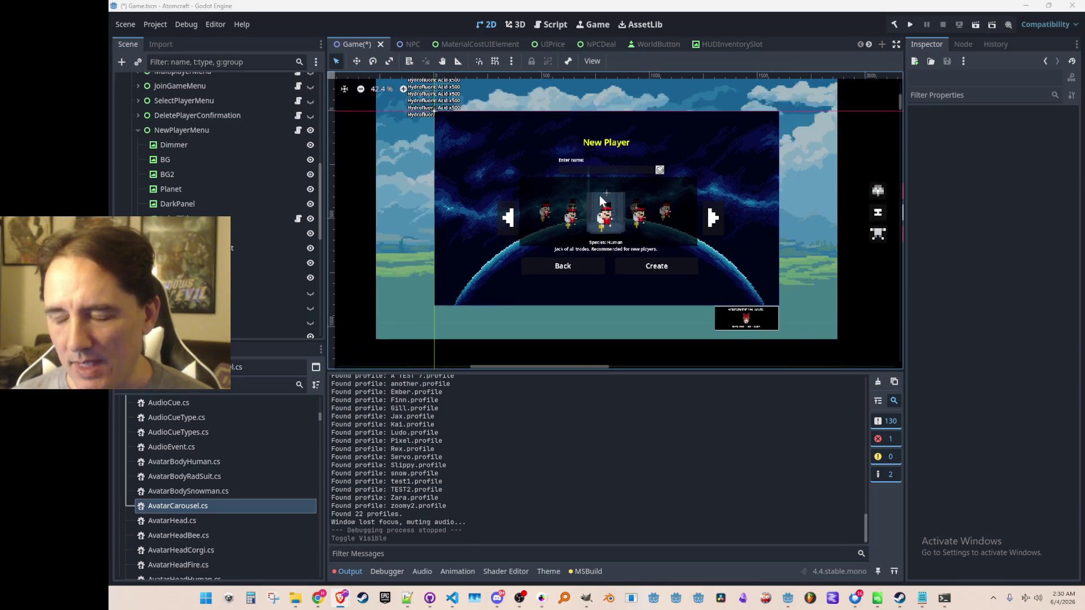
scroll(596, 187, down, 2)
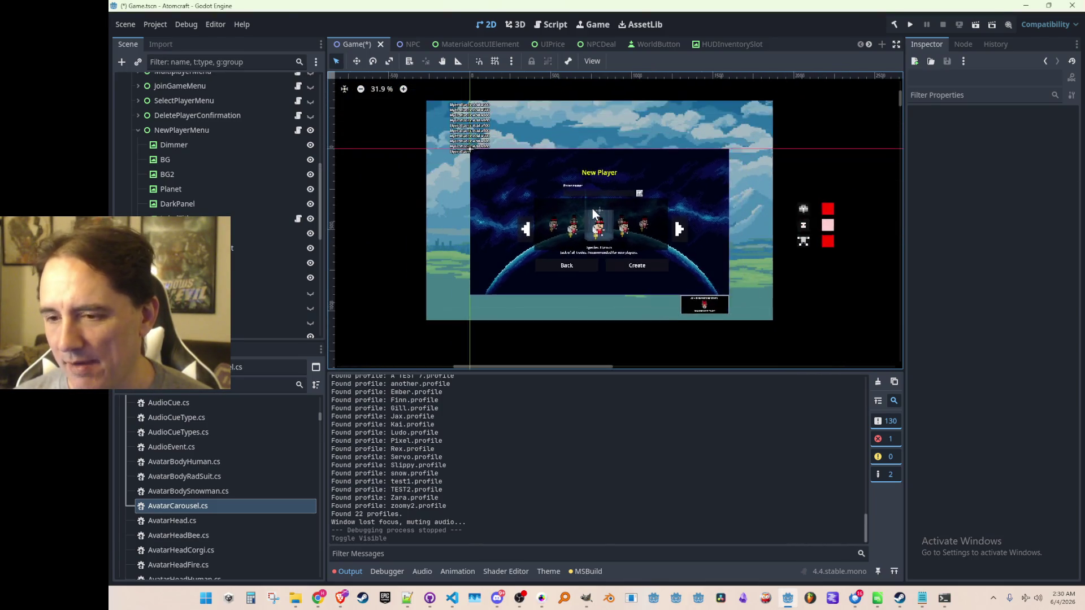
scroll(596, 218, up, 1)
scroll(597, 217, down, 1)
scroll(596, 218, up, 1)
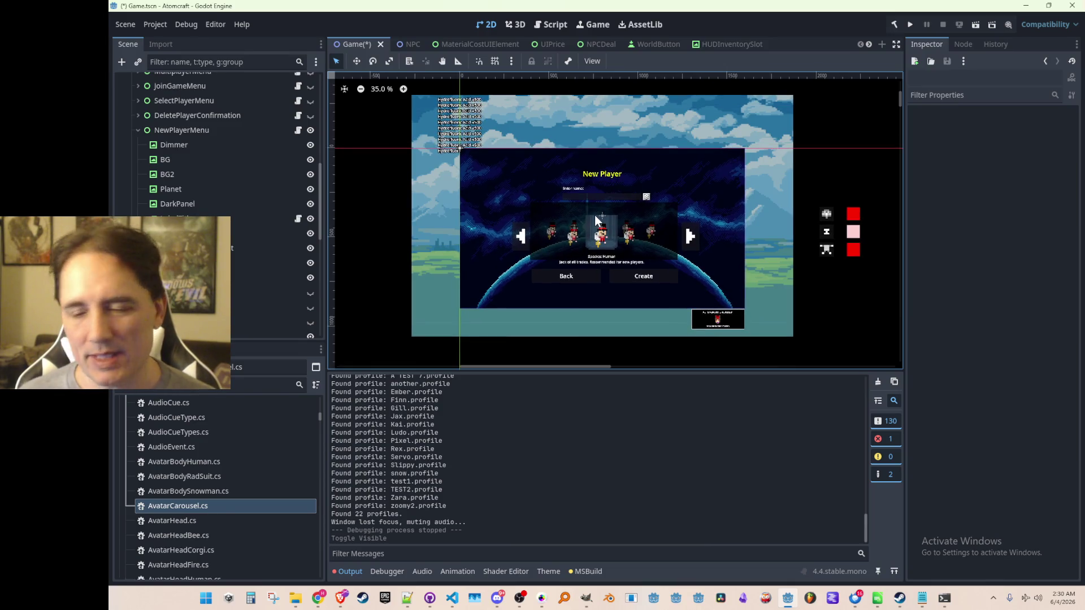
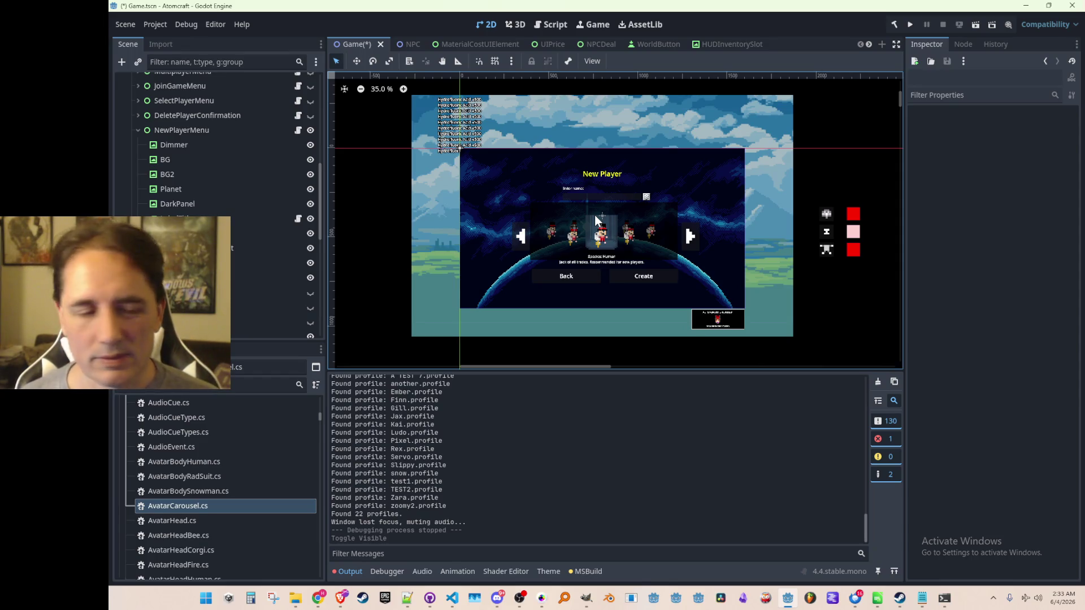
Step: Zoom and pan the 2D viewport onto the New Player carousel panel
scroll(596, 222, up, 3)
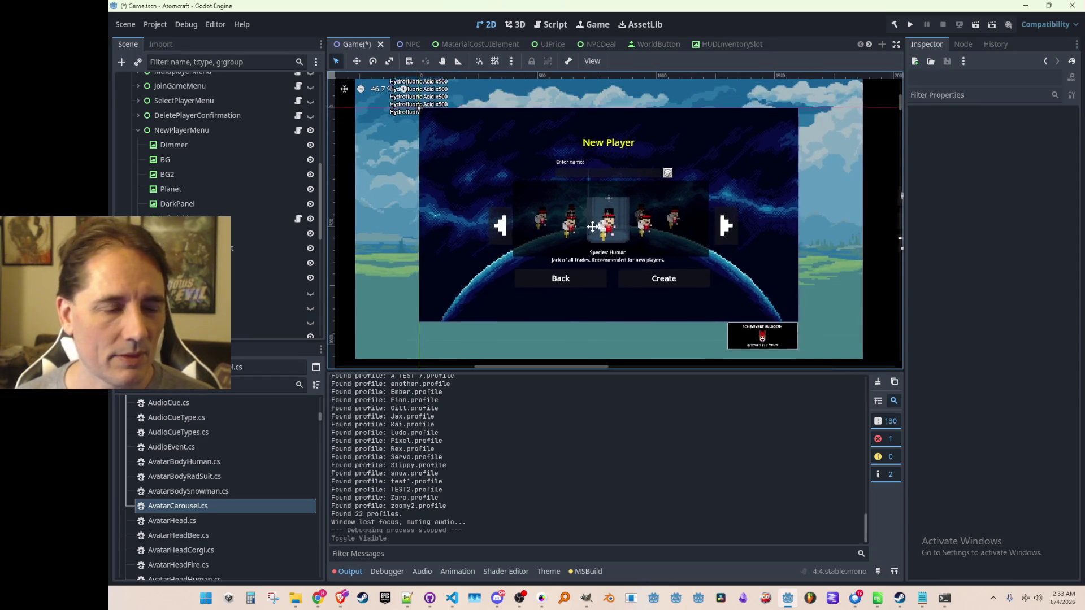
scroll(590, 229, up, 1)
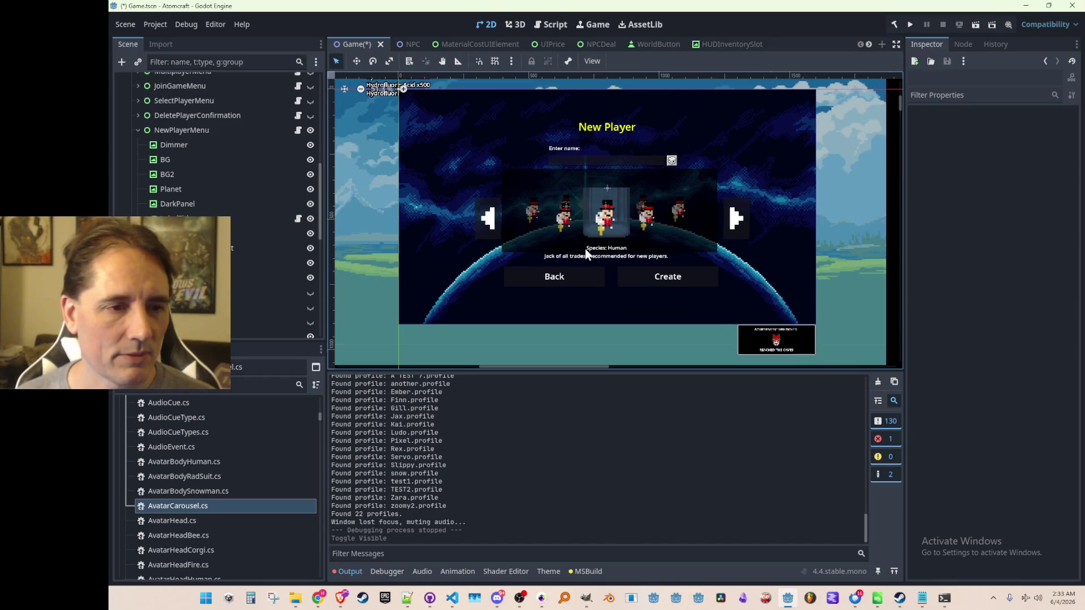
drag(584, 249, 580, 249)
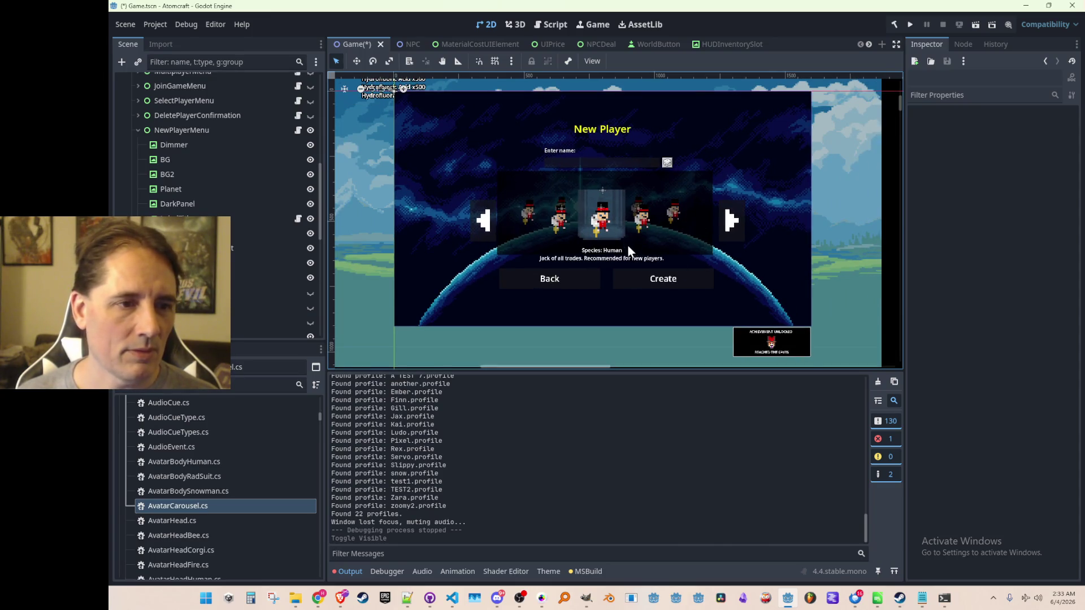
scroll(569, 299, up, 2)
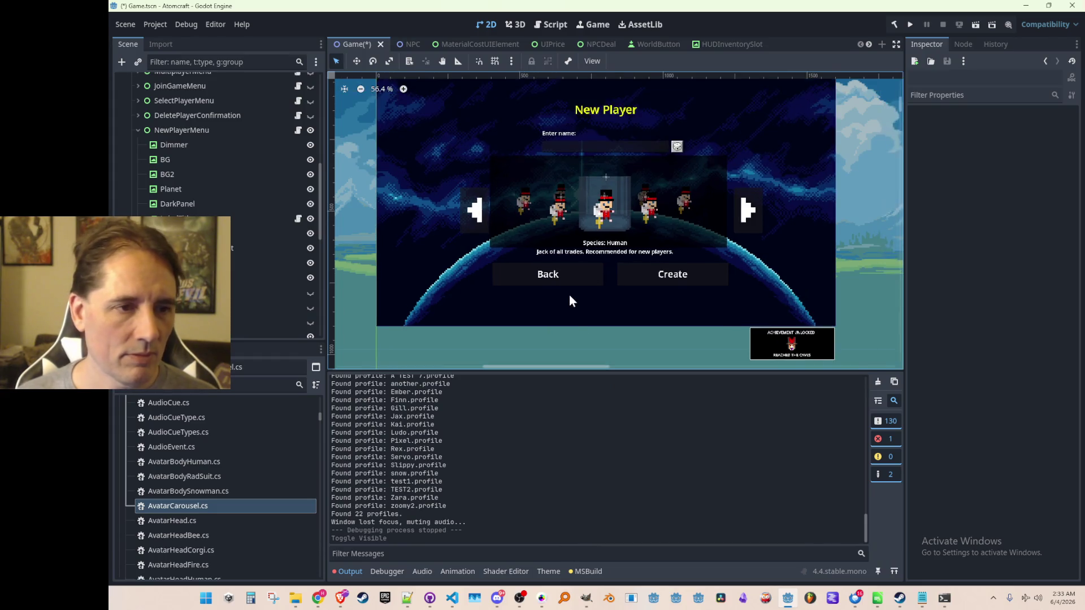
Step: Switch to Pro Motion NG showing the Sandmines2 sprite sheet's blue pod
click(541, 599)
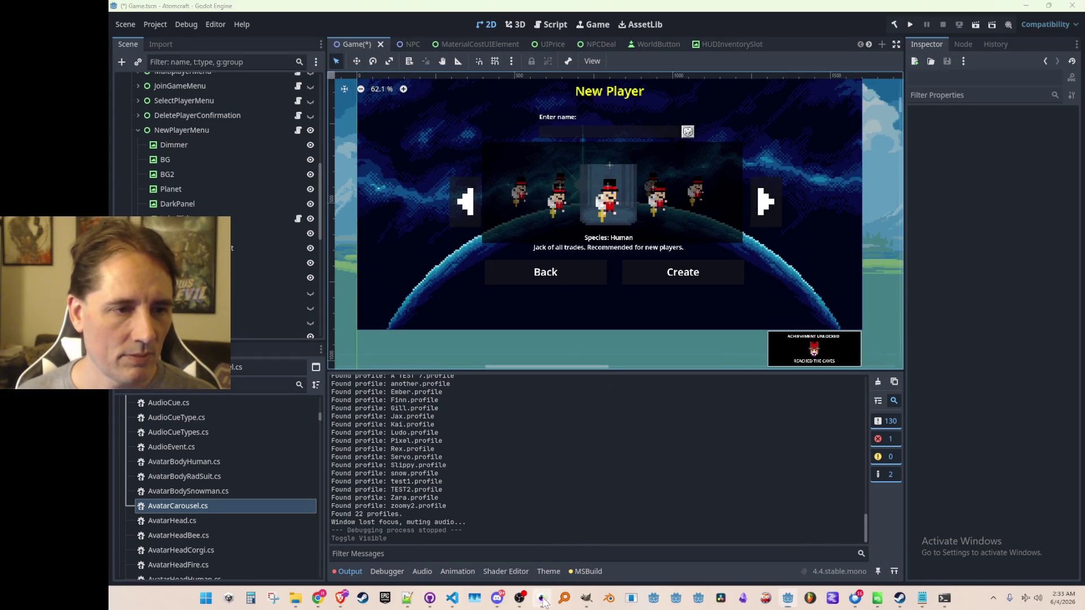
scroll(542, 283, up, 3)
scroll(542, 284, down, 1)
Step: Grab the top part of the blue box as a brush and stamp it
key(b)
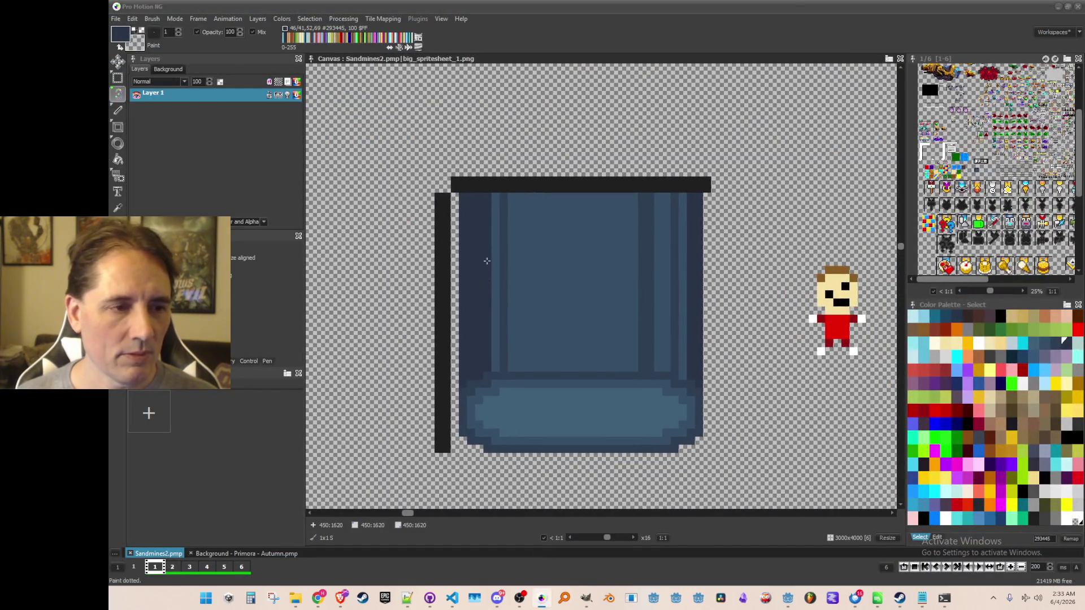
scroll(509, 255, down, 1)
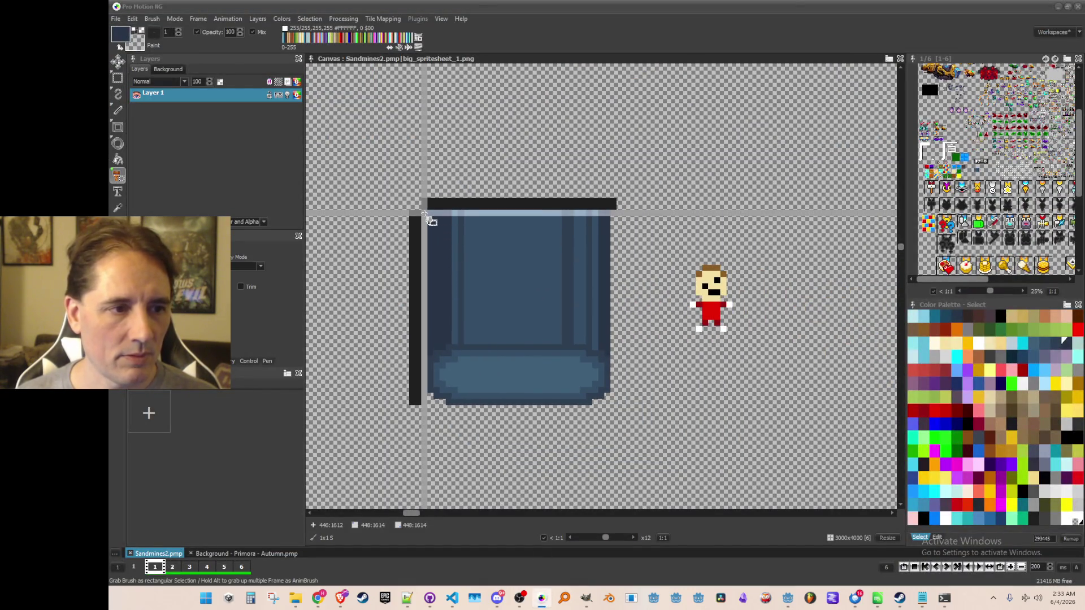
drag(427, 217, 614, 303)
click(514, 126)
scroll(516, 126, down, 3)
scroll(589, 248, up, 1)
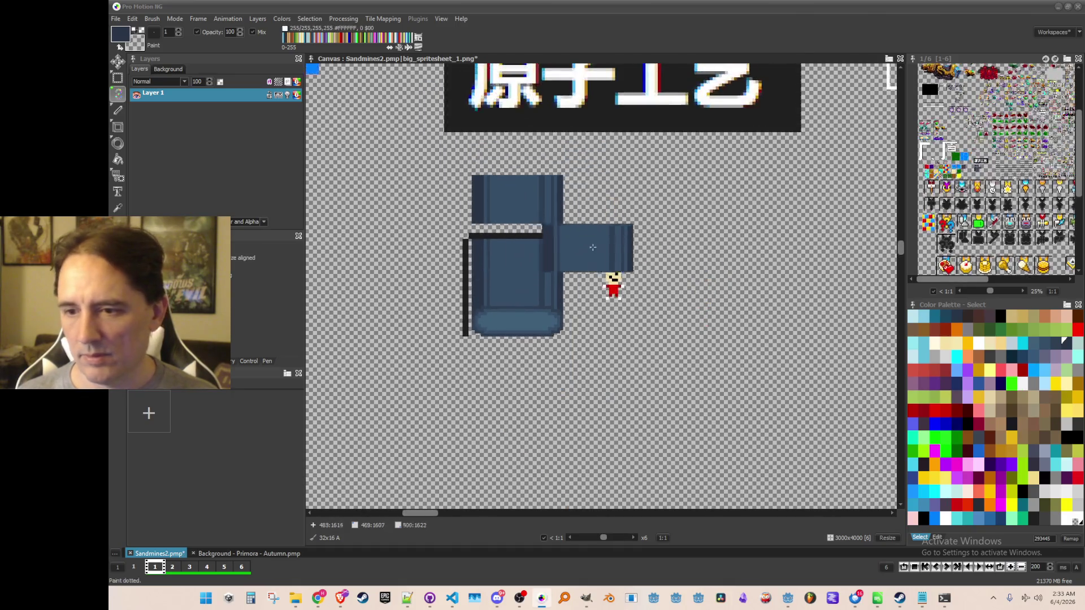
scroll(589, 248, down, 3)
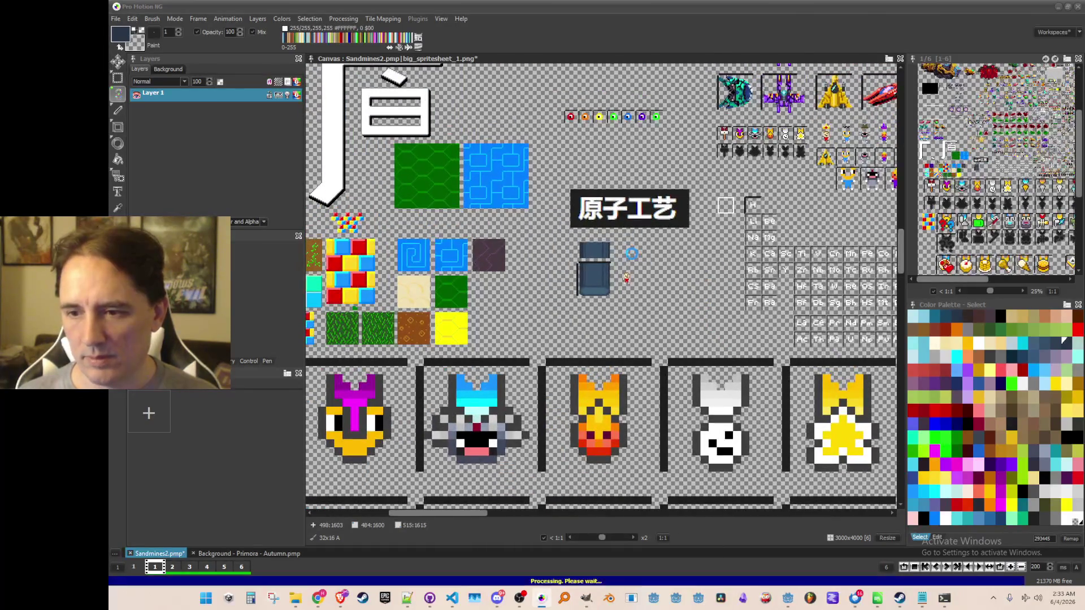
Step: Save the brush as avatar_spotlight_brush in the Textures folder
click(152, 19)
click(234, 288)
key(End)
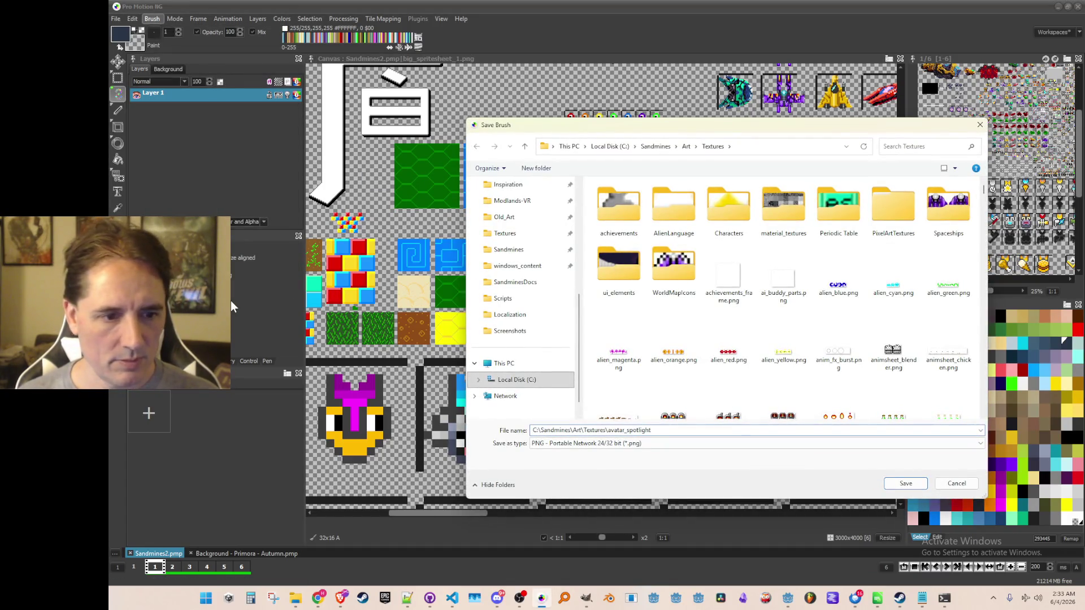
text(_brush)
key(Return)
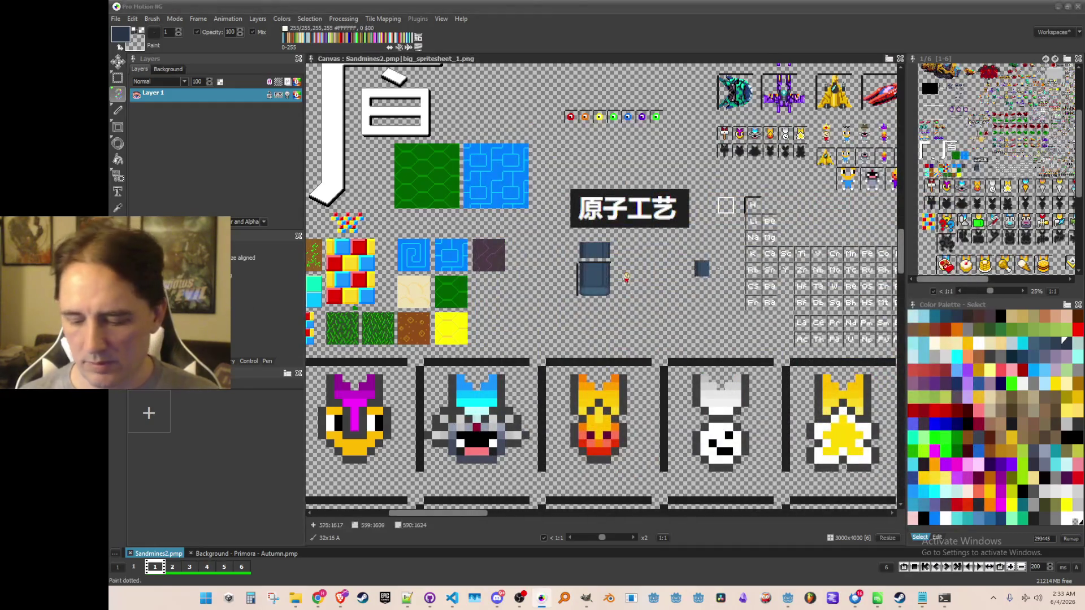
click(1059, 8)
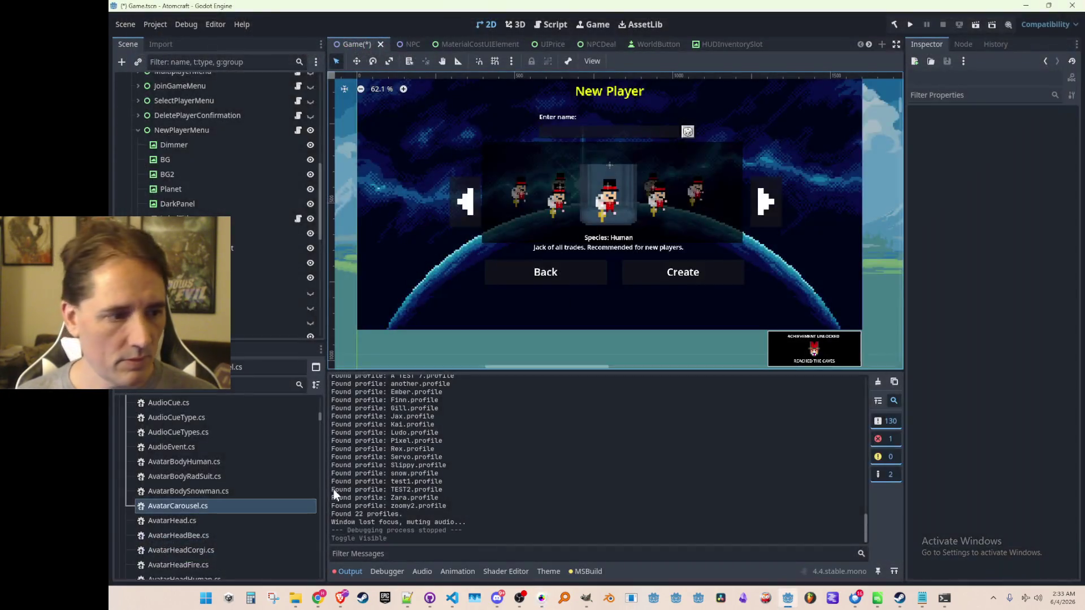
Step: Expand res://Art in the FileSystem dock and the AvatarCarousel node's children
click(136, 449)
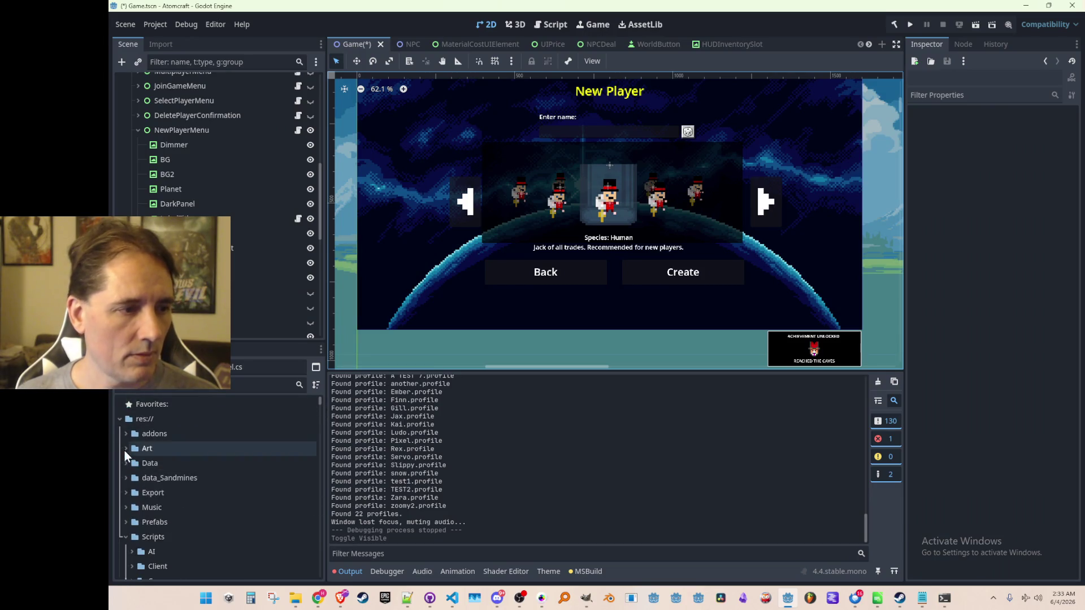
click(125, 449)
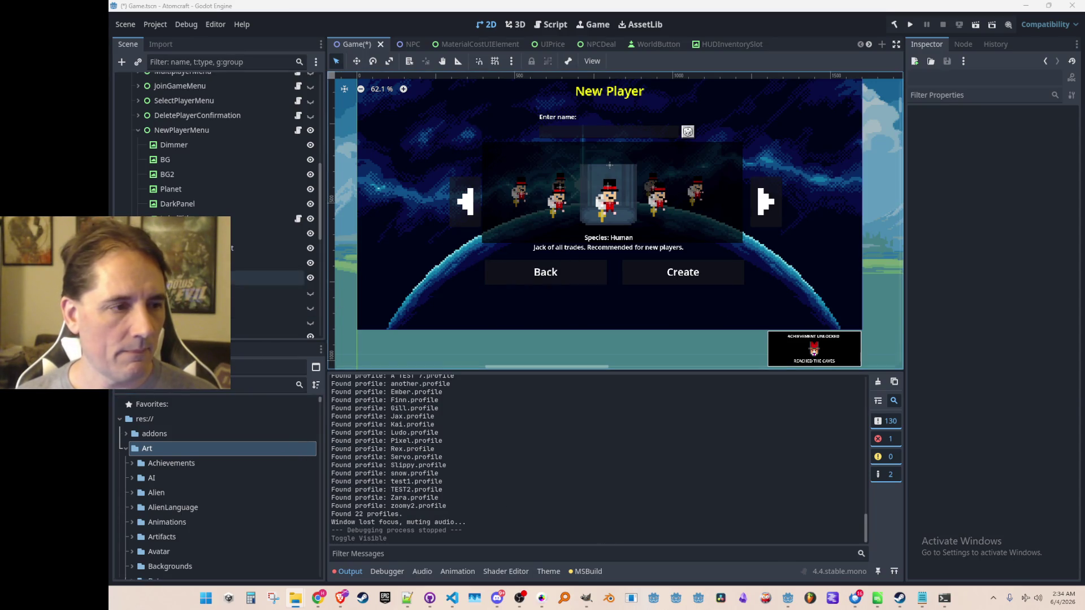
scroll(226, 279, down, 5)
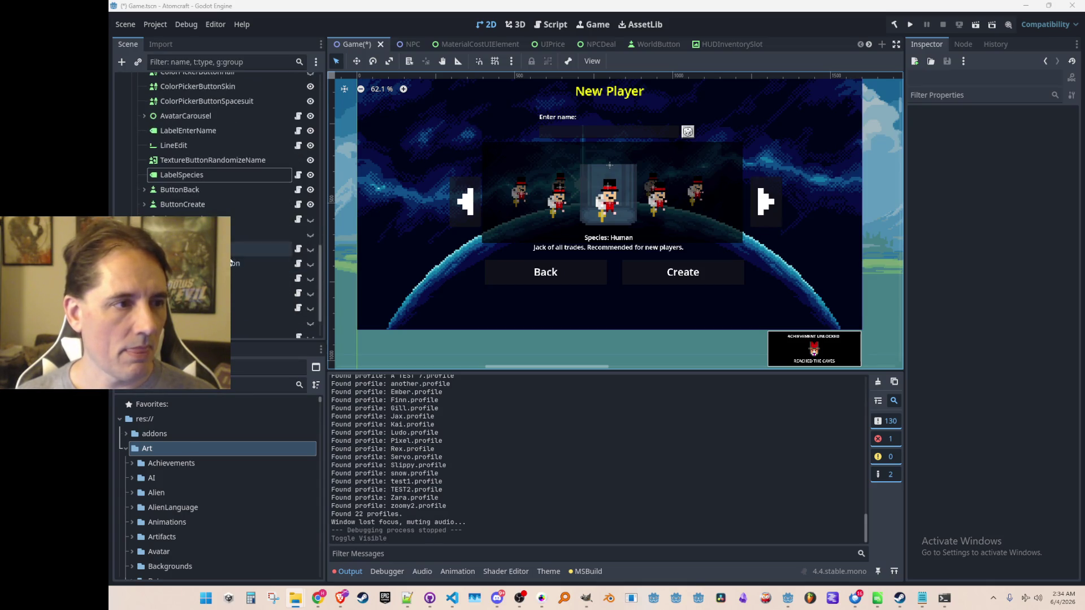
click(140, 146)
Step: Duplicate the Spotlight node and move Spotlight2 up above the centre avatar
click(254, 267)
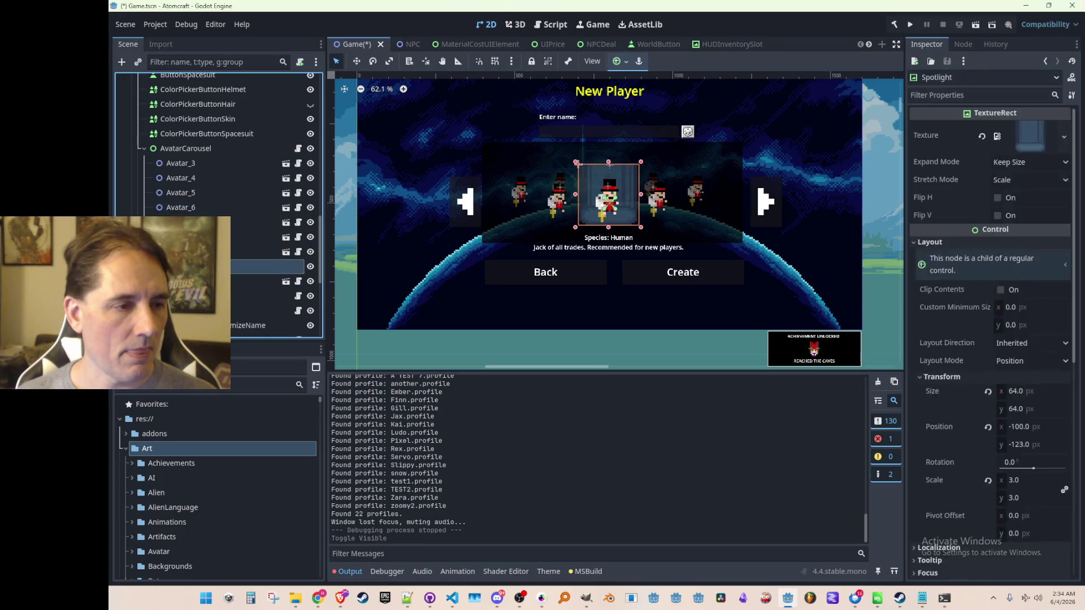
key(ctrl+d)
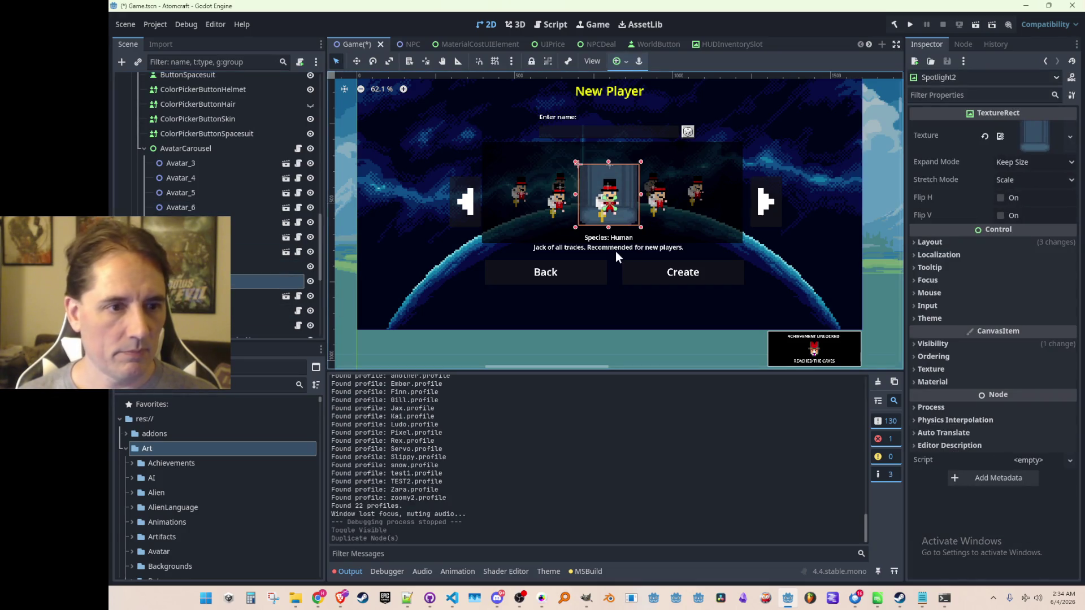
click(356, 61)
drag(608, 195, 610, 147)
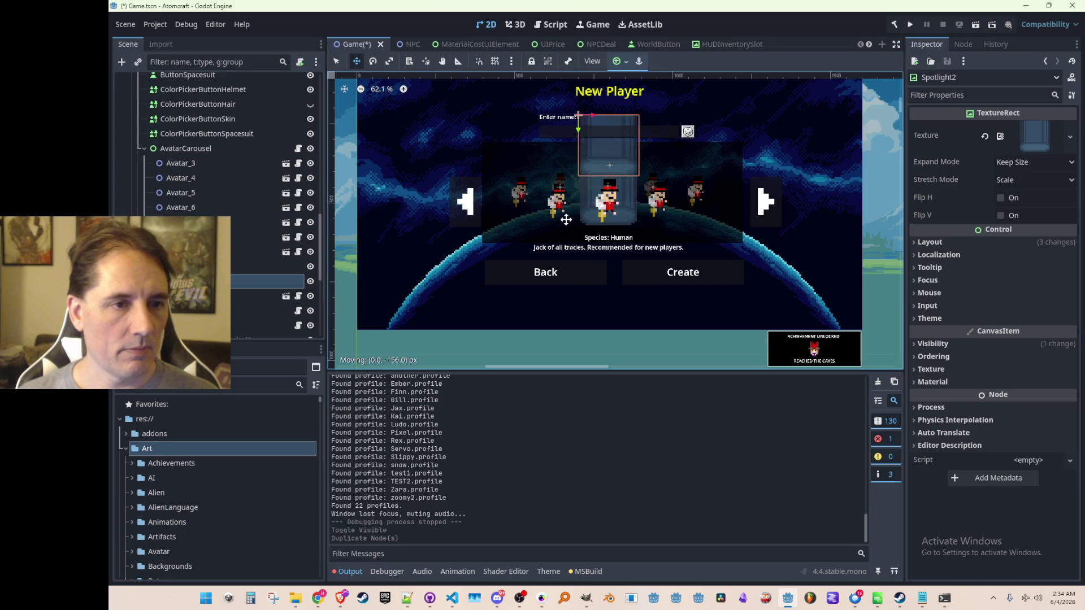
Step: Assign avatar_spotlight.png as Spotlight2's texture via Quick Load
click(984, 136)
click(1031, 129)
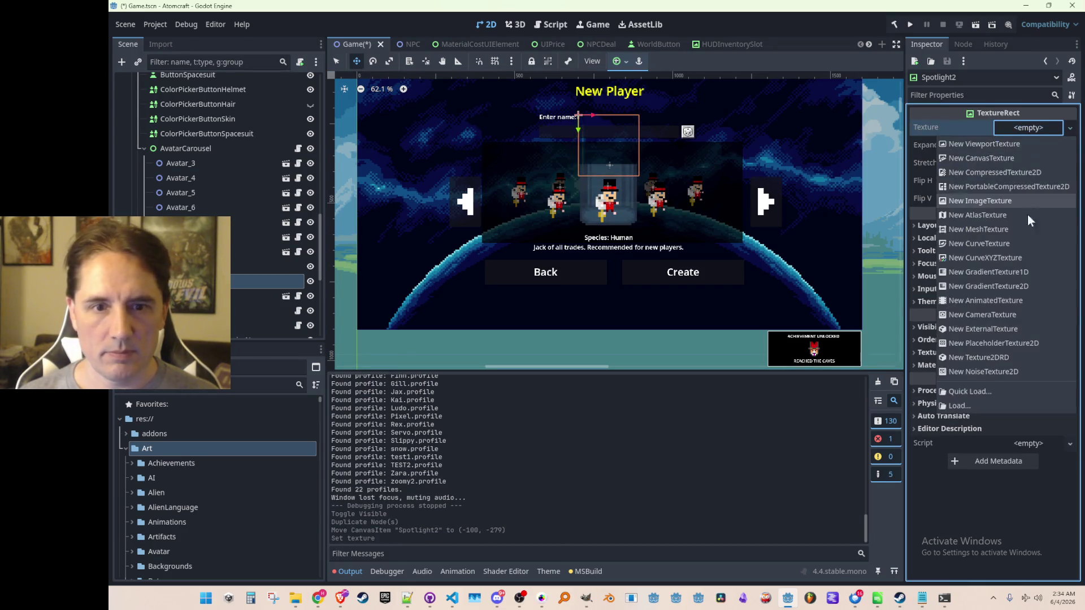
click(975, 390)
text(spotli)
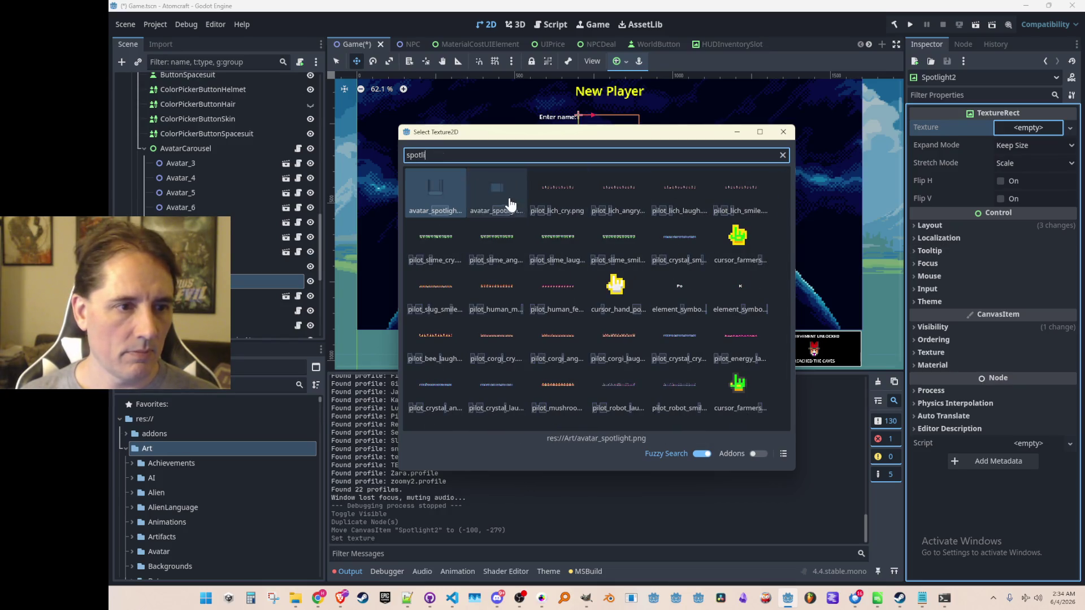
double_click(497, 192)
scroll(599, 131, up, 2)
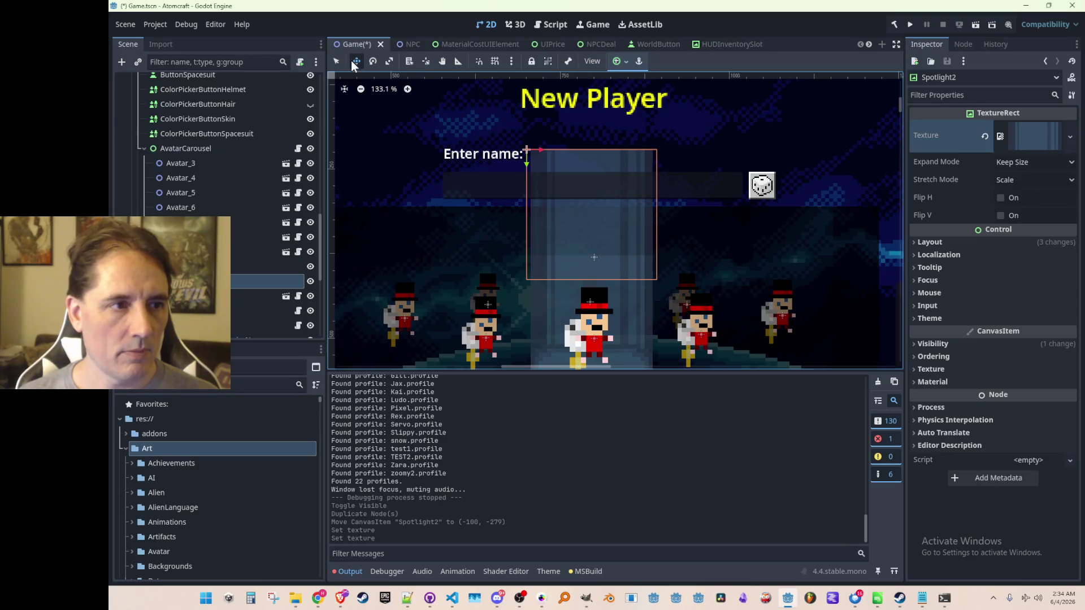
Step: Set Spotlight2's Transform size height to 32 px
scroll(520, 213, up, 2)
mouse_move(521, 213)
mouse_down()
mouse_move(572, 181)
mouse_move(564, 134)
mouse_move(574, 214)
mouse_up()
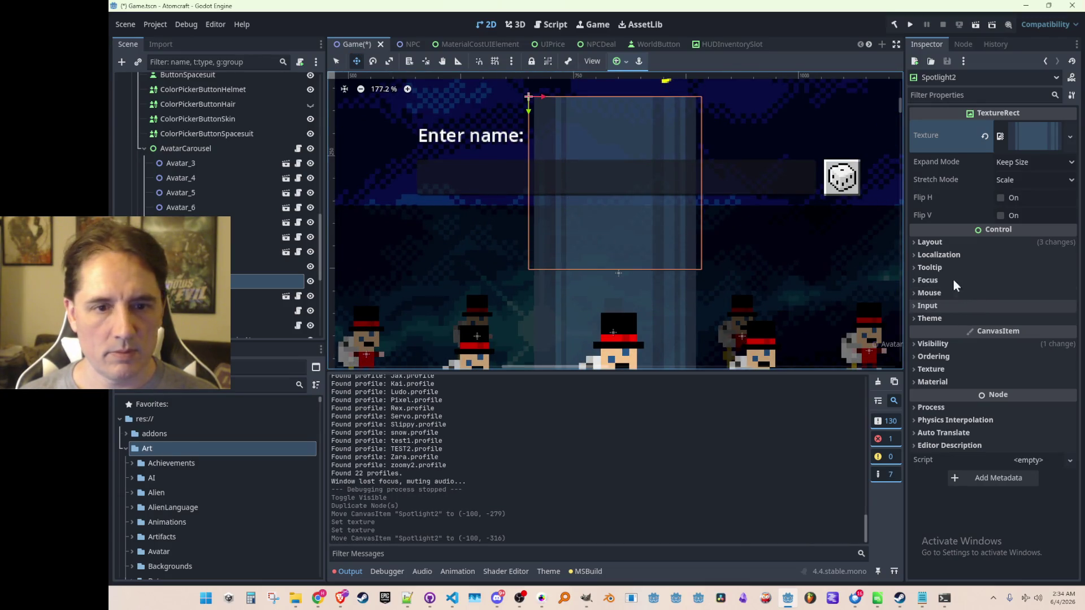
click(948, 247)
scroll(987, 330, down, 2)
click(942, 333)
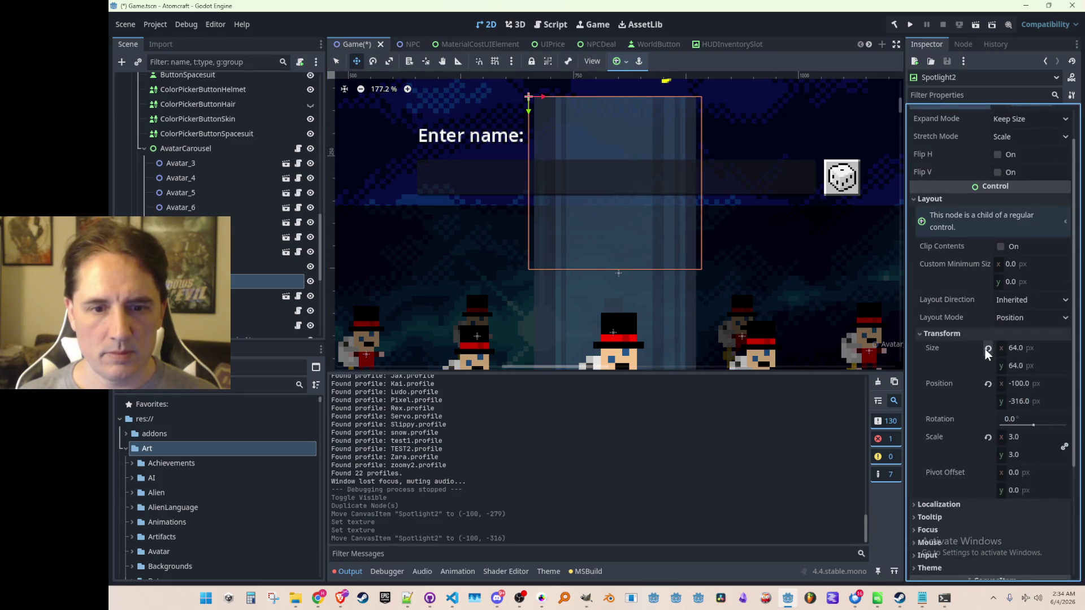
click(1038, 365)
text(32)
key(Return)
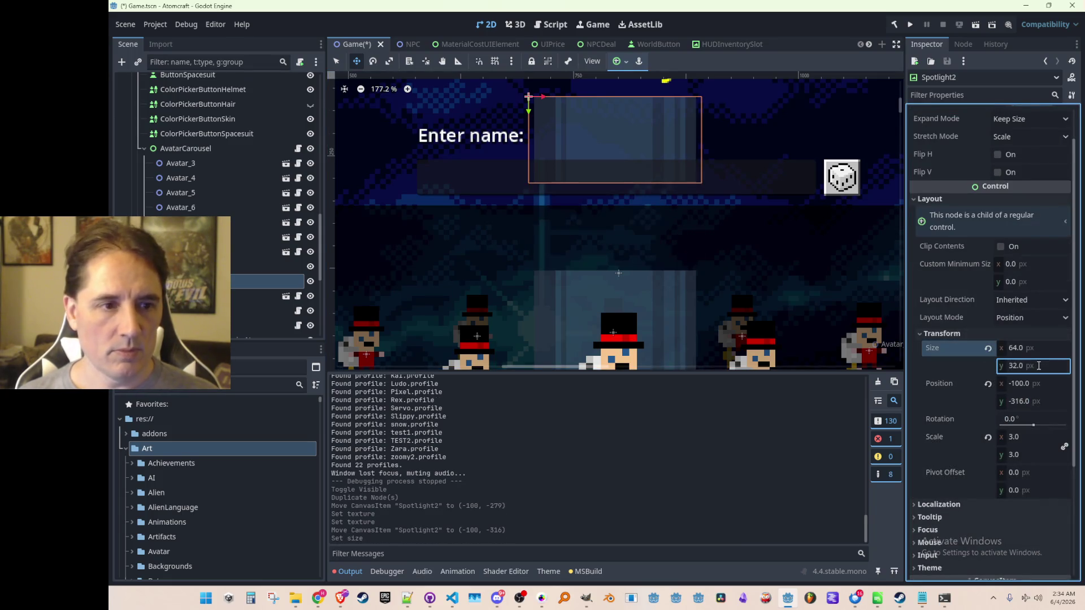
Step: Position Spotlight2 just above the centre avatar at y -219
mouse_move(574, 113)
mouse_down()
mouse_move(537, 177)
mouse_move(547, 225)
mouse_up()
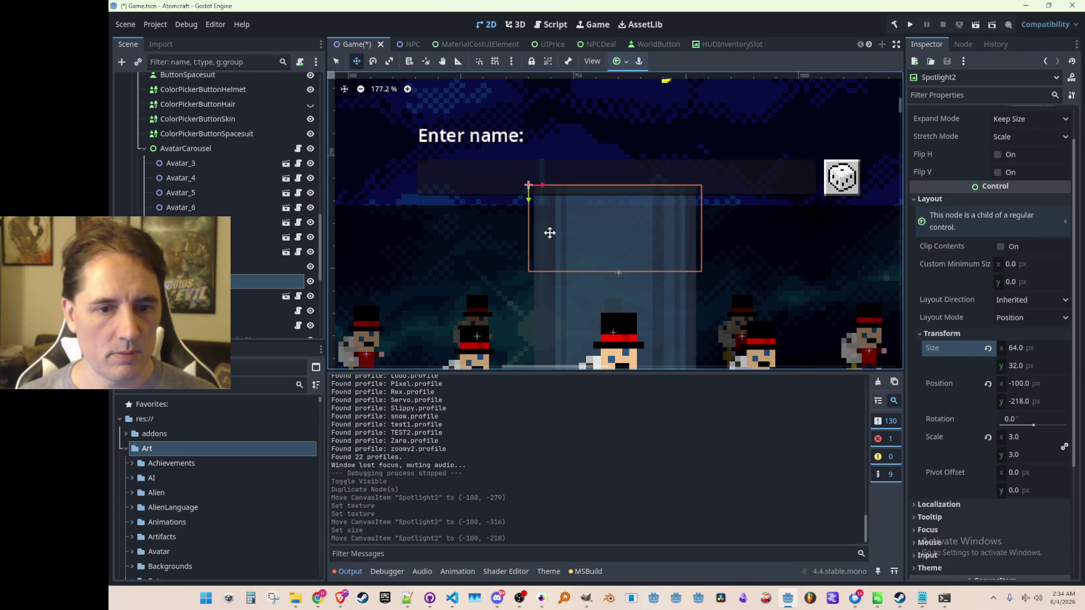
scroll(547, 226, up, 3)
mouse_move(477, 132)
mouse_down()
mouse_move(474, 117)
mouse_move(477, 127)
mouse_up()
scroll(520, 194, down, 2)
scroll(520, 194, down, 8)
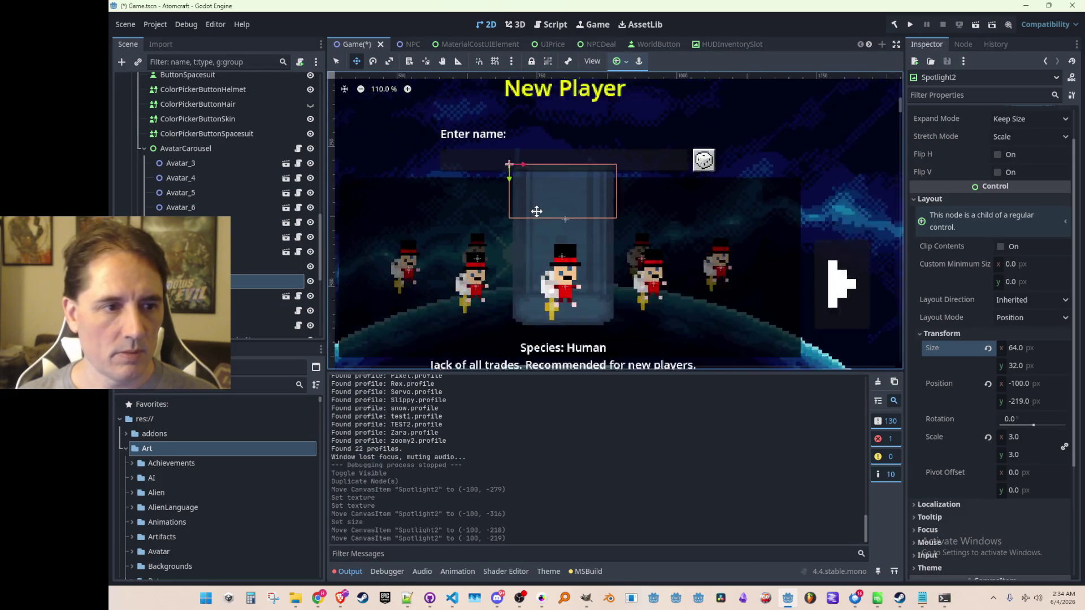
scroll(535, 172, left, 3)
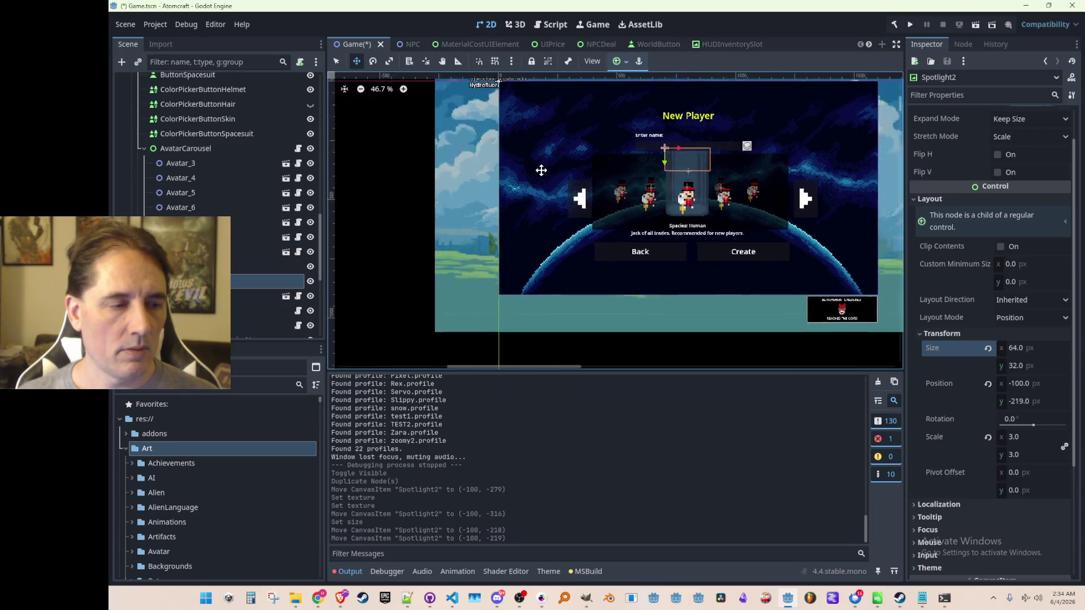
Step: Reparent Spotlight2 in the Scene tree, leaving it at position 0, -32
click(338, 60)
click(698, 170)
scroll(697, 164, up, 3)
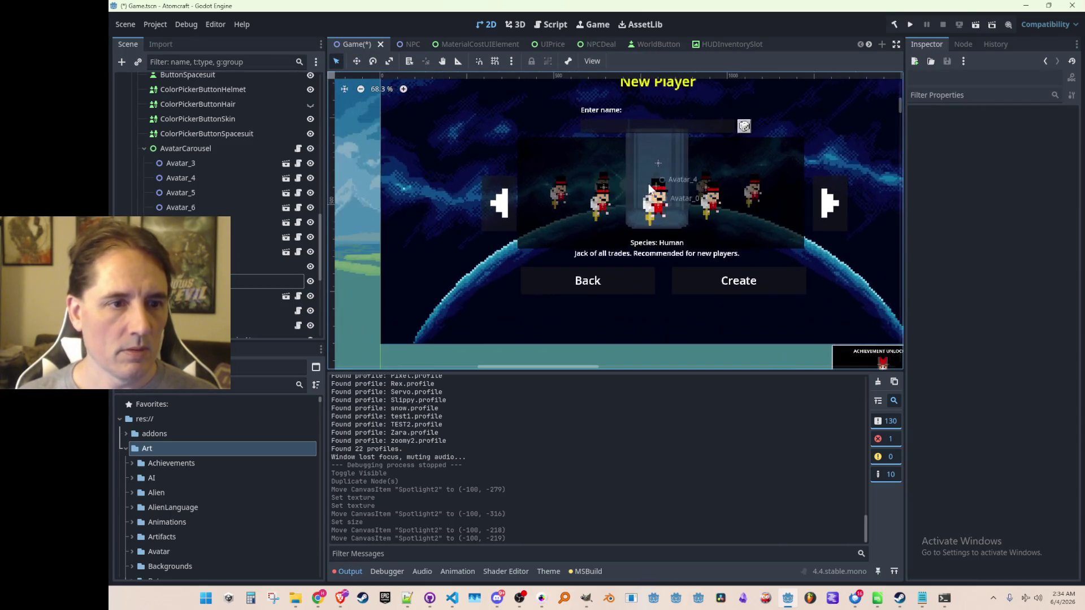
click(605, 115)
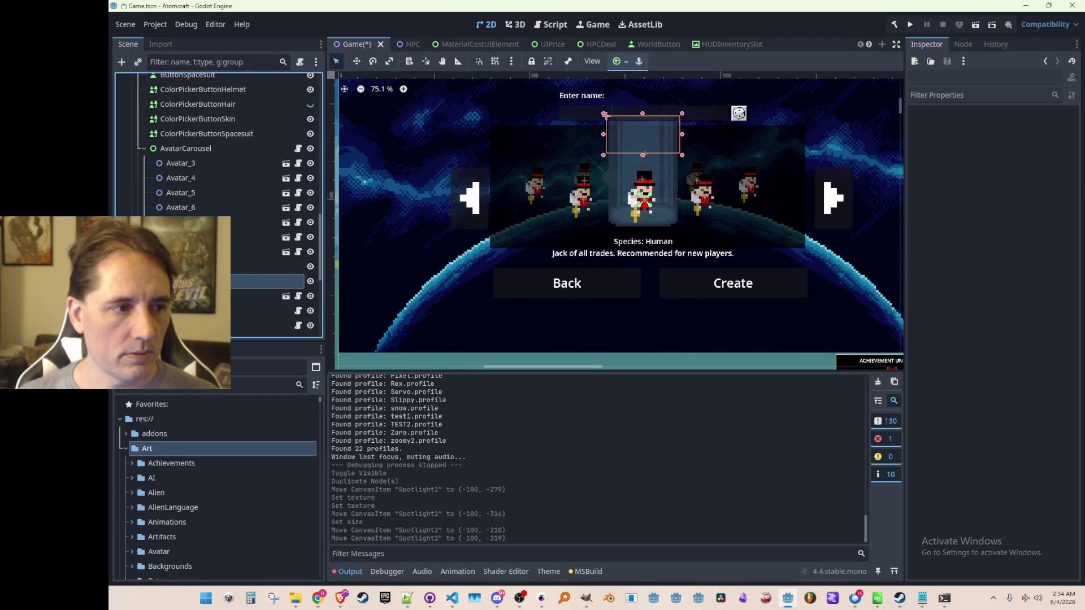
drag(214, 281, 215, 266)
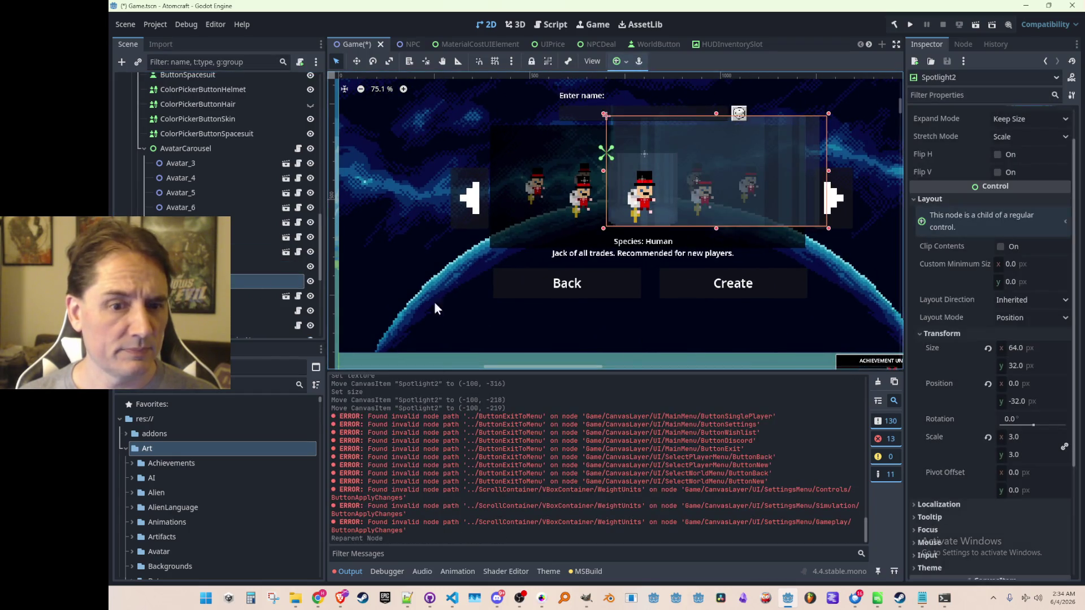
Step: Reset Spotlight2's scale to 1 and lower the original Spotlight to -100, -99
click(987, 438)
click(271, 266)
click(356, 61)
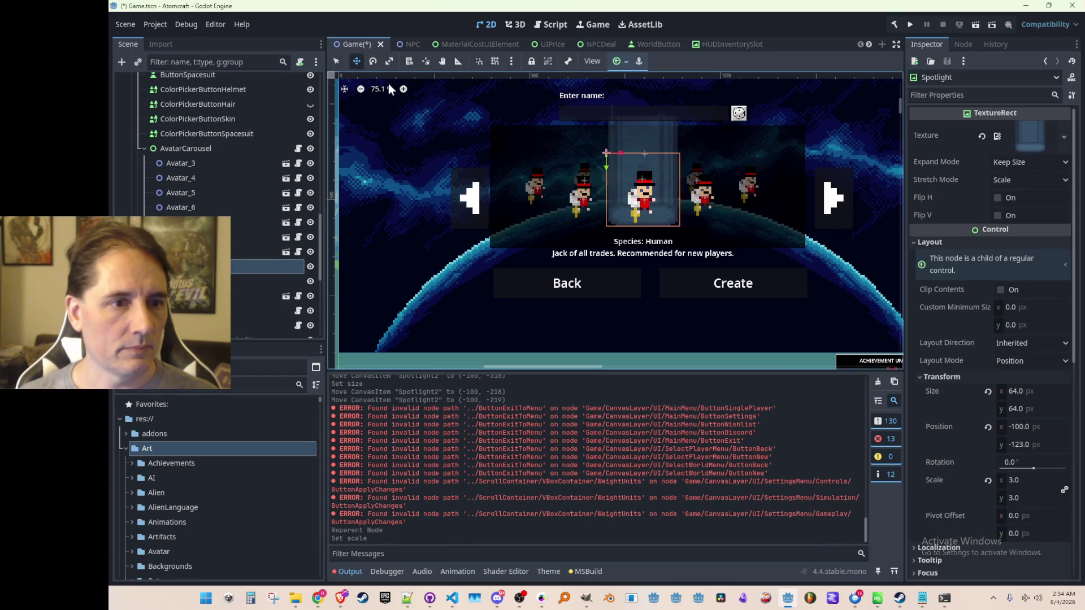
mouse_move(624, 197)
mouse_down()
mouse_move(624, 210)
mouse_move(558, 207)
mouse_up()
scroll(561, 218, up, 8)
scroll(558, 207, down, 15)
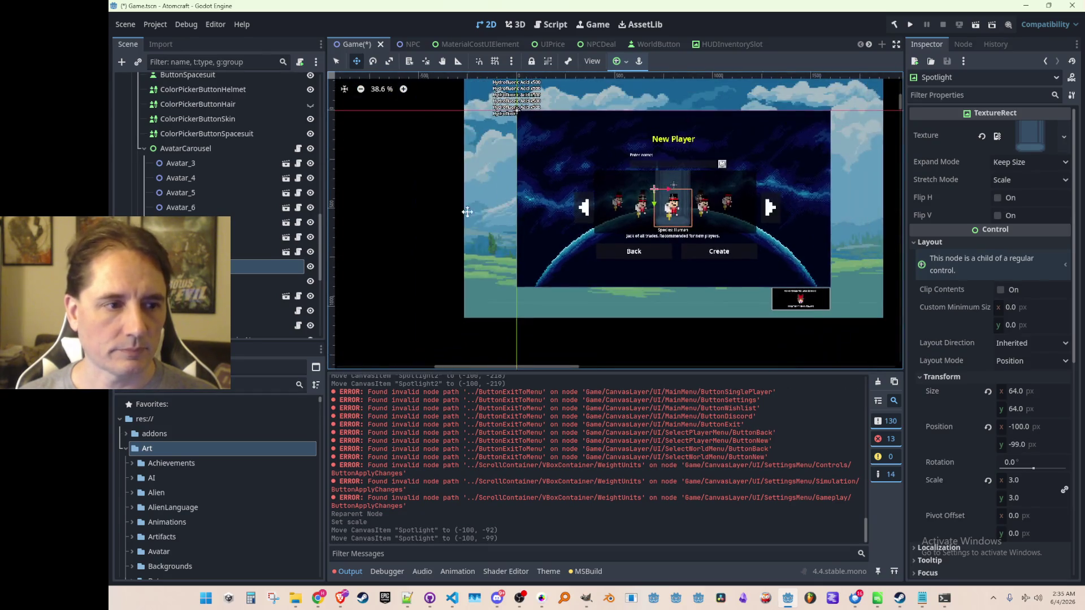
Step: Save the Game.tscn scene with Ctrl+S
click(439, 187)
key(q)
scroll(693, 206, up, 4)
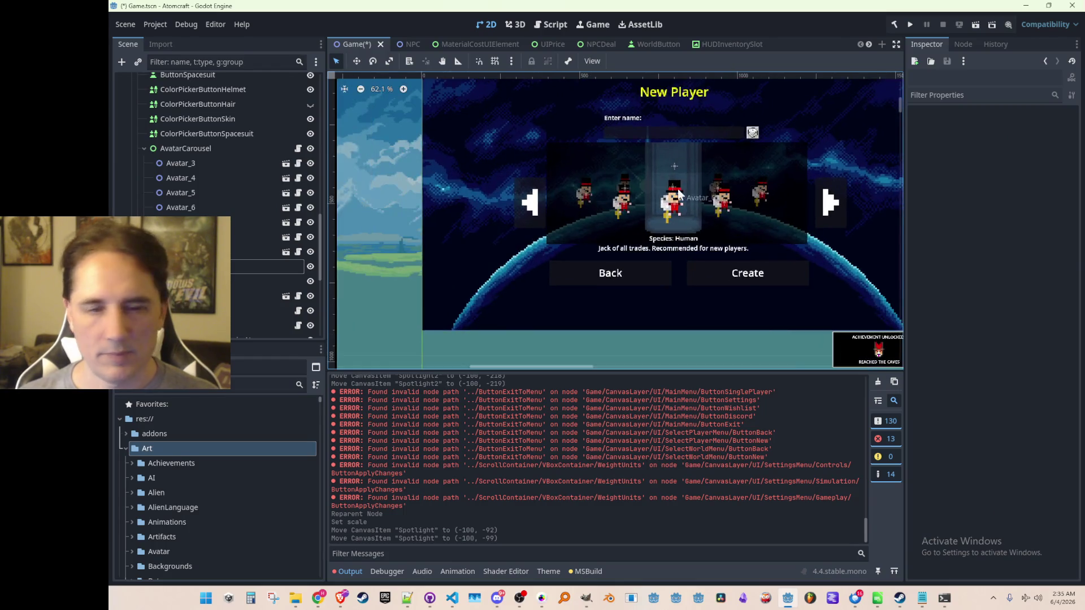
key(ctrl+s)
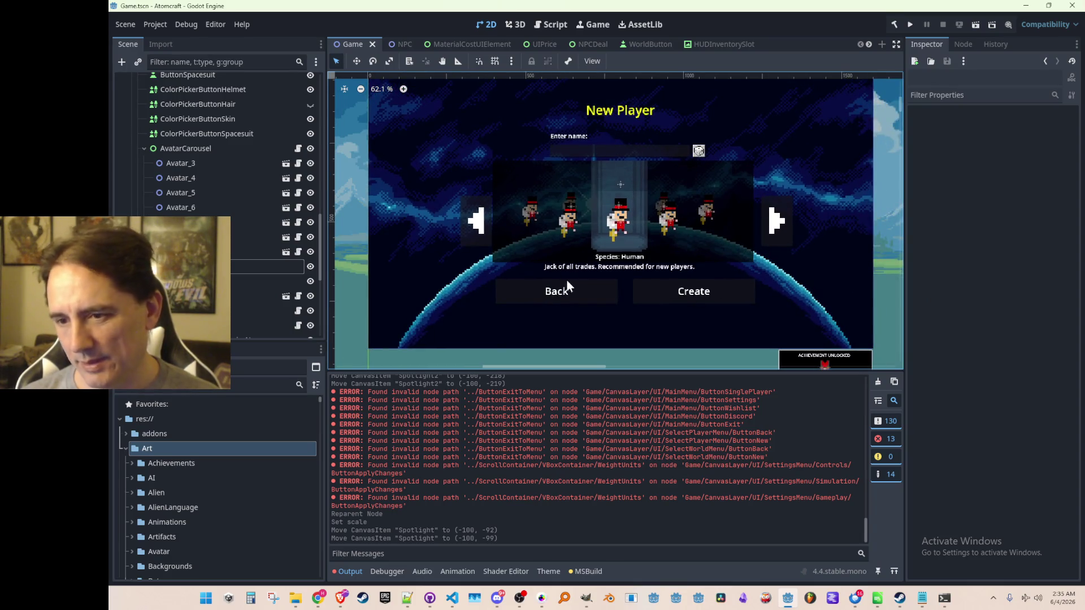
scroll(613, 270, up, 1)
scroll(622, 220, up, 1)
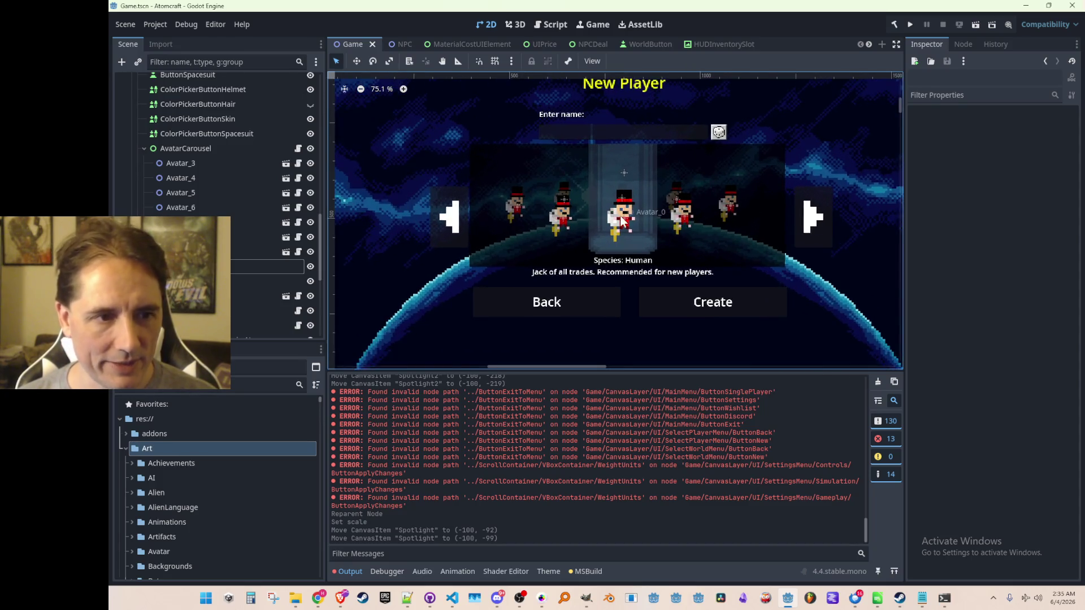
scroll(607, 214, up, 5)
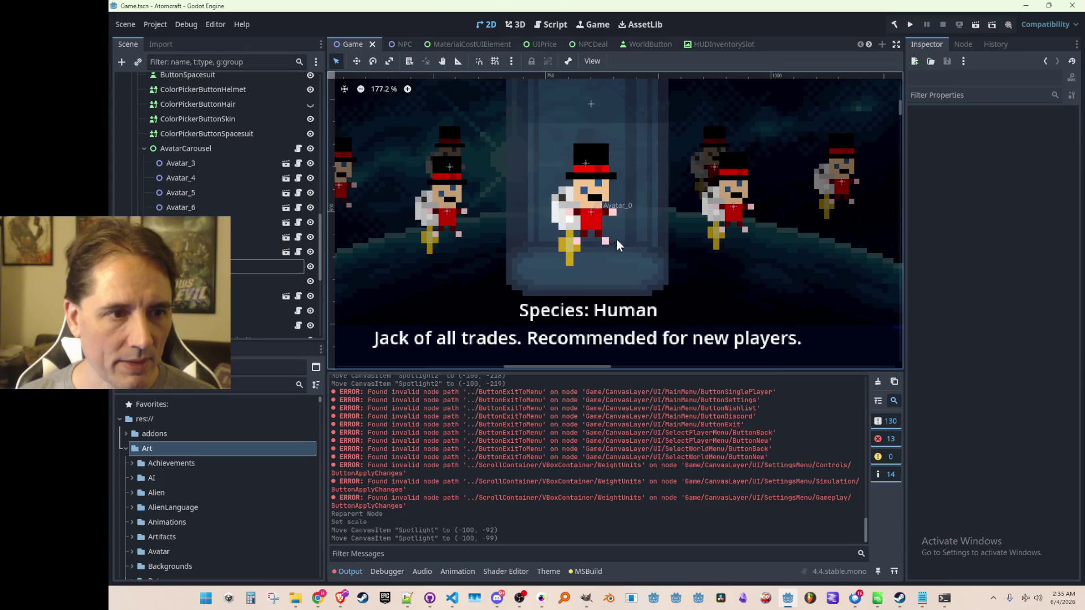
scroll(616, 235, down, 2)
scroll(572, 222, up, 1)
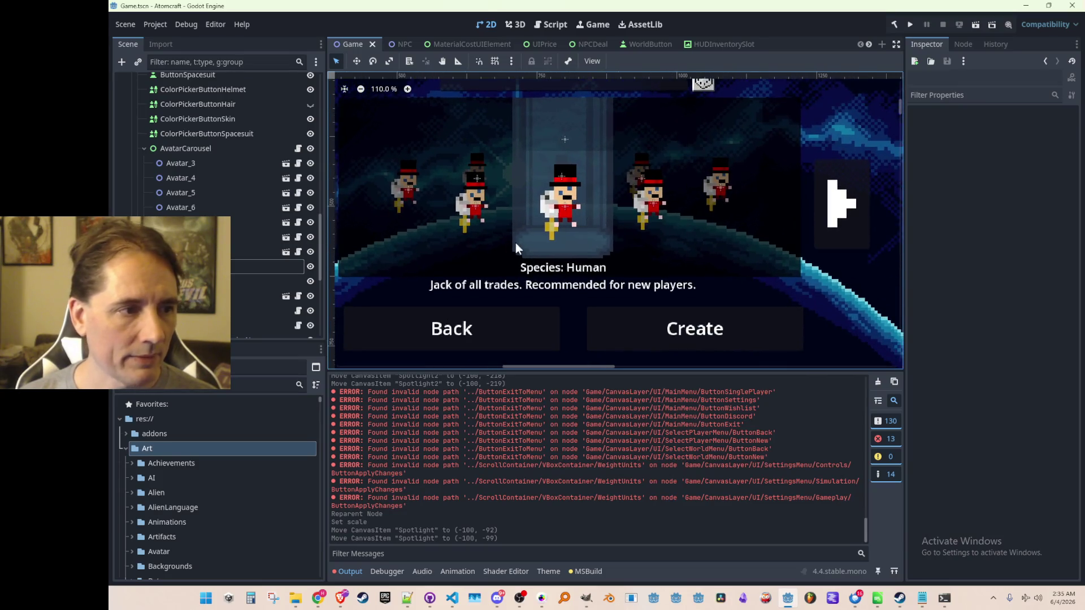
Step: Inspect the original Spotlight's modulate colour transparency without changing it
click(245, 268)
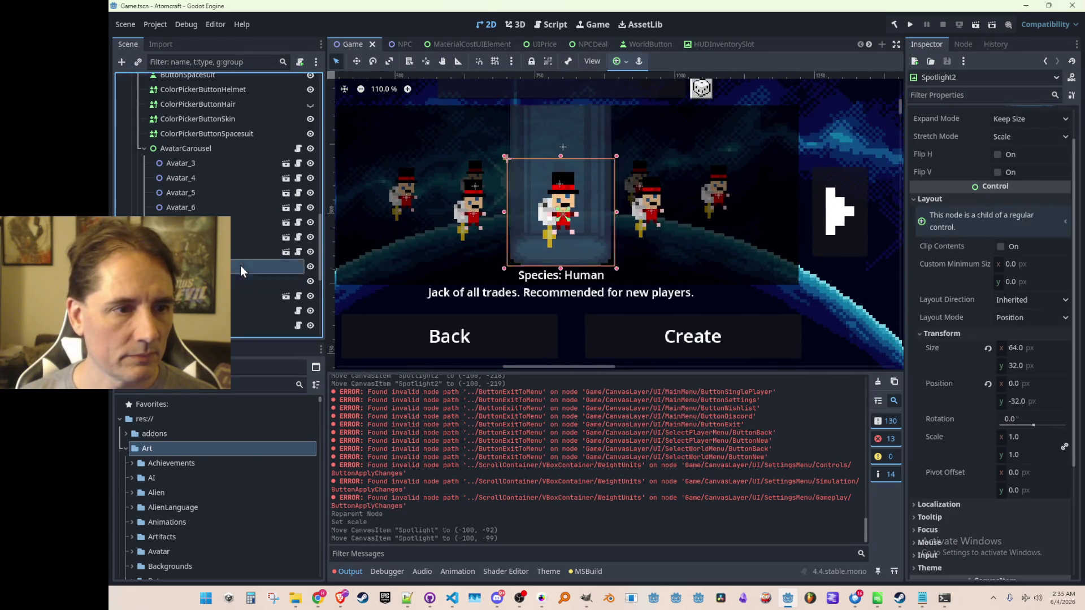
scroll(520, 223, up, 3)
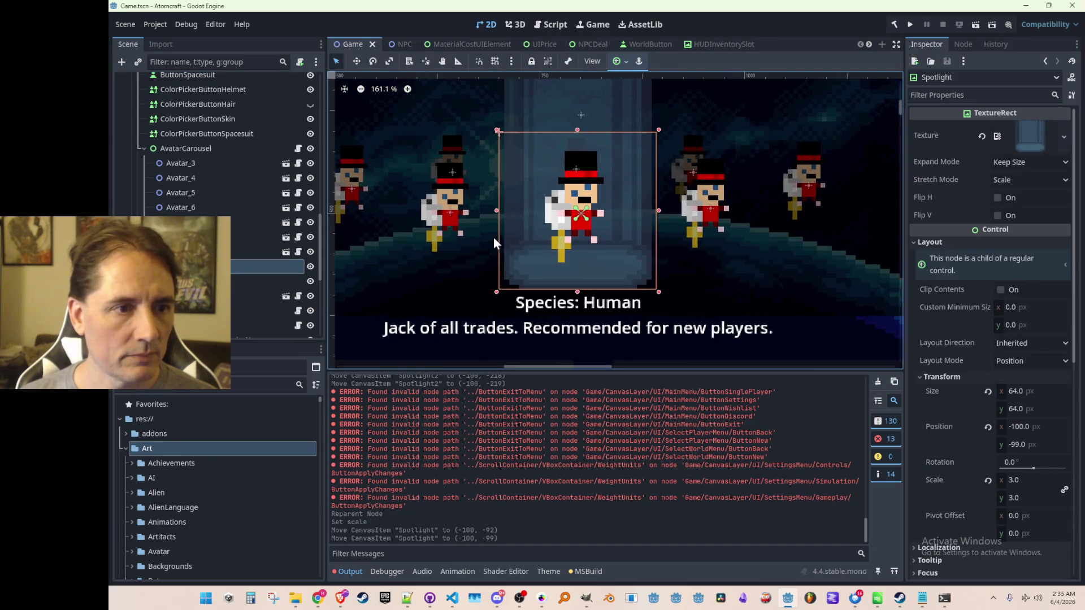
scroll(493, 239, down, 2)
scroll(384, 198, down, 3)
scroll(391, 194, left, 3)
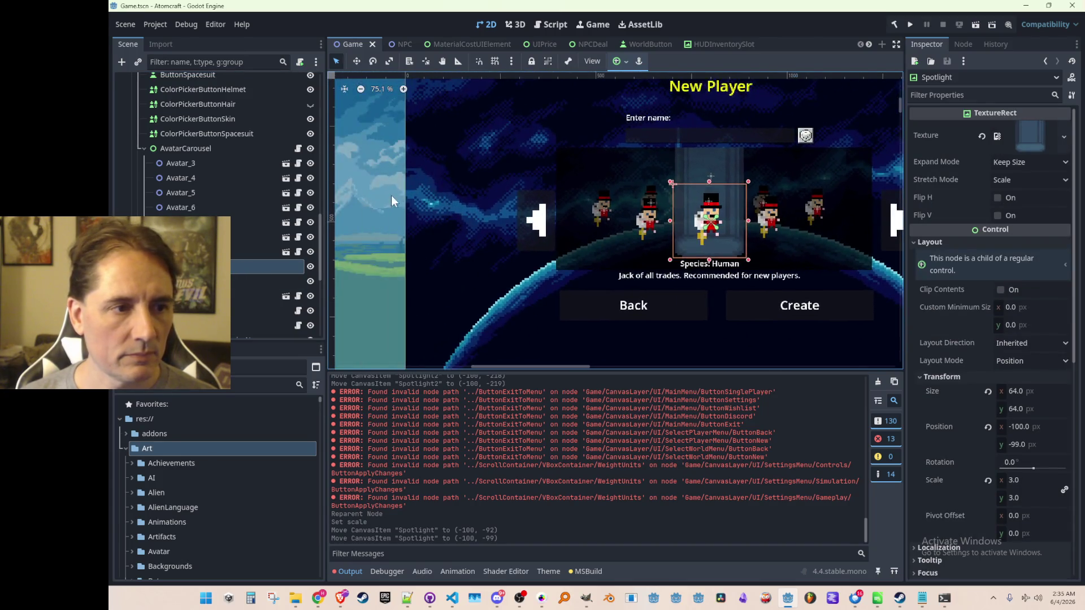
scroll(519, 188, down, 1)
click(685, 219)
scroll(685, 219, up, 16)
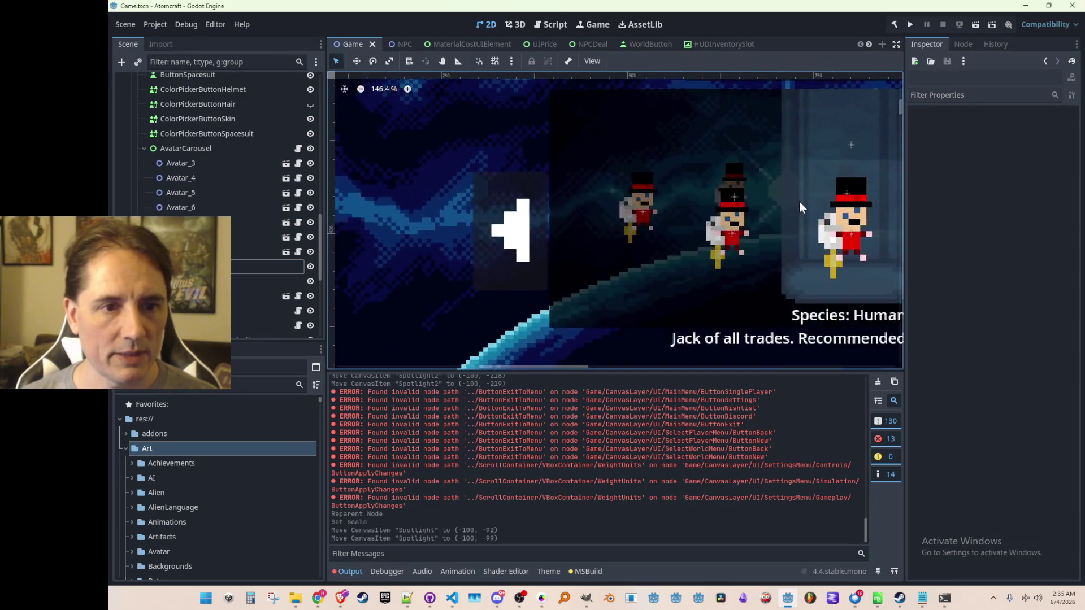
scroll(744, 243, down, 9)
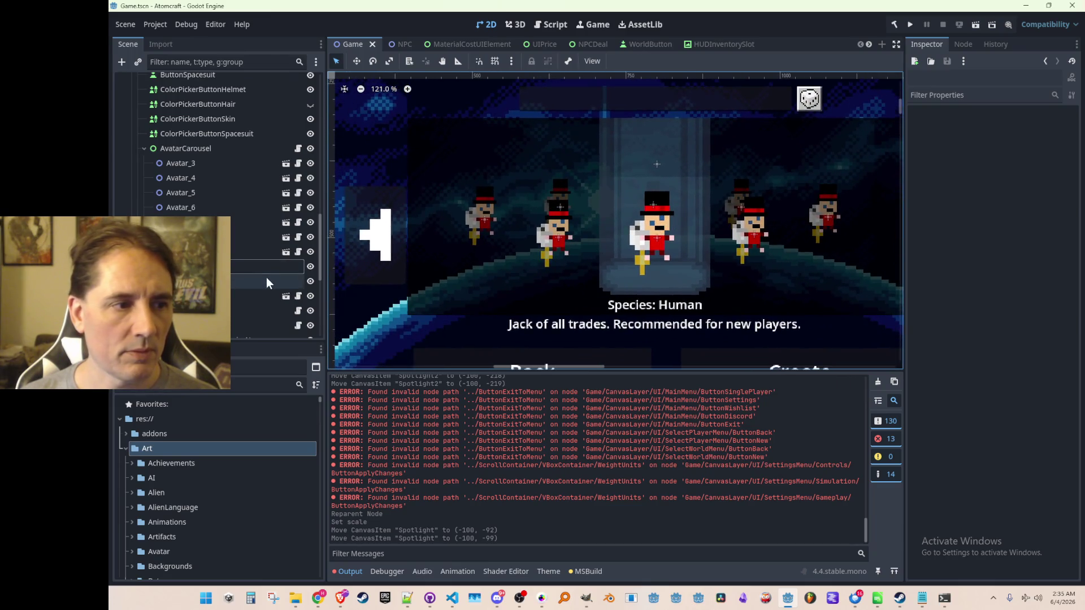
click(265, 281)
click(232, 267)
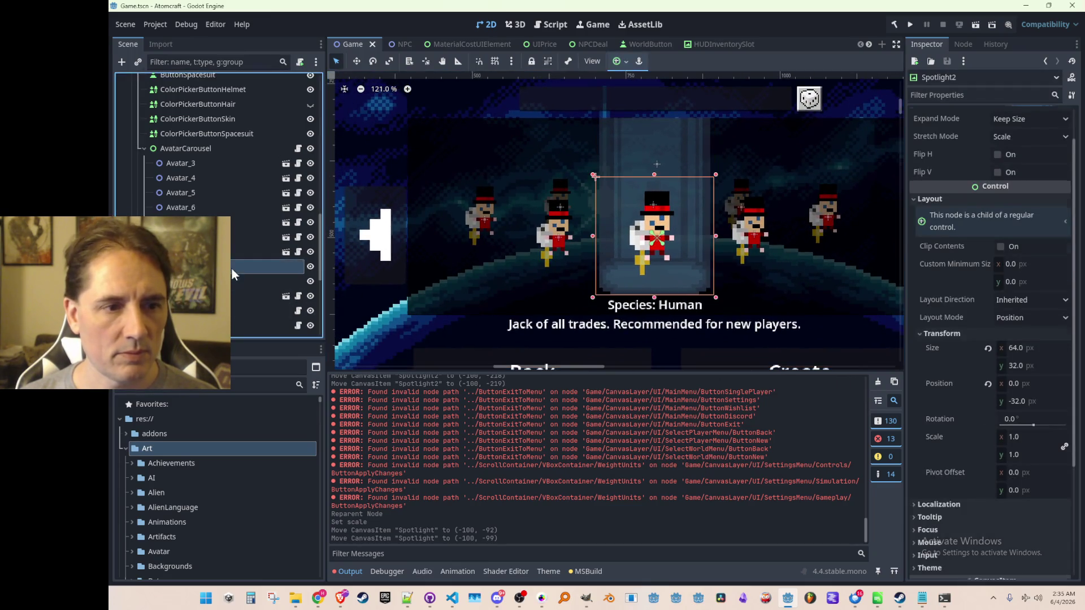
scroll(972, 418, down, 6)
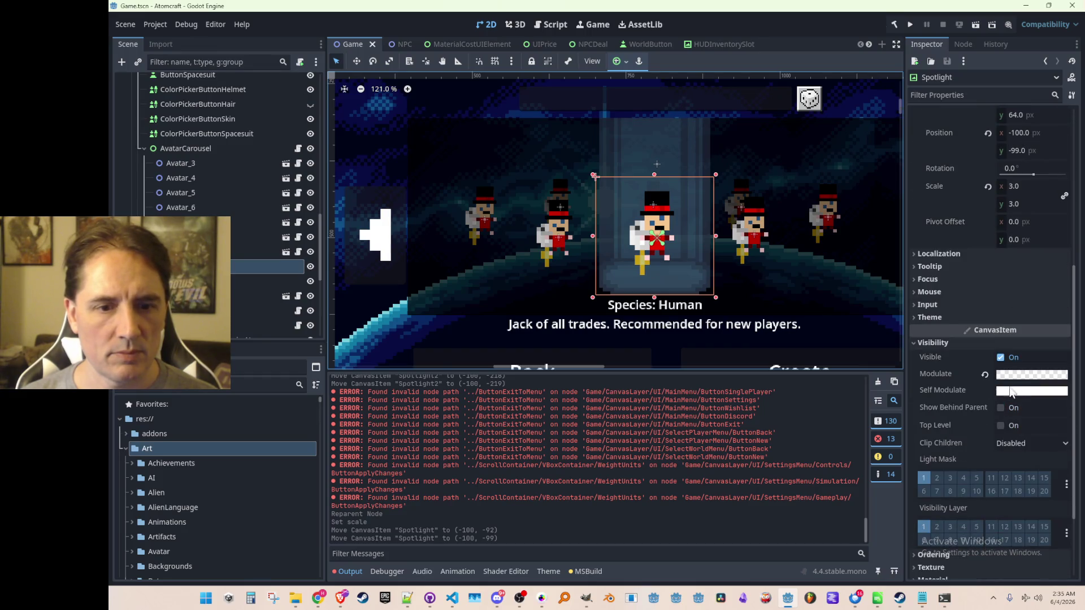
click(1017, 376)
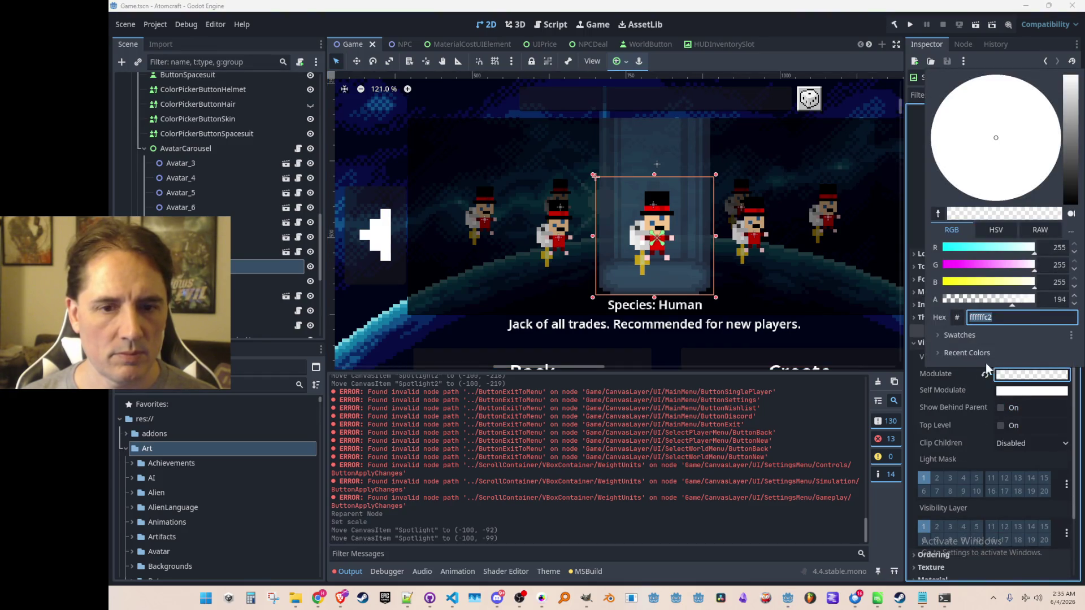
click(490, 311)
Step: Reset Spotlight2's modulate to opaque white and save the scene
click(265, 282)
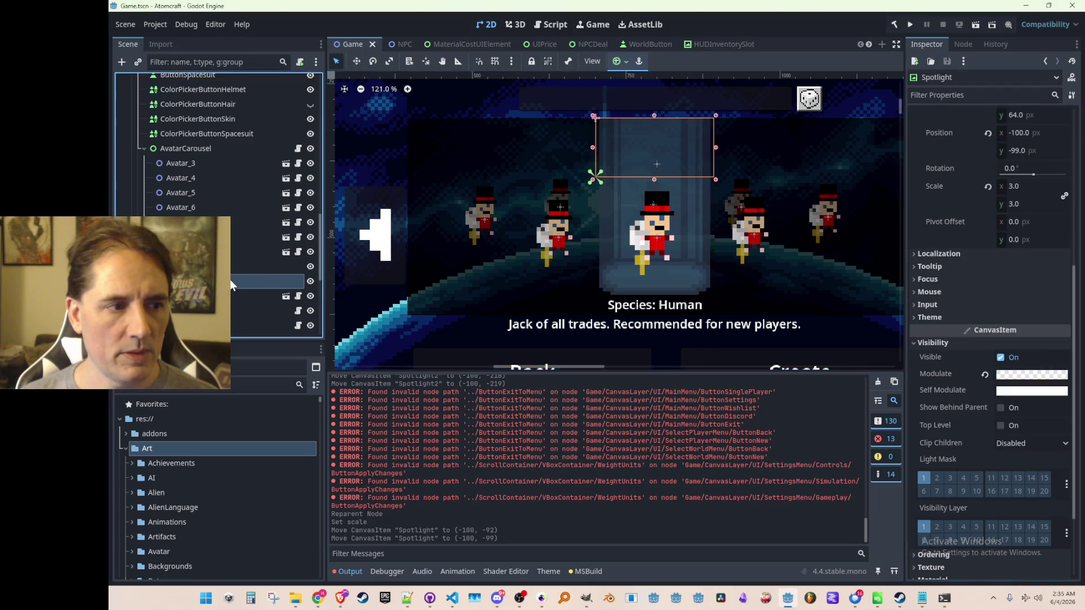
scroll(963, 343, down, 3)
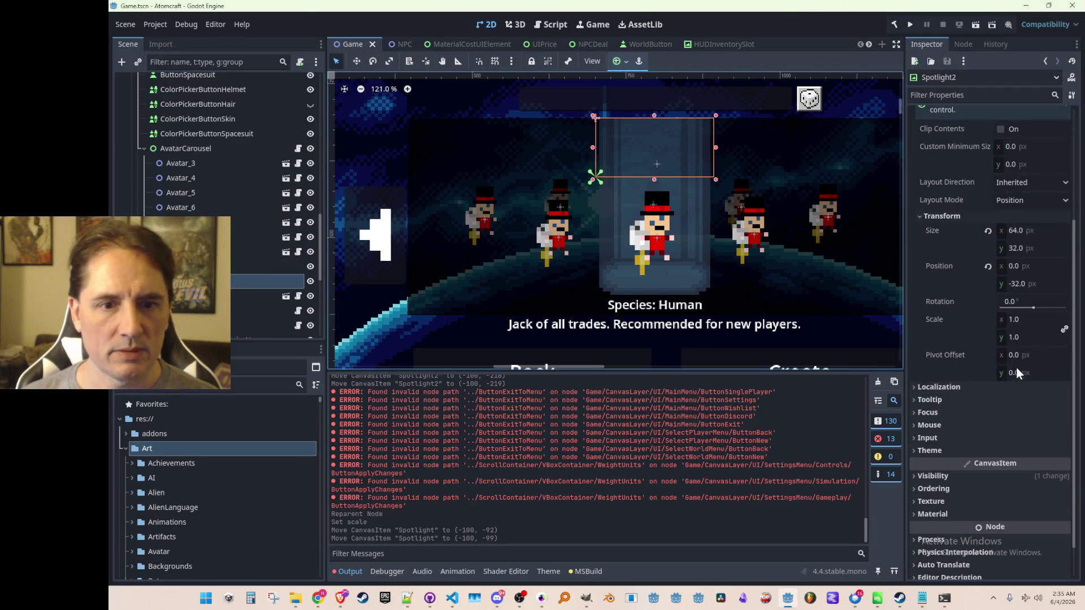
scroll(1000, 390, down, 2)
click(945, 436)
click(983, 465)
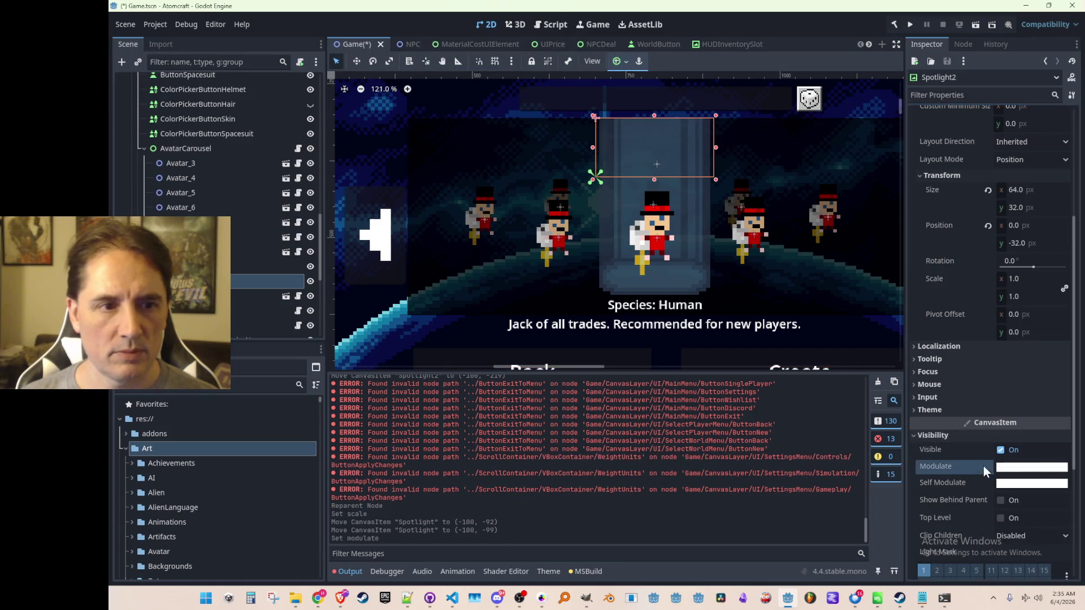
scroll(704, 246, down, 7)
click(413, 262)
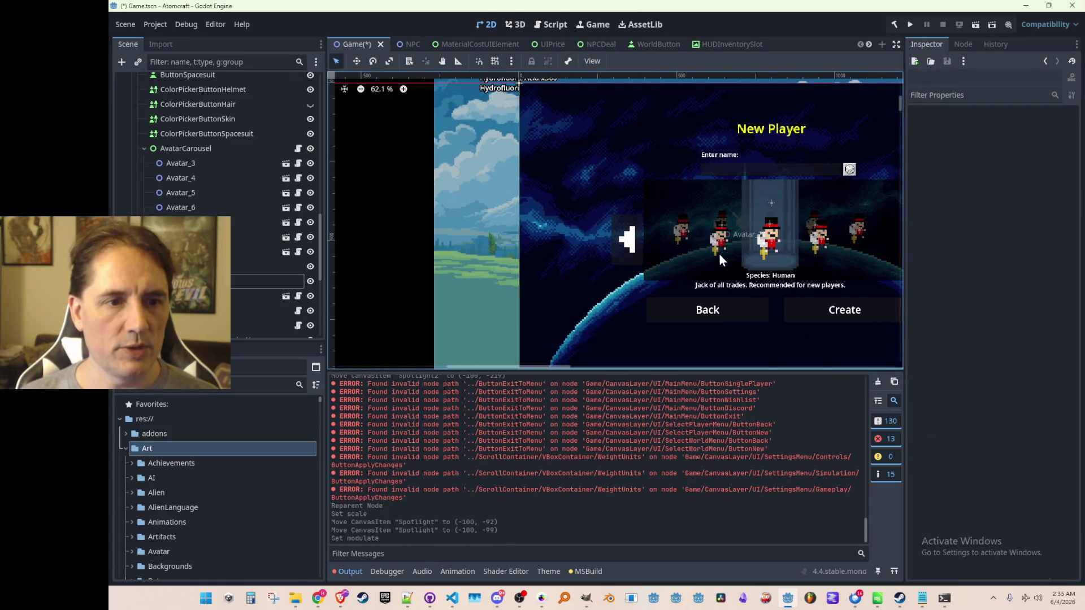
scroll(718, 256, up, 3)
scroll(559, 224, down, 2)
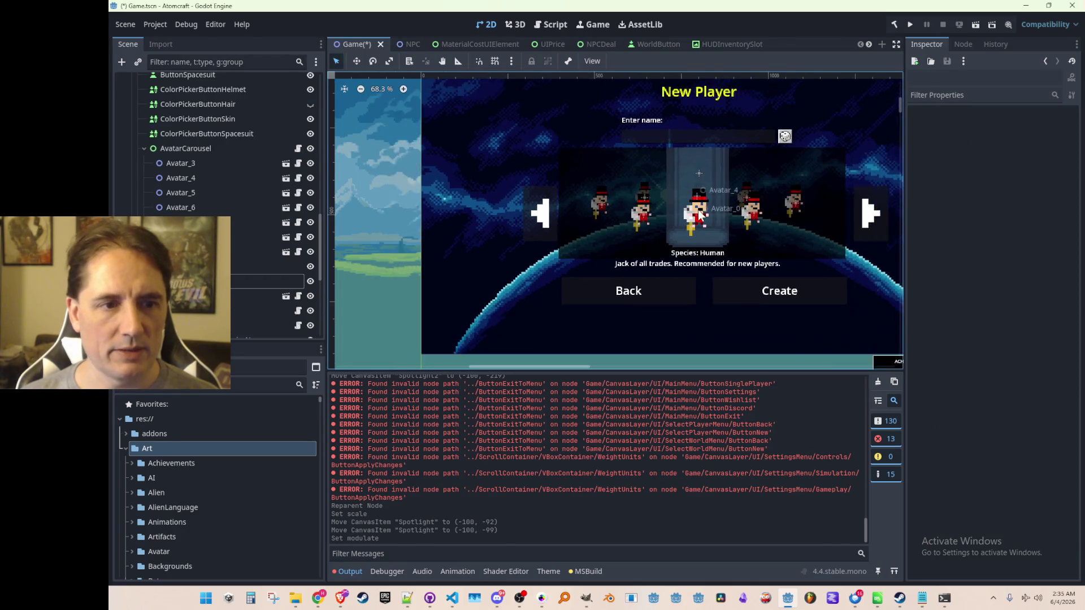
scroll(708, 216, up, 2)
scroll(695, 232, up, 1)
scroll(673, 252, down, 2)
scroll(661, 247, up, 1)
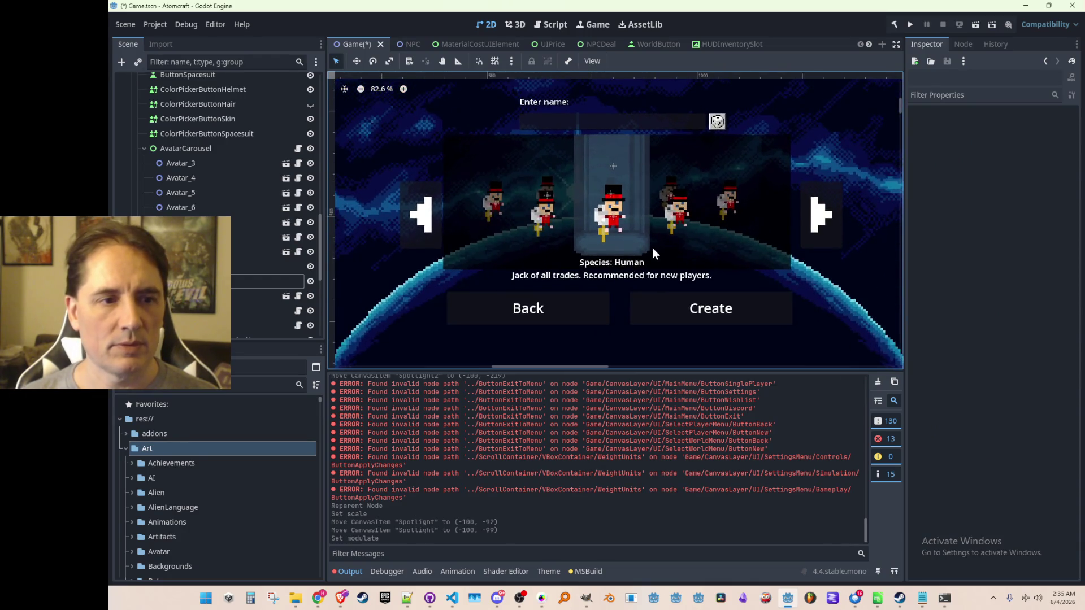
scroll(644, 250, down, 4)
scroll(637, 248, up, 2)
key(ctrl+s)
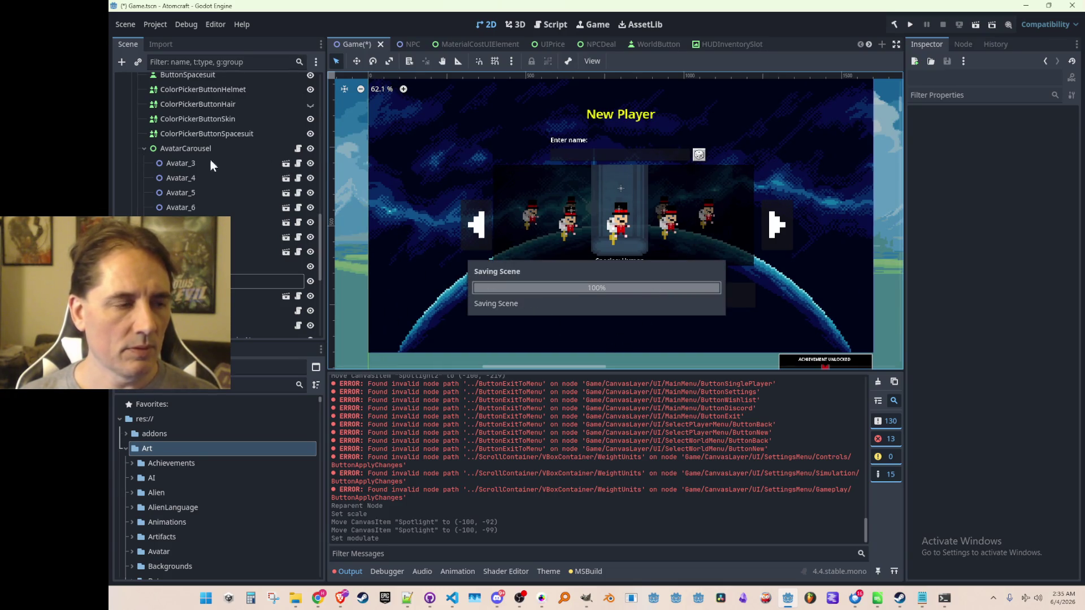
Step: Hide NewPlayerMenu in the editor, save the scene, and launch the game
scroll(575, 208, down, 1)
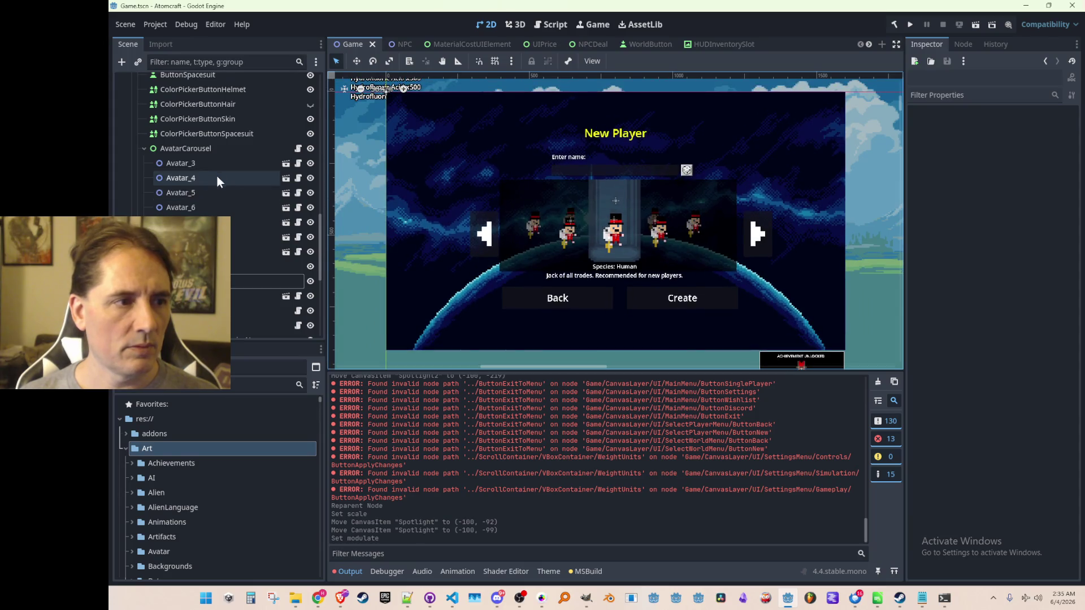
scroll(237, 198, up, 3)
scroll(266, 215, up, 10)
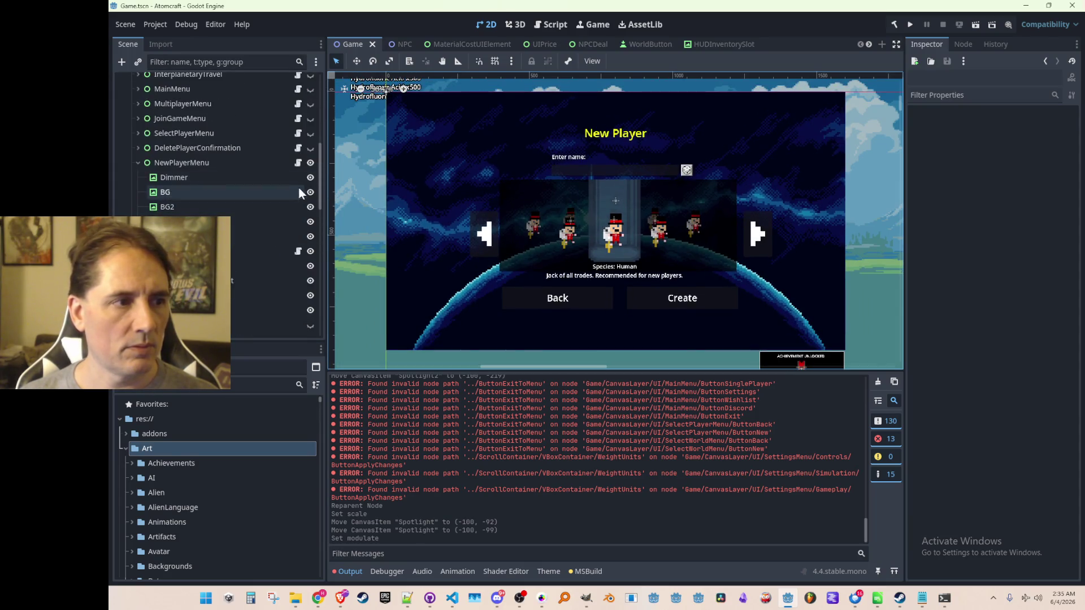
click(310, 163)
scroll(610, 209, down, 3)
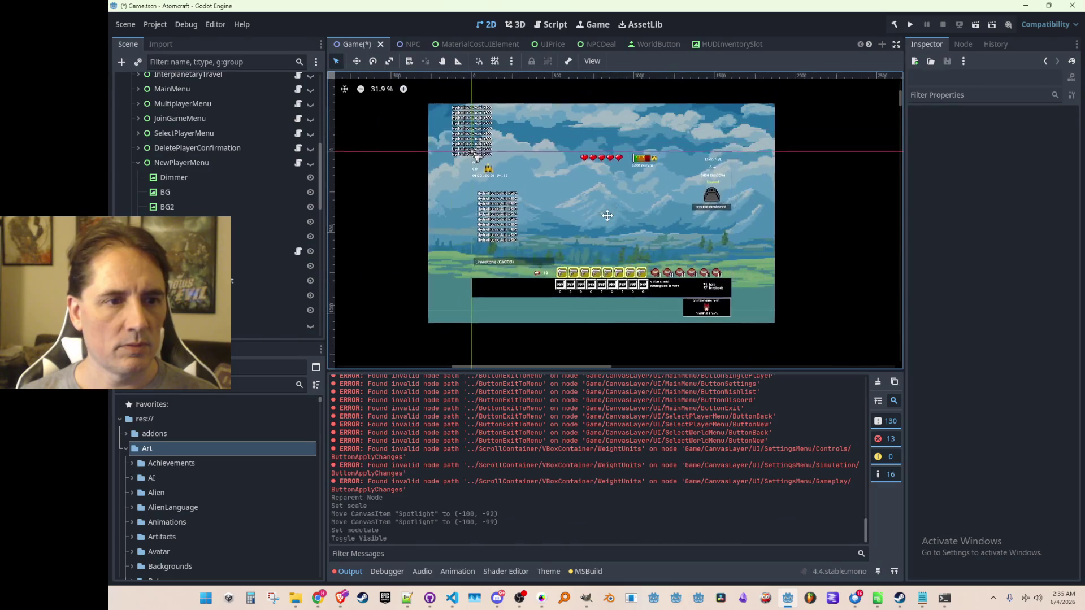
key(ctrl+s)
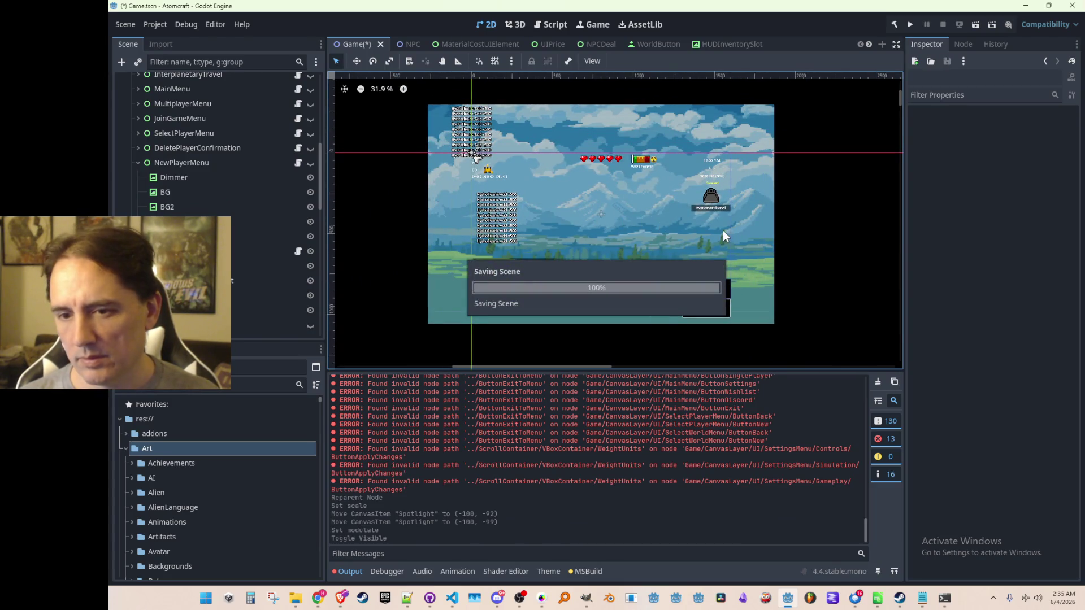
click(913, 25)
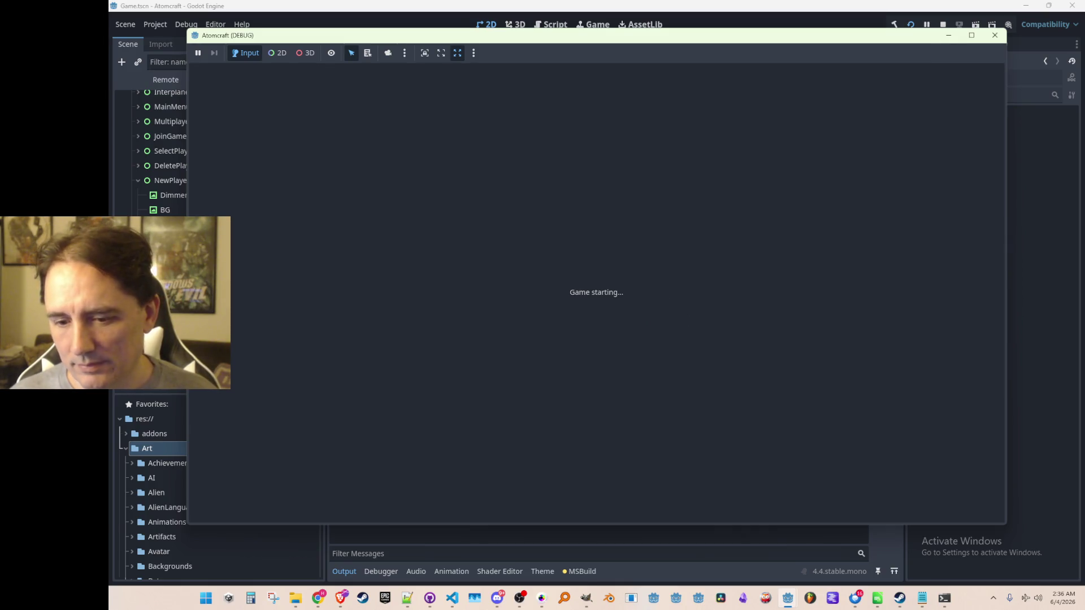
Step: Open the new player profile screen from the game's main menu
click(995, 35)
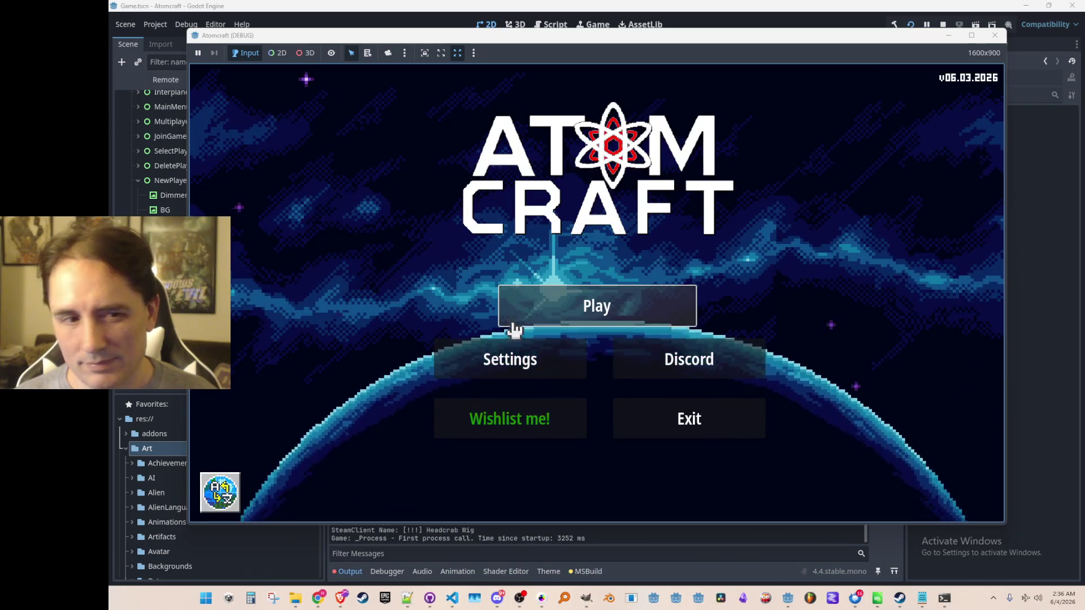
click(513, 318)
click(674, 450)
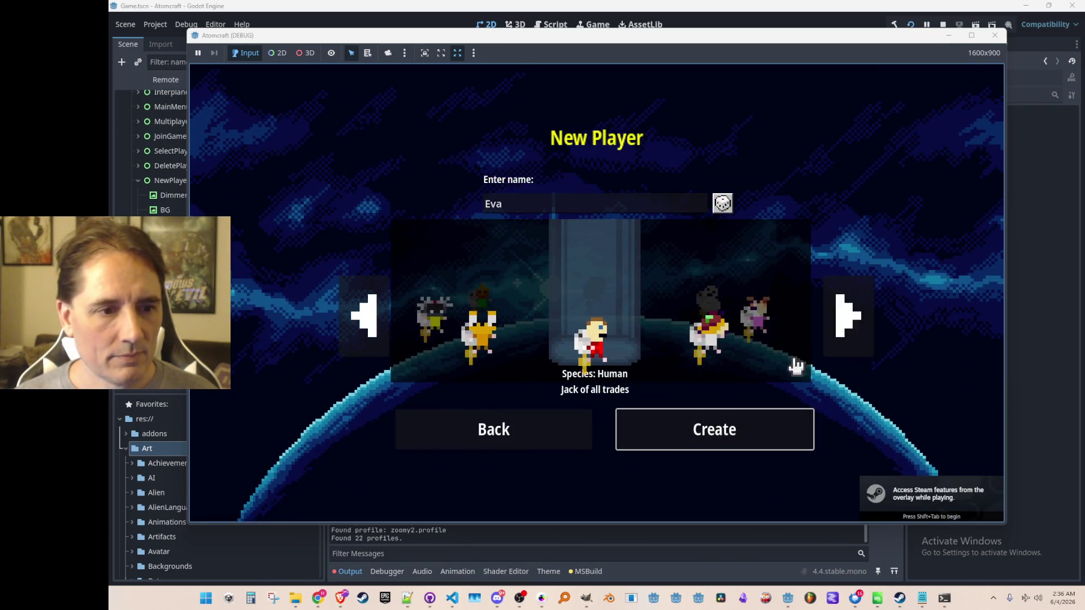
Step: Advance the carousel four species forward, then step six species back
click(847, 325)
click(846, 327)
click(845, 327)
click(844, 329)
click(366, 318)
click(367, 319)
click(366, 318)
click(366, 318)
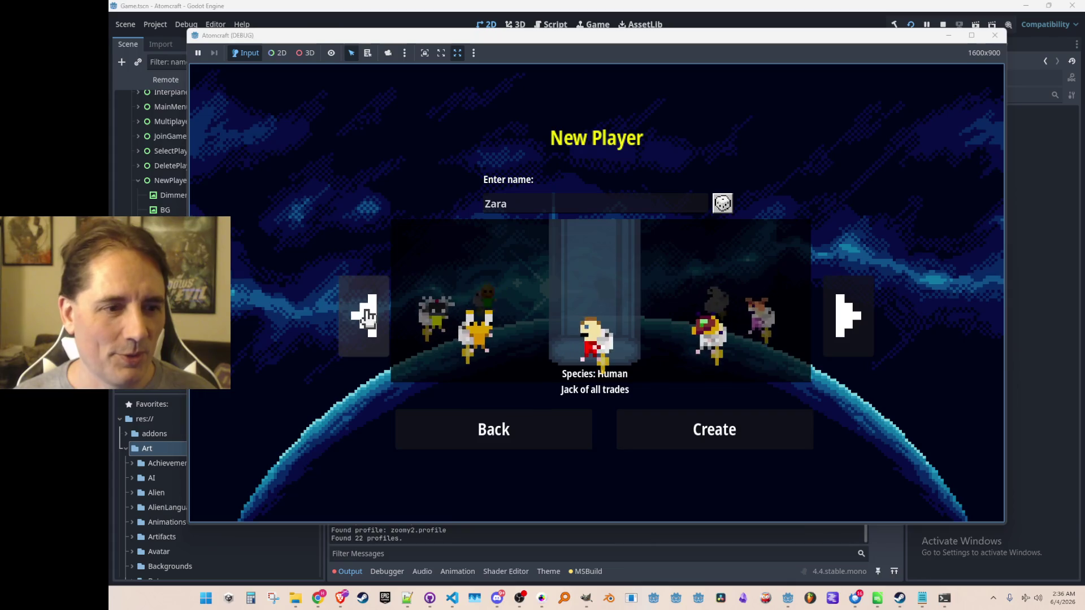
click(366, 318)
click(366, 318)
Step: Cycle forward again to the Human species and stop the game run
click(833, 331)
click(841, 312)
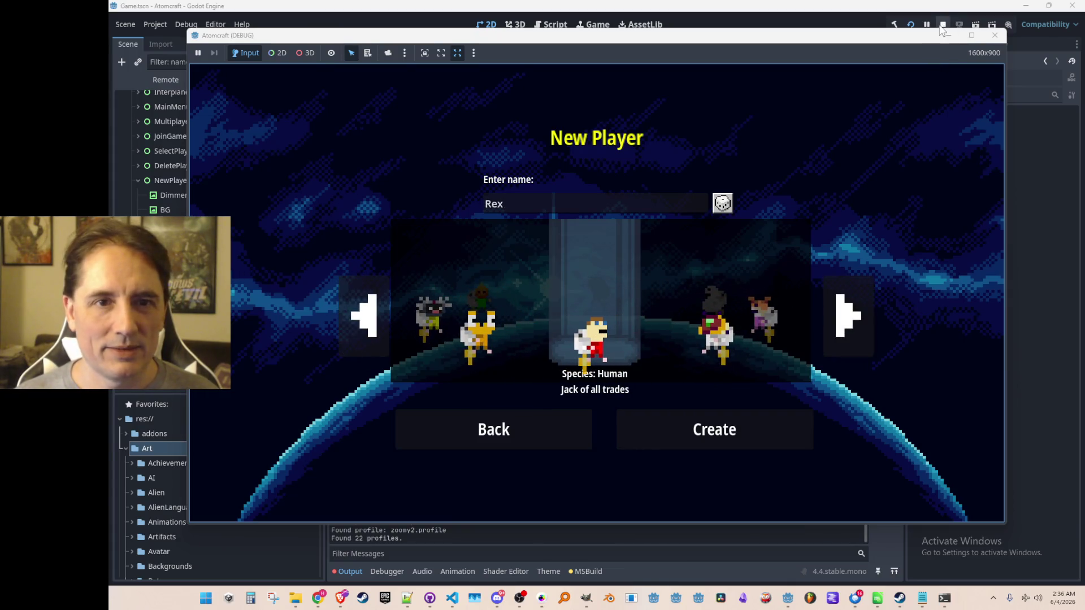
click(942, 25)
click(452, 600)
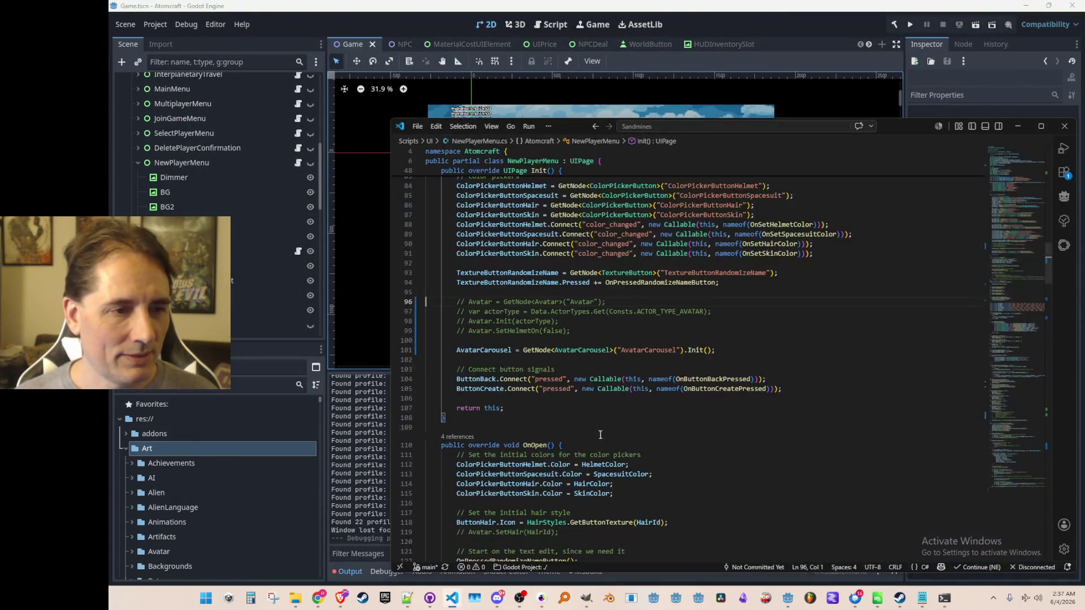
Step: Jump from the Slug description entry to the CharacterTypeIndex enum in Avatar.cs
scroll(867, 397, up, 1)
click(855, 351)
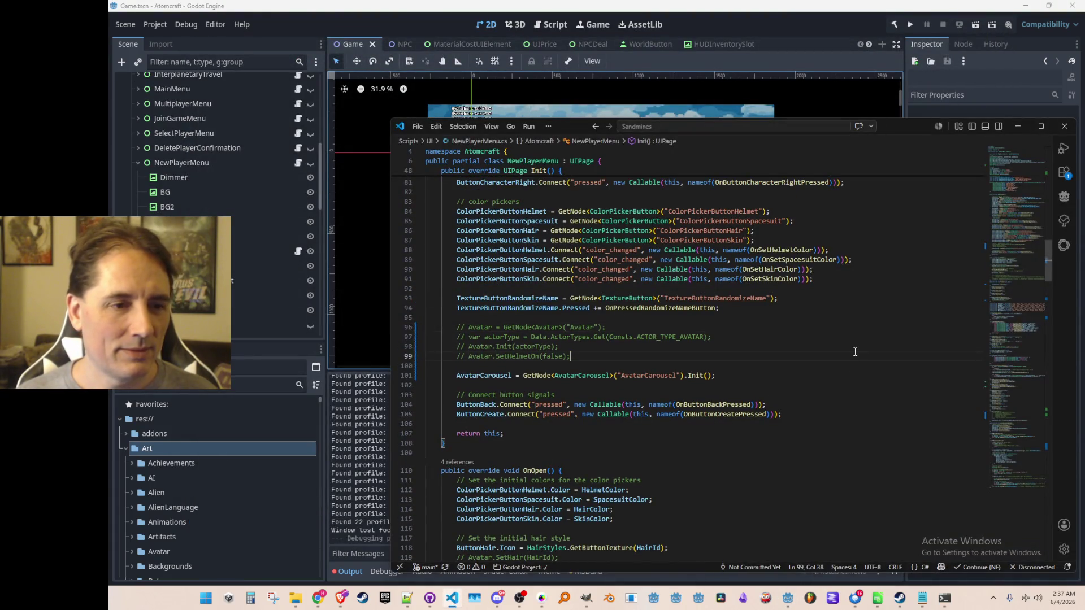
scroll(870, 367, up, 15)
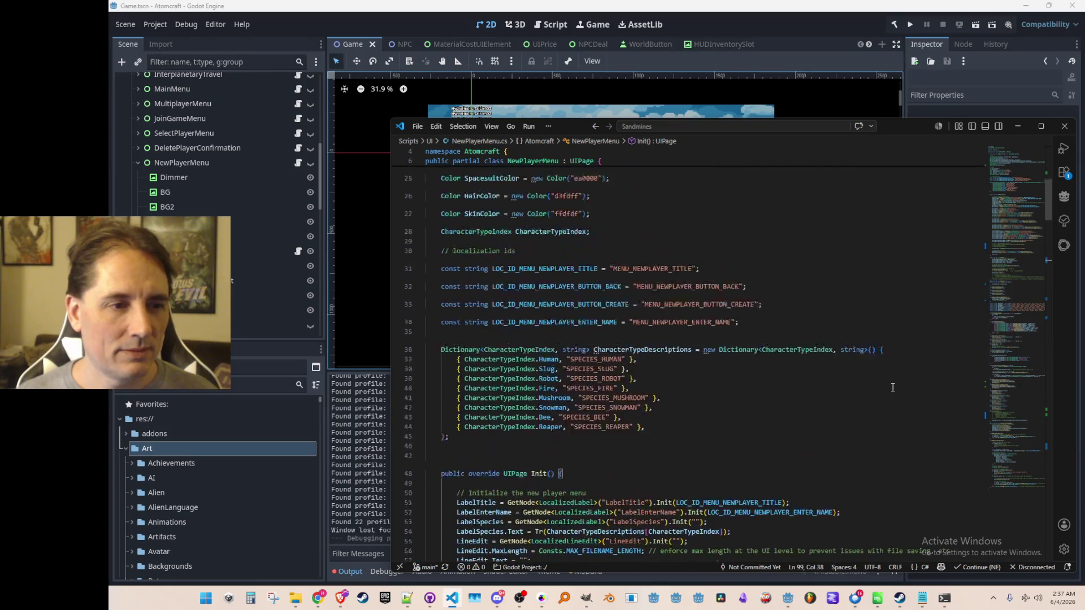
scroll(848, 395, down, 2)
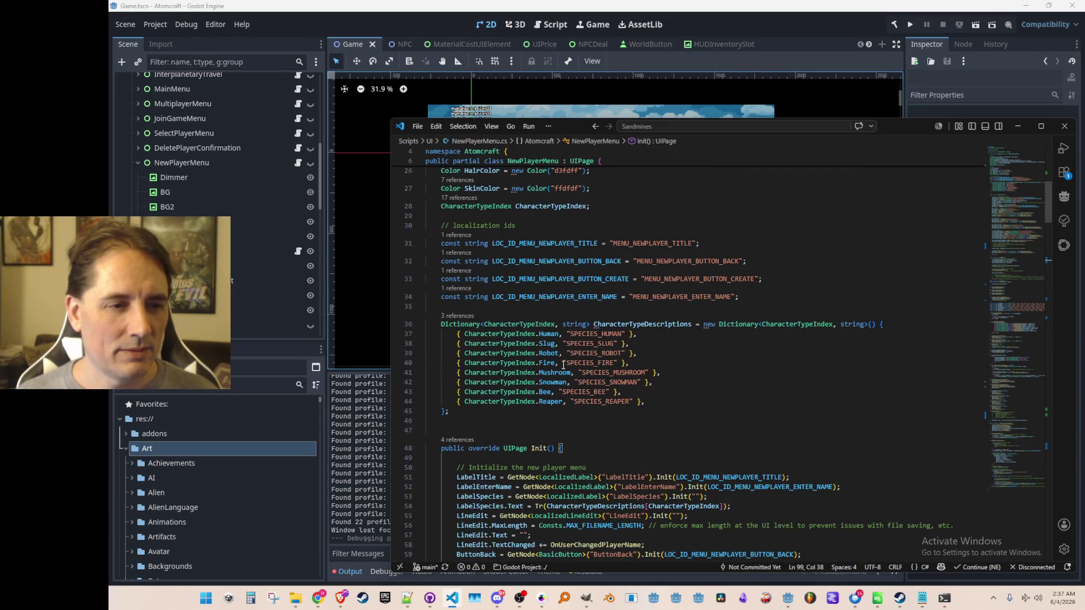
click(538, 333)
scroll(702, 399, down, 1)
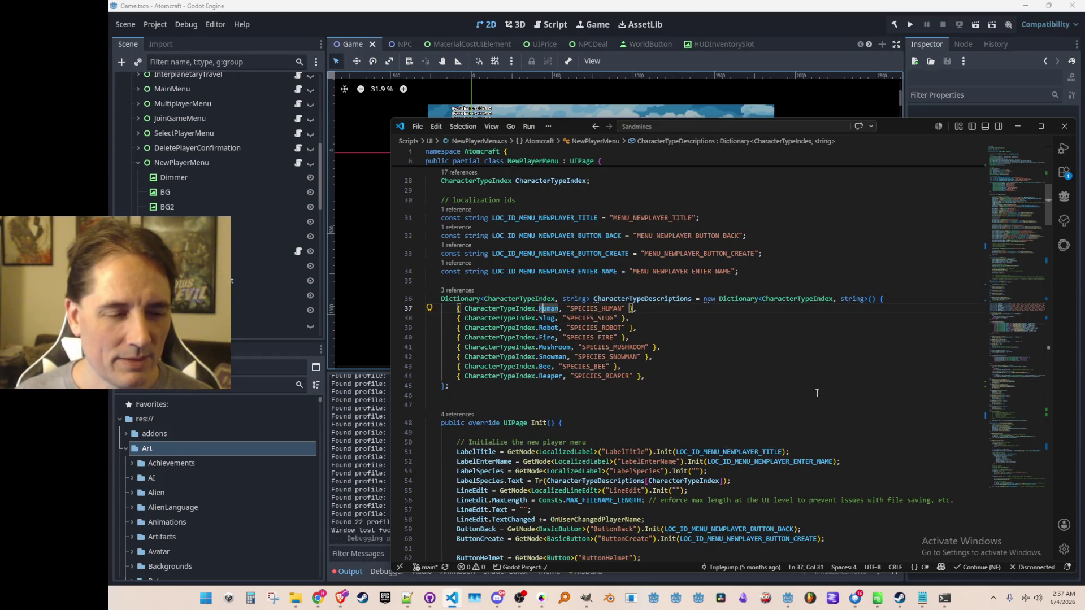
key(Down)
key(F12)
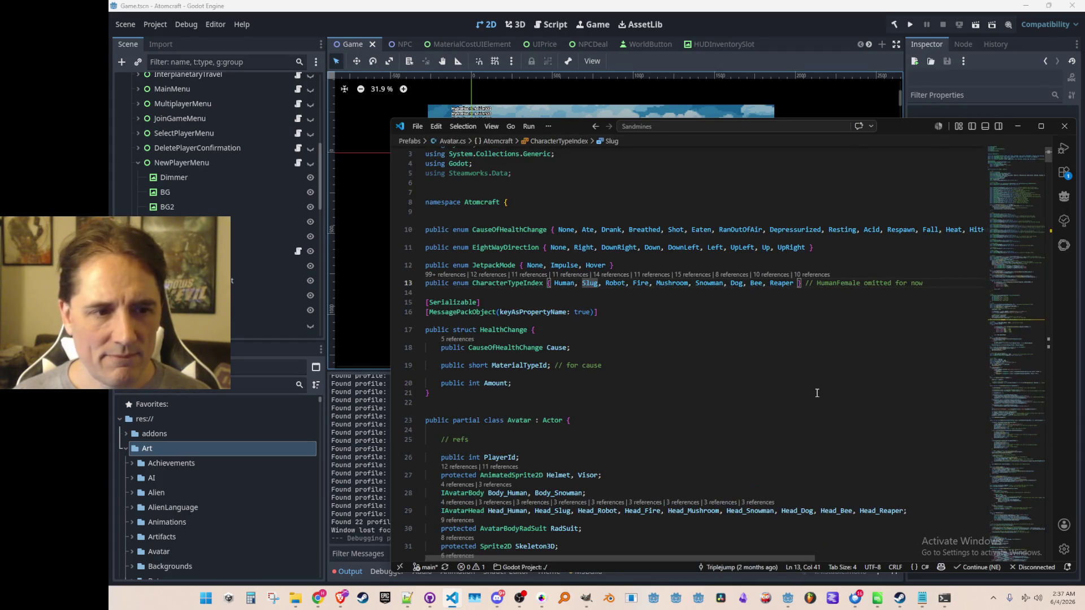
Step: Compare the enum against the Fire and Bee description entries in NewPlayerMenu.cs
key(alt+Left)
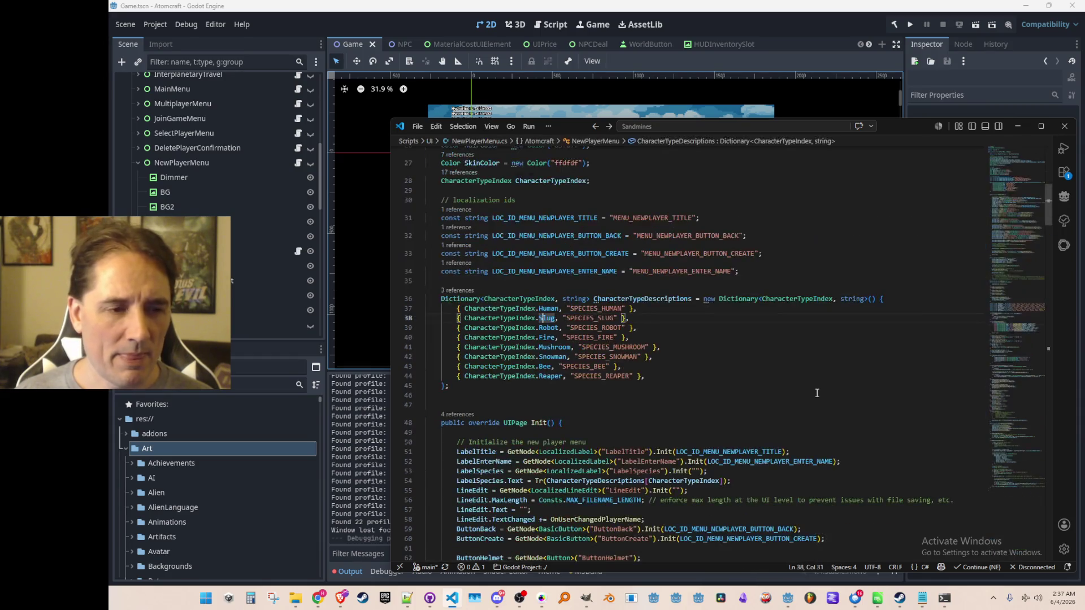
key(F12)
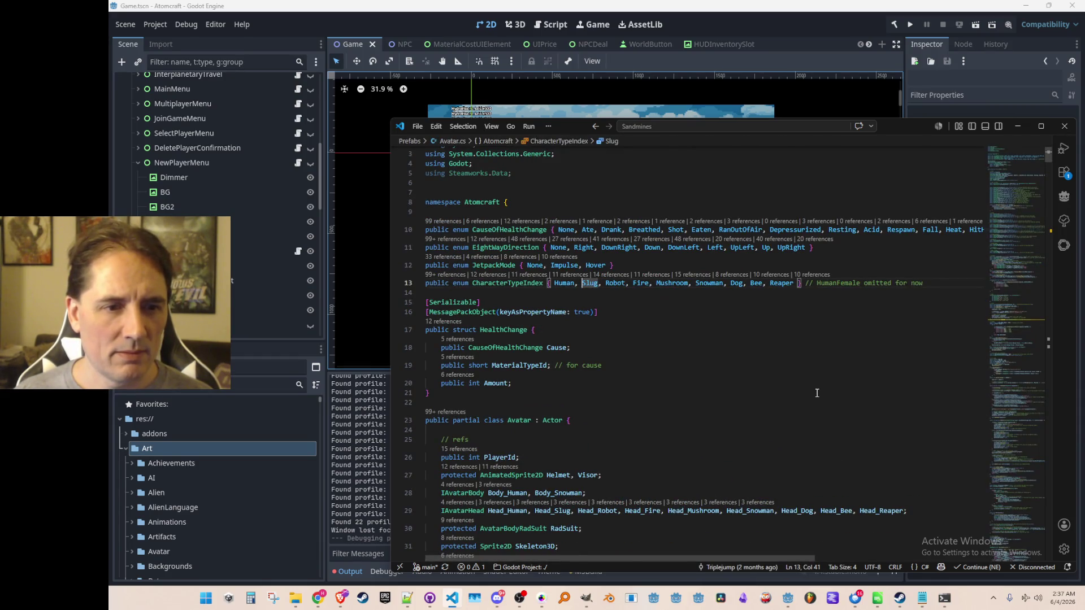
key(alt+Left)
key(Down)
key(Down)
key(Down)
key(Down)
key(Down)
key(ctrl+l)
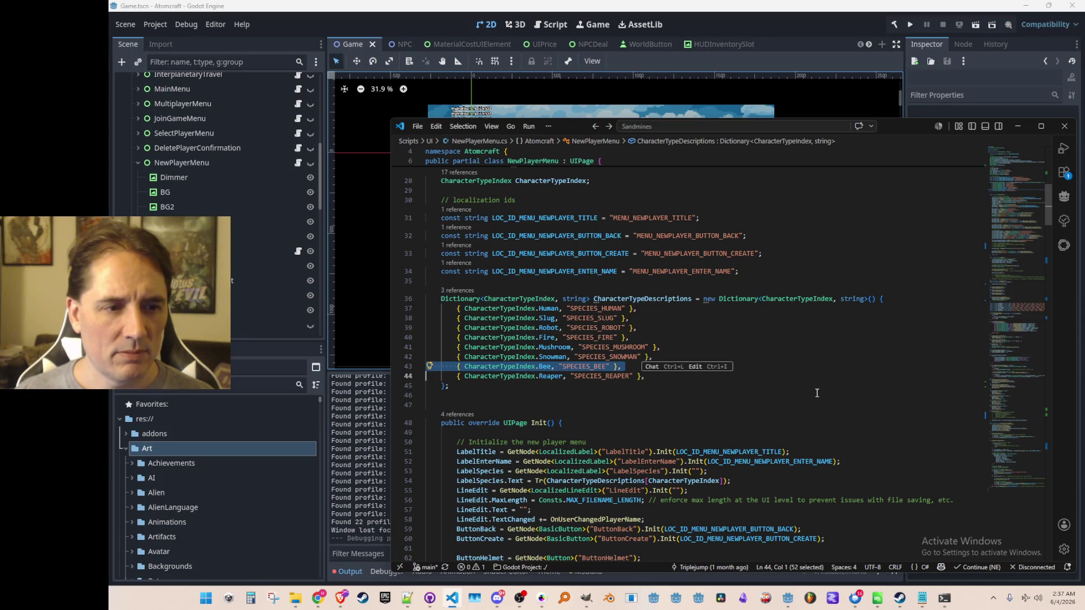
key(alt+Right)
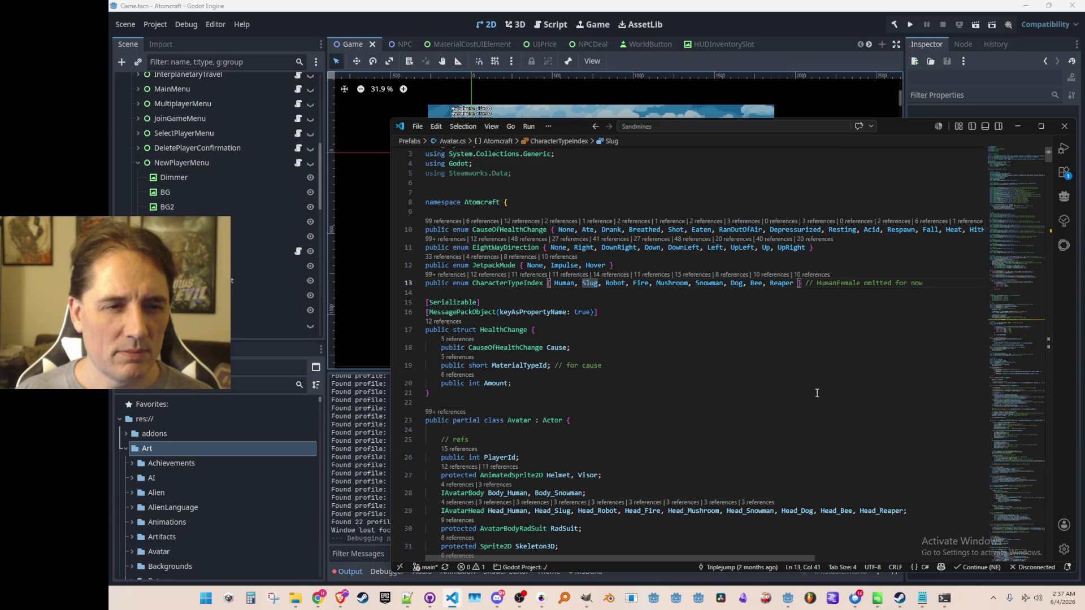
key(alt+Left)
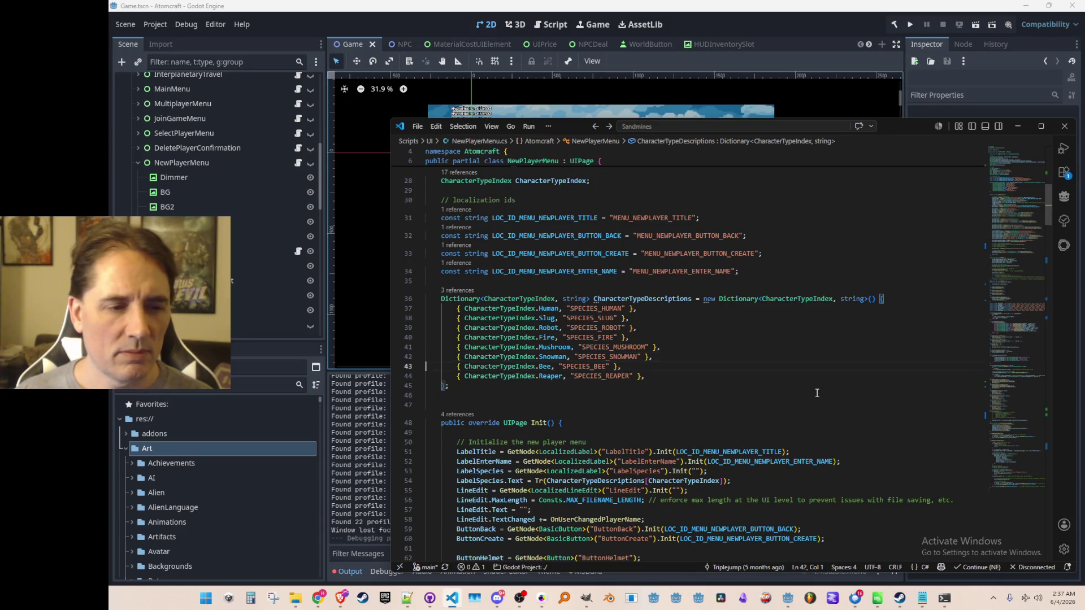
Step: Duplicate the Bee species entry and change the copy to Dog with SPECIES_DOG
key(Down)
text({ CharacterTypeIndex.Bee, "SPECIES_BEE" },)
key(Up)
key(ctrl+Right)
key(ctrl+Right)
key(ctrl+Right)
key(ctrl+BackSpace)
text(Dog)
key(BackSpace)
key(BackSpace)
key(BackSpace)
text(DOG)
key(Home)
key(Home)
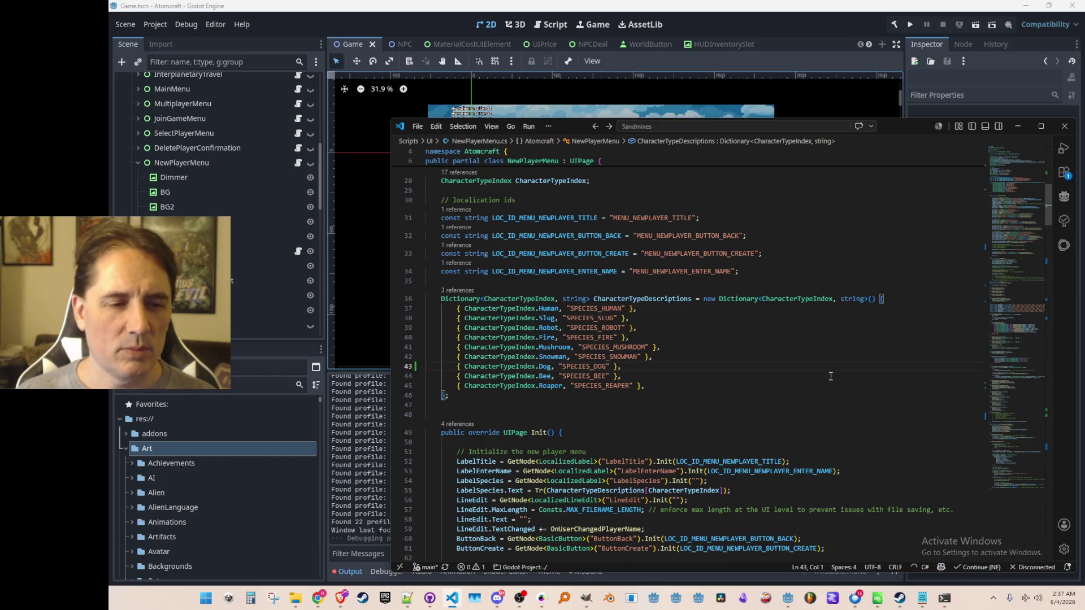
Step: Comment out the Reaper entry in the CharacterTypeDescriptions dictionary
scroll(825, 393, down, 2)
click(543, 288)
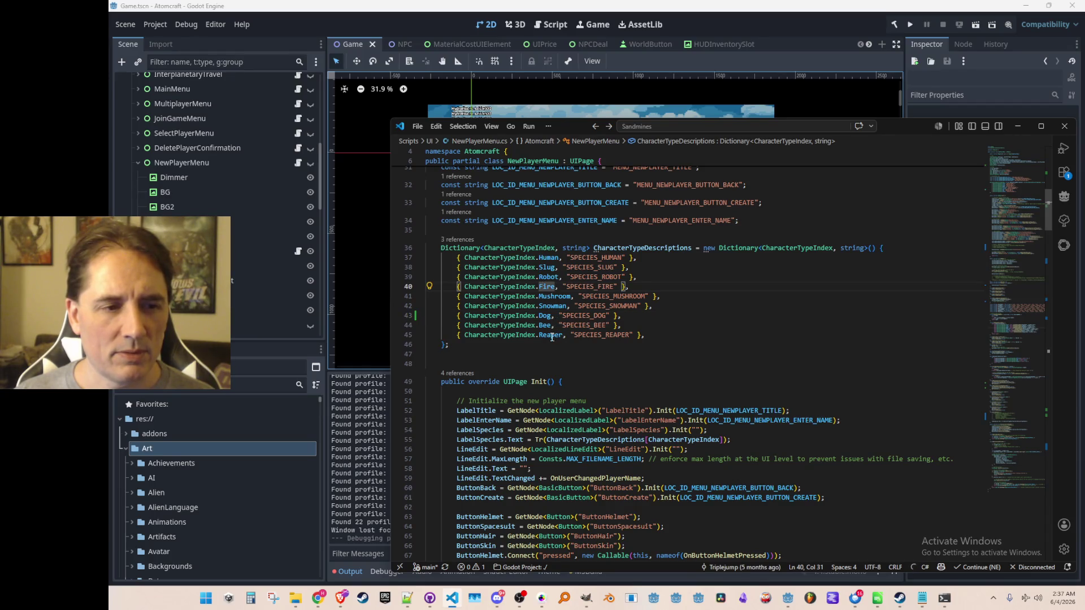
click(703, 336)
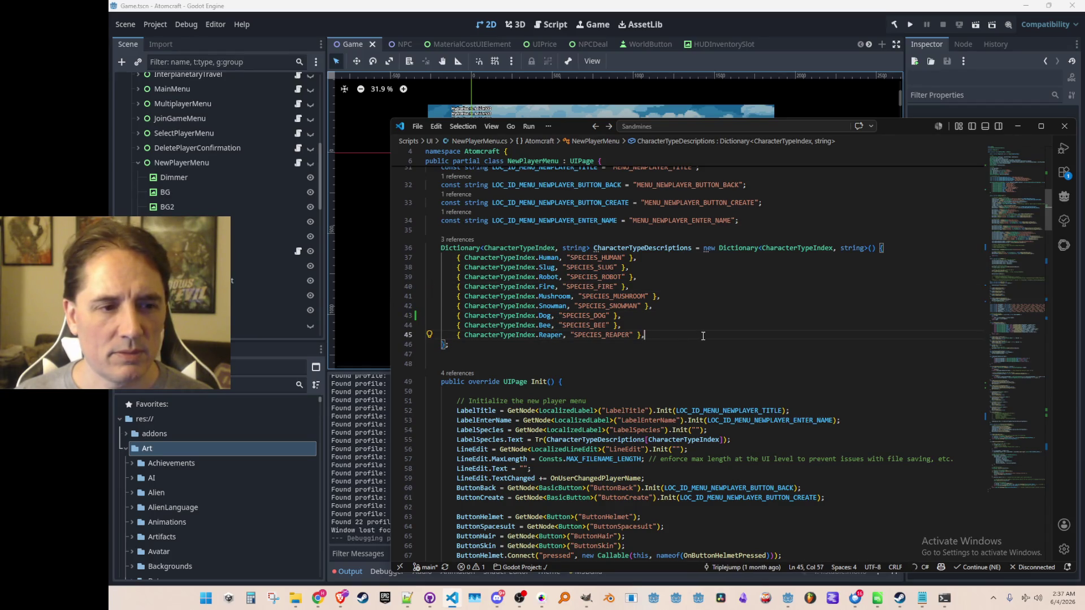
key(ctrl+l)
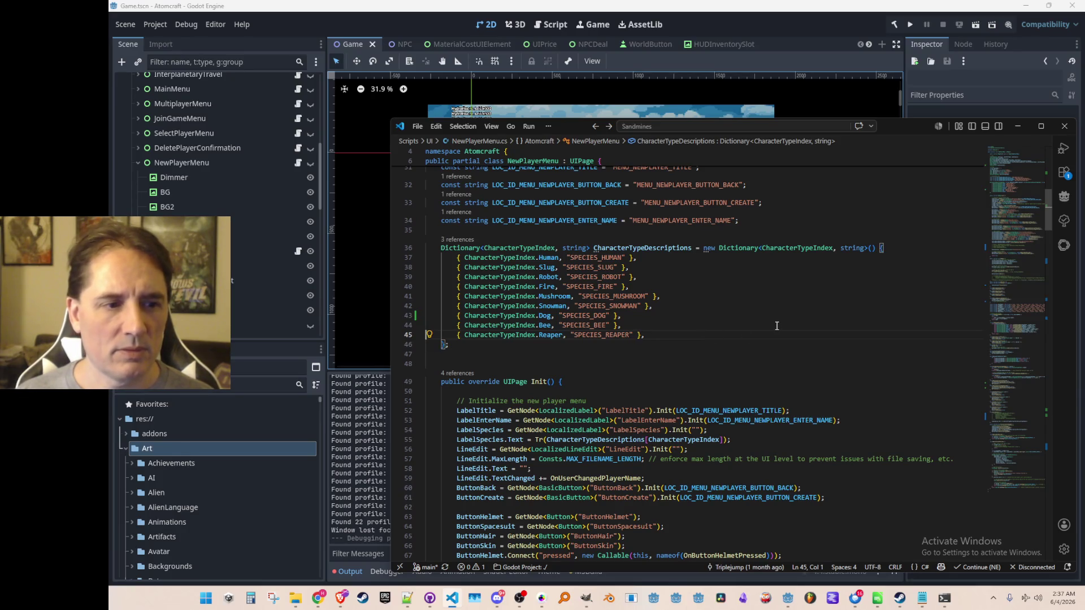
key(ctrl+slash)
key(Down)
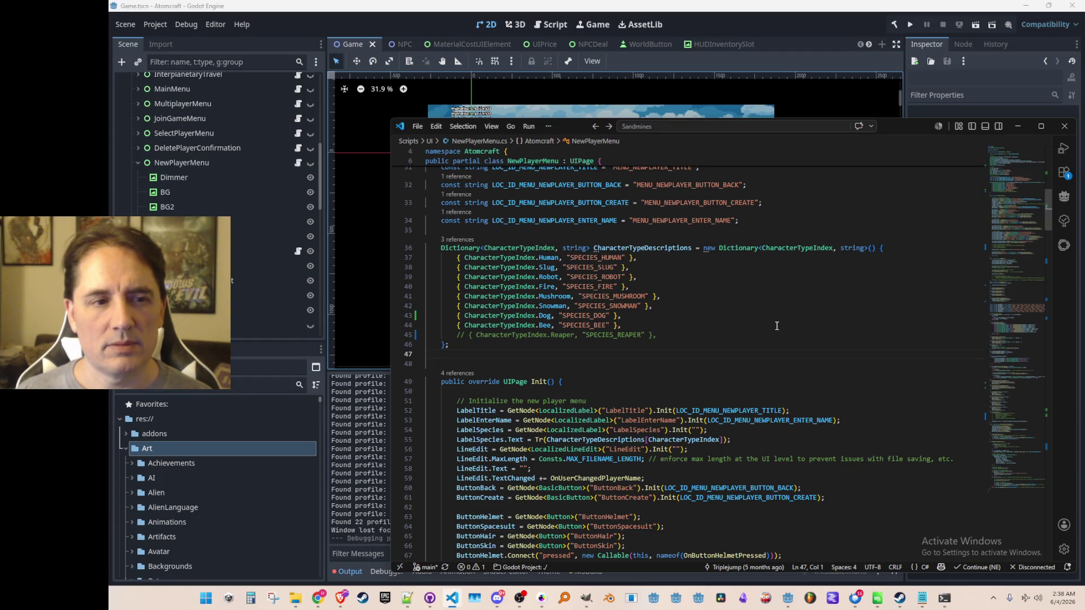
Step: Add a CharacterTypeIndex.Dog case to GetRandomPlayerName
scroll(776, 326, up, 10)
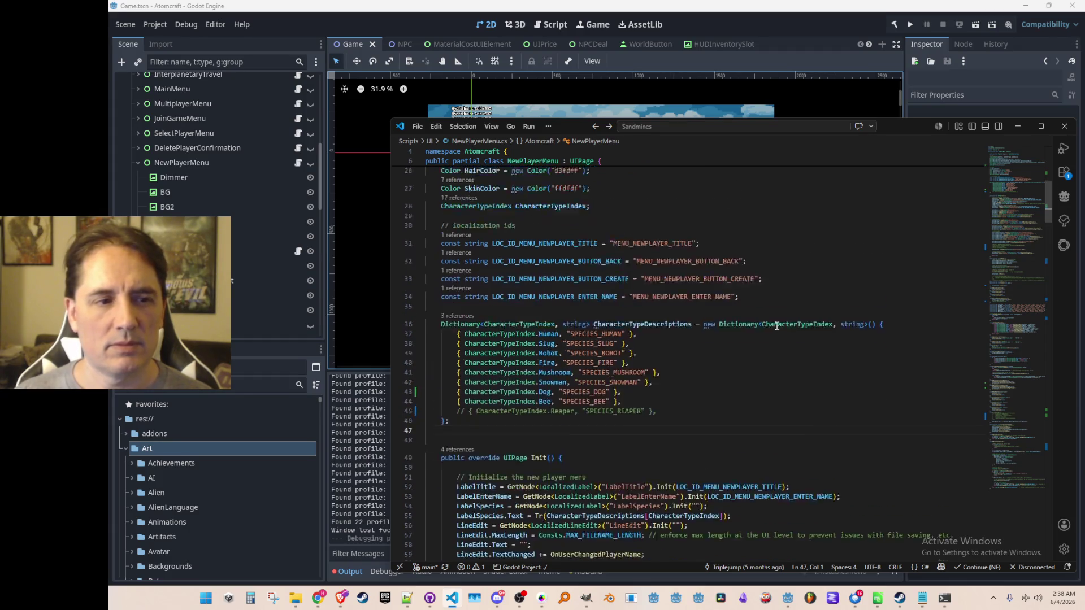
scroll(777, 329, down, 5)
scroll(777, 330, down, 10)
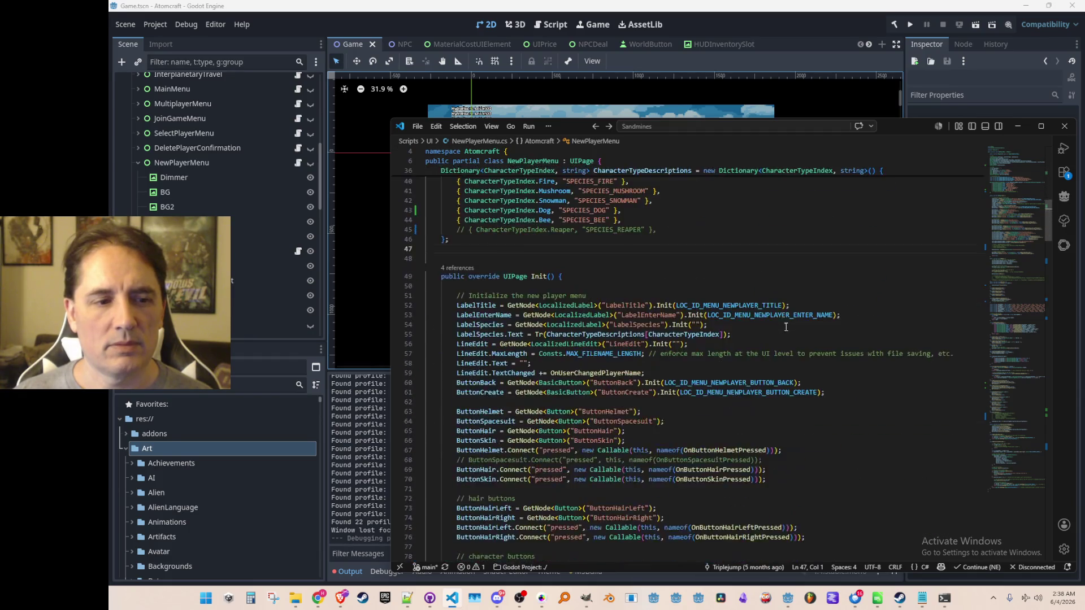
scroll(1026, 307, up, 6)
click(1026, 308)
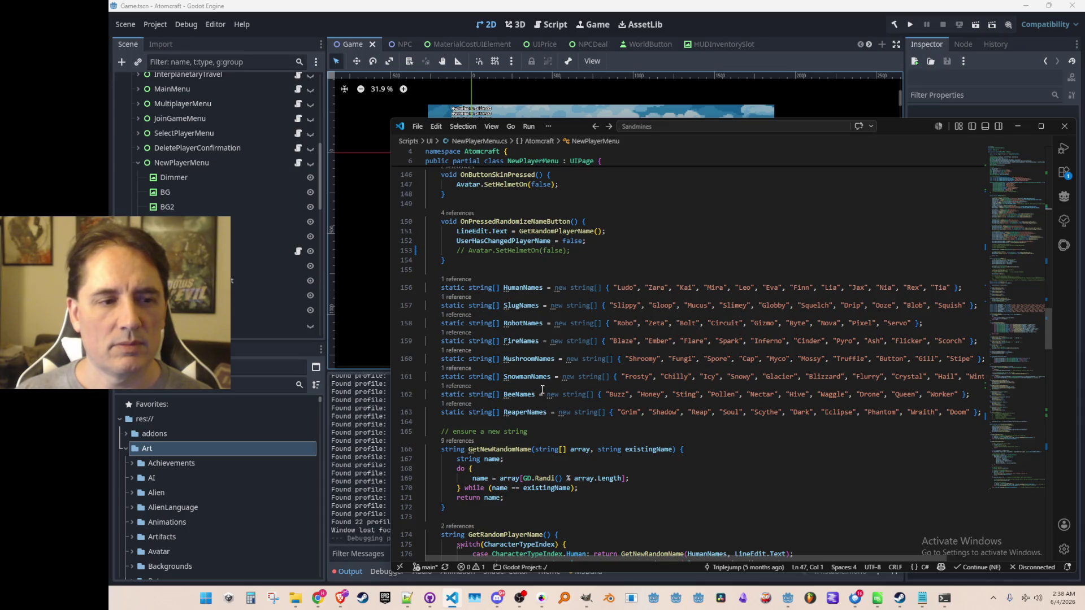
click(552, 376)
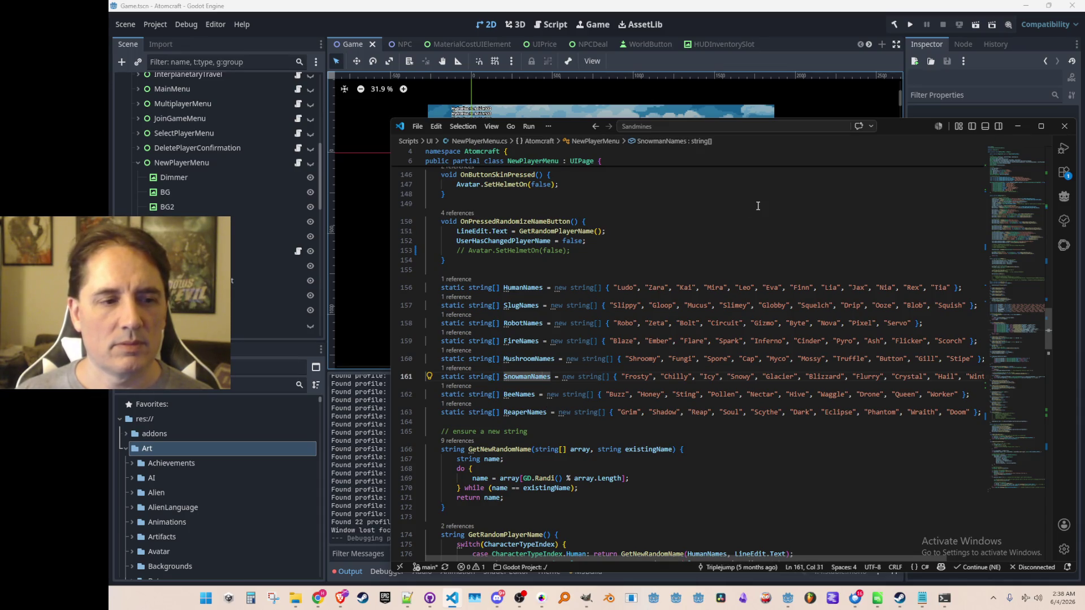
key(ctrl+shift+Left)
key(alt+Left)
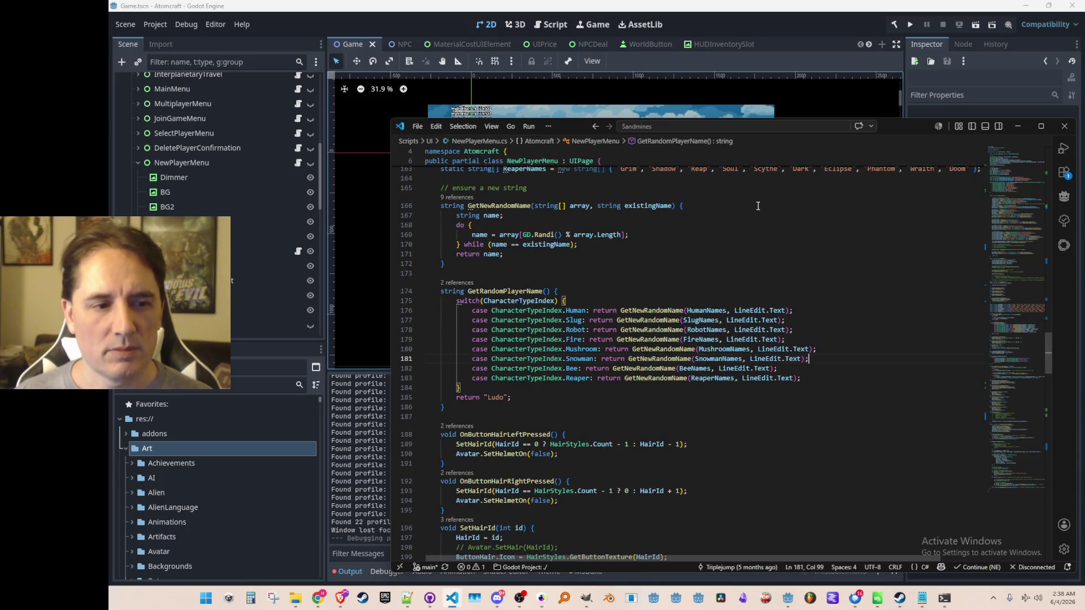
text(case CharacterTypeIndex)
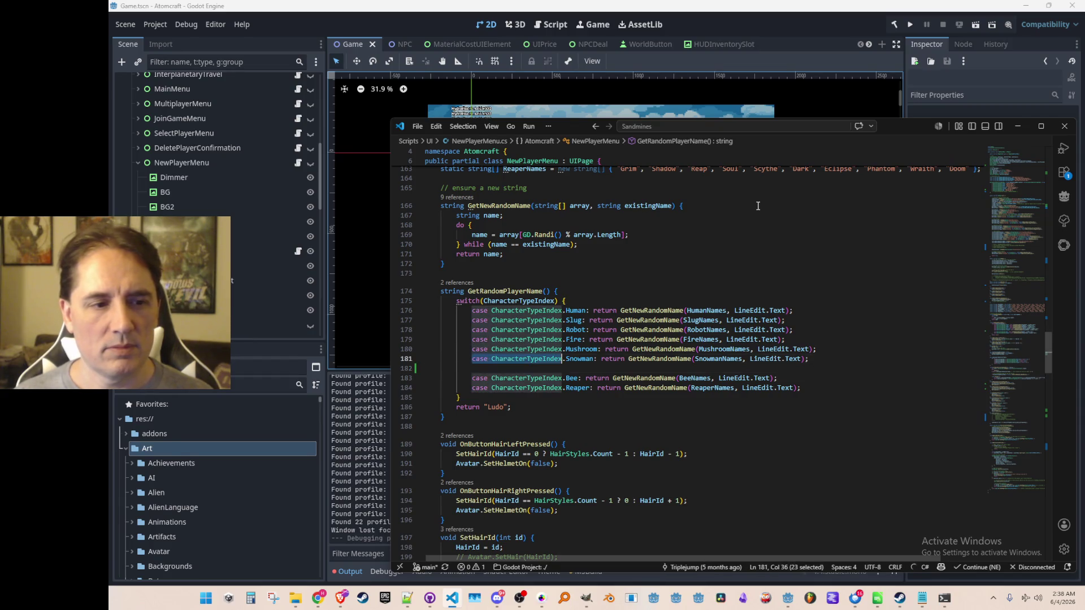
key(Tab)
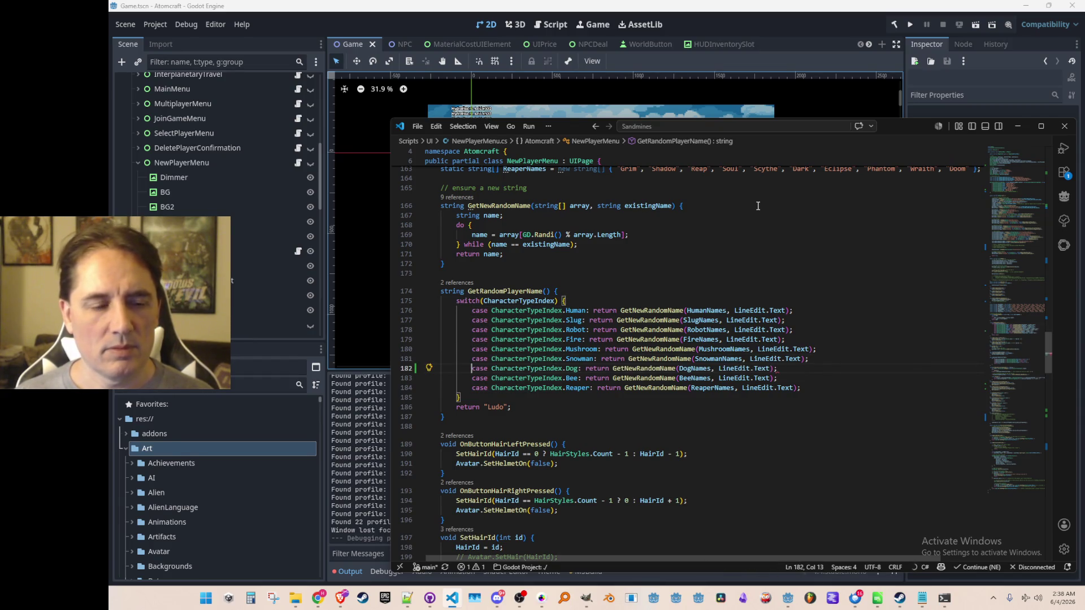
Step: Duplicate the SnowmanNames line into a new DogNames array of random names
key(alt+Right)
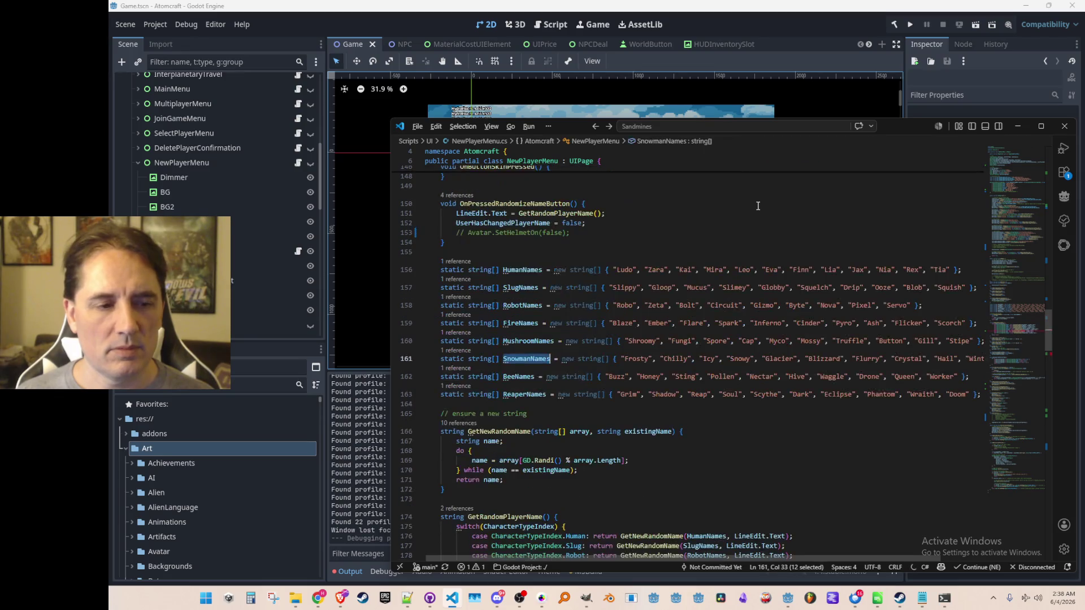
key(alt+Left)
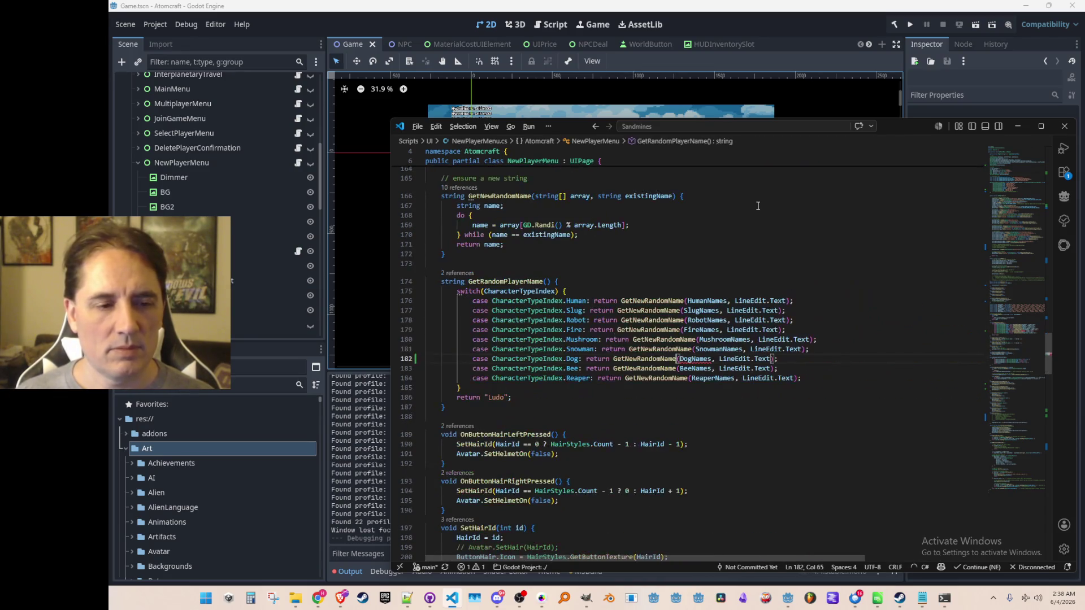
key(alt+Left)
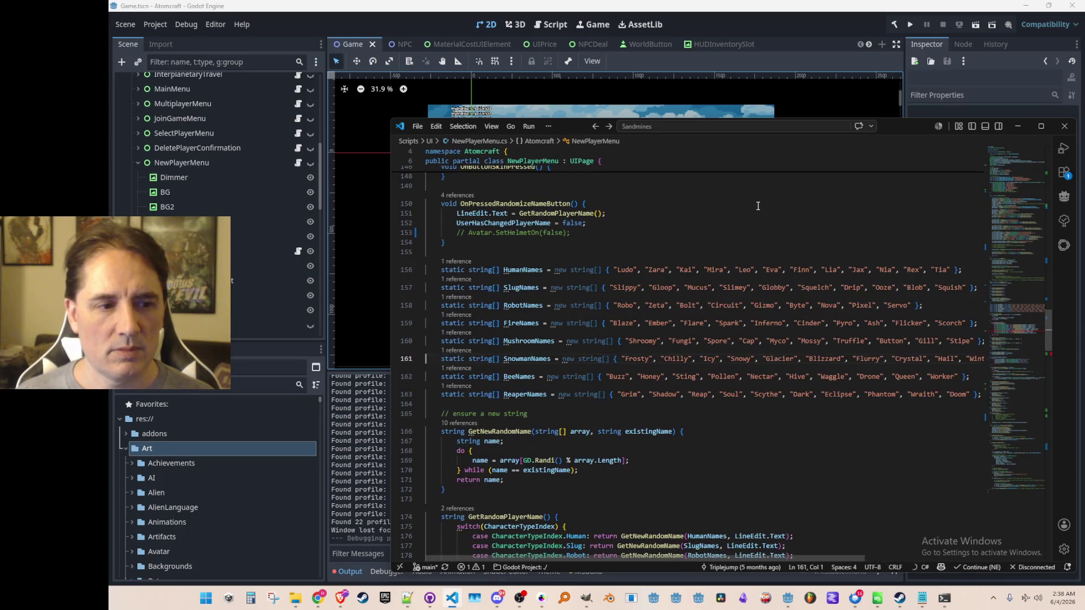
key(Up)
key(Up)
key(shift+alt+Down)
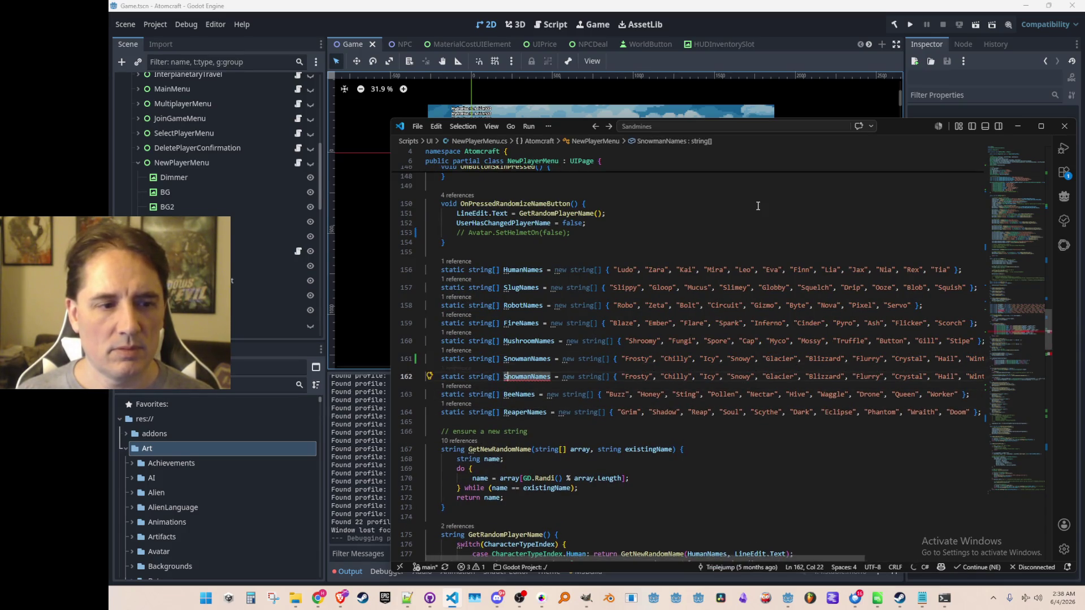
key(Tab)
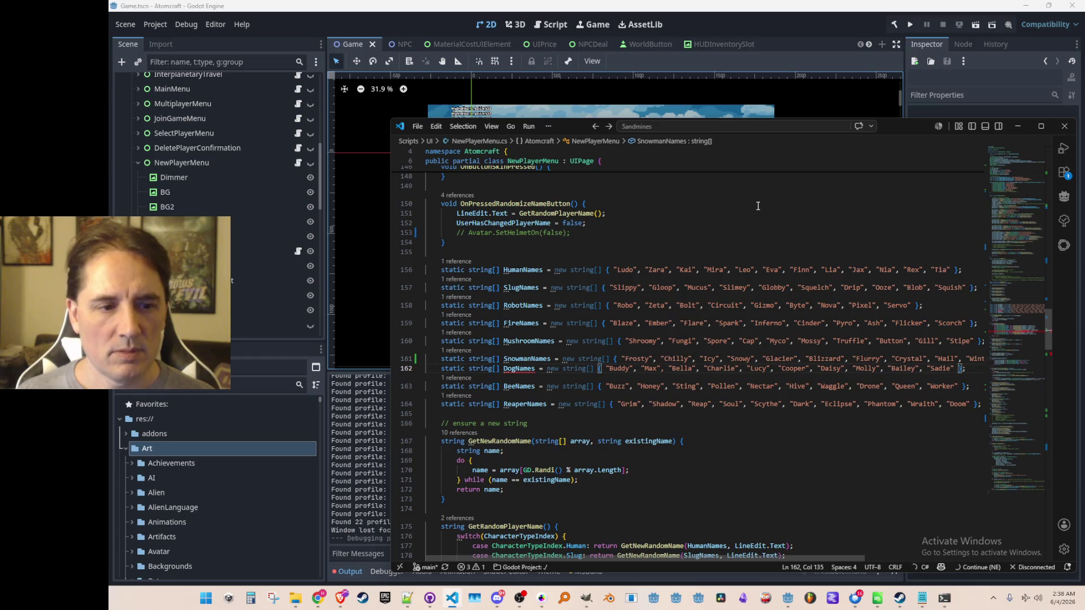
Step: Go back up to the species descriptions and switch to the Godot editor
key(alt+Left)
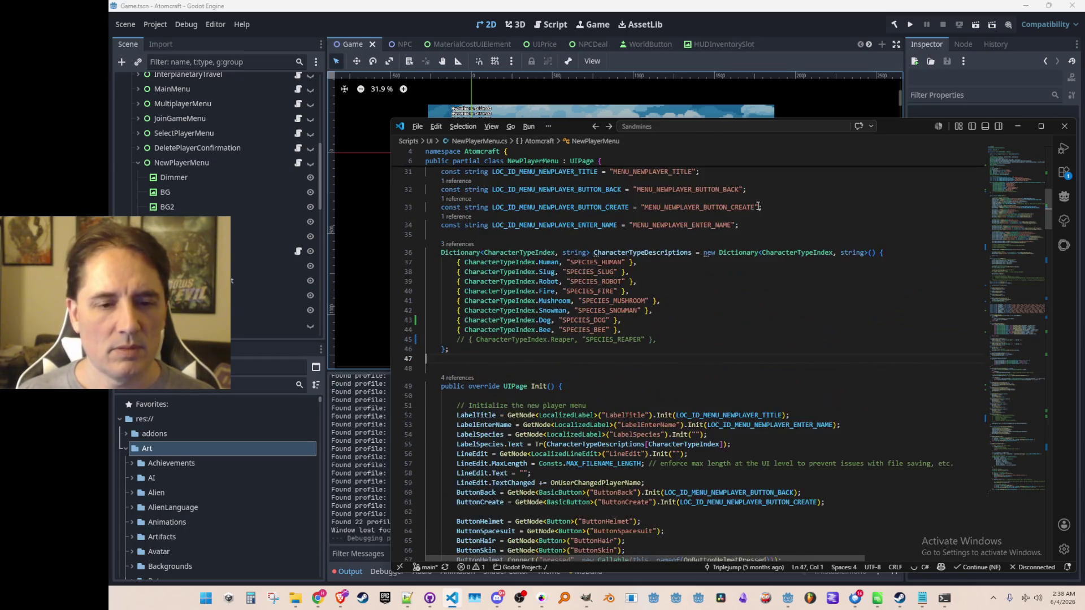
key(Up)
key(Up)
scroll(758, 207, up, 2)
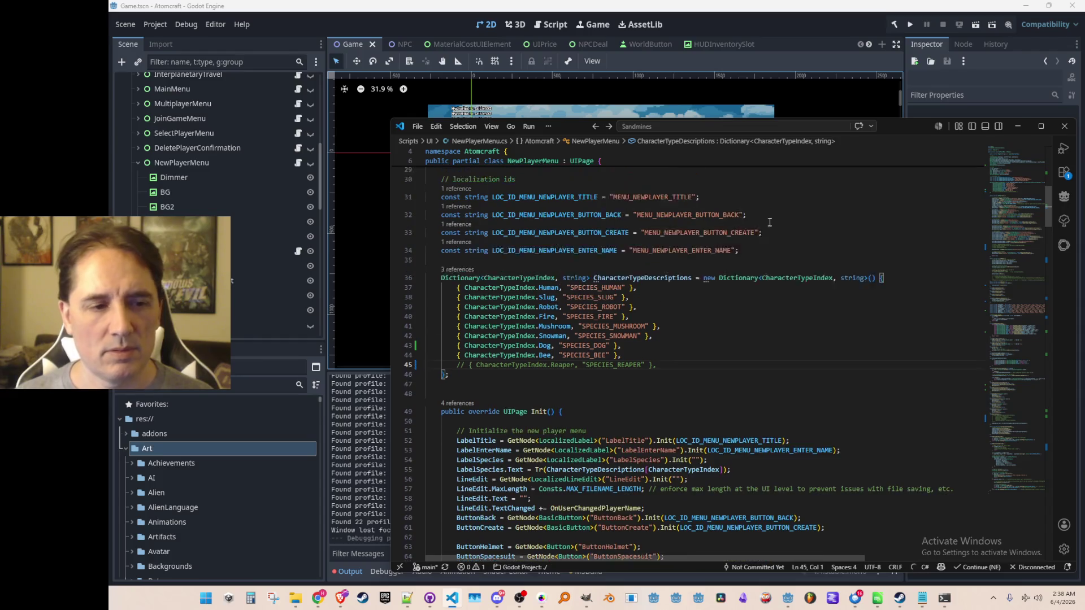
click(866, 22)
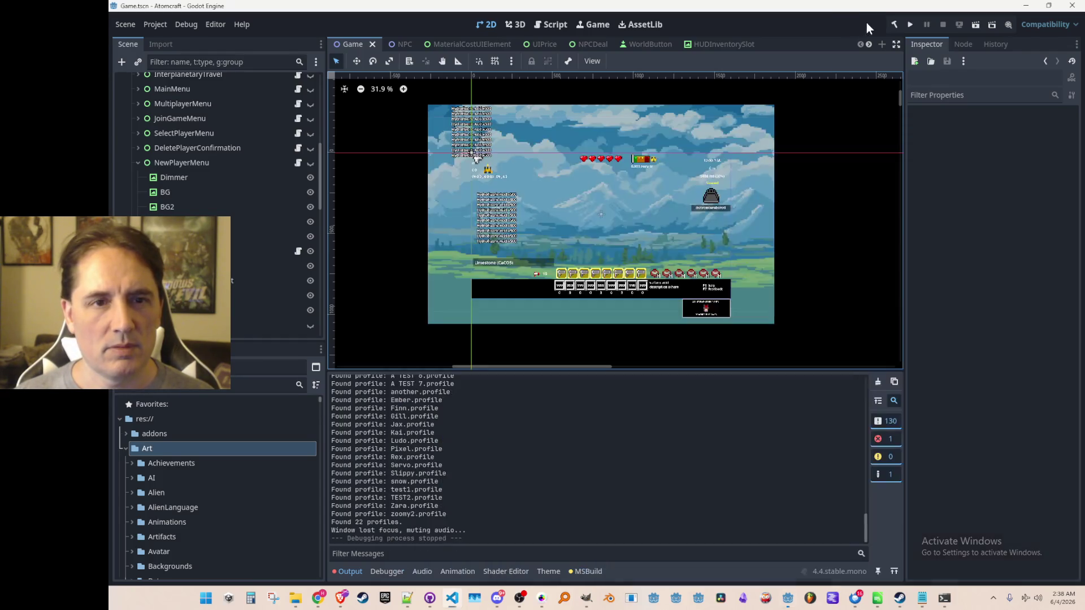
Step: Launch the Atomcraft debug build with Godot's Run Project button
click(910, 24)
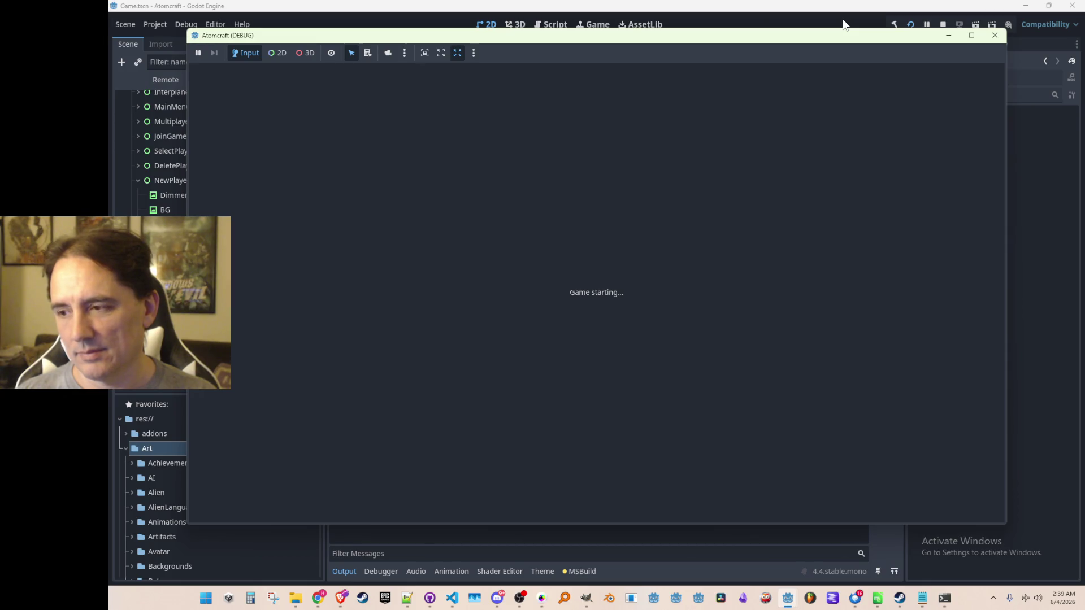
click(994, 35)
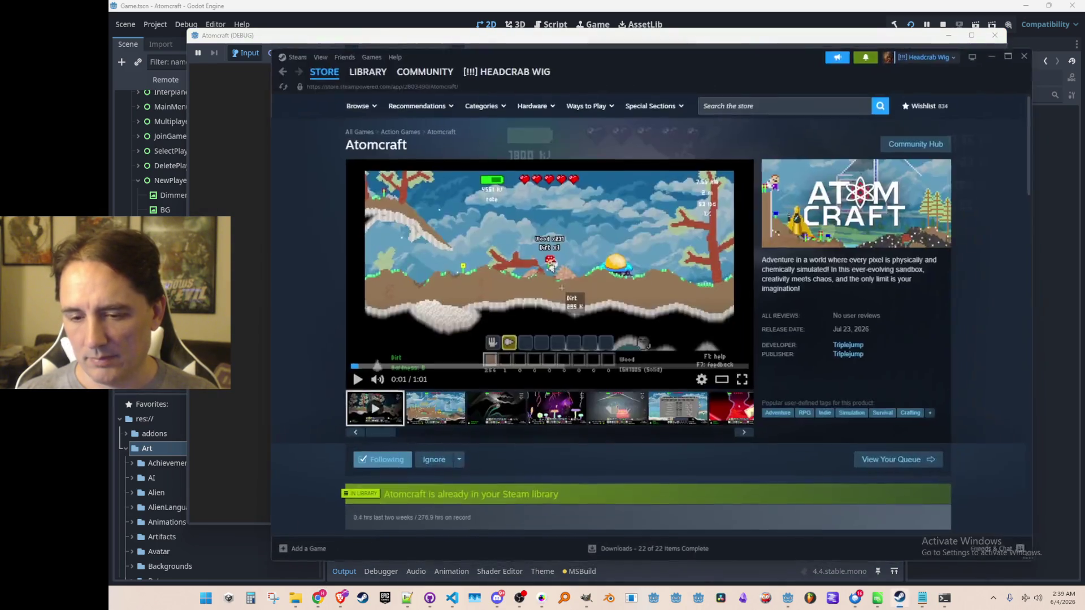
Step: Browse Steam's Atomcraft store page and Community Discussions, then go back to the store page
scroll(911, 269, down, 4)
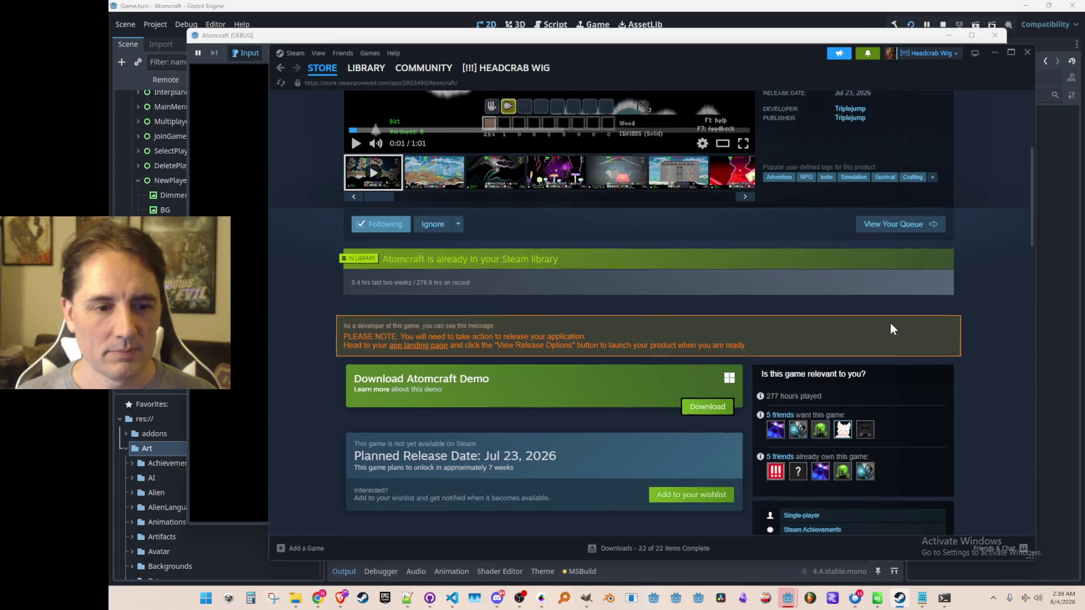
scroll(890, 324, up, 5)
scroll(896, 310, down, 15)
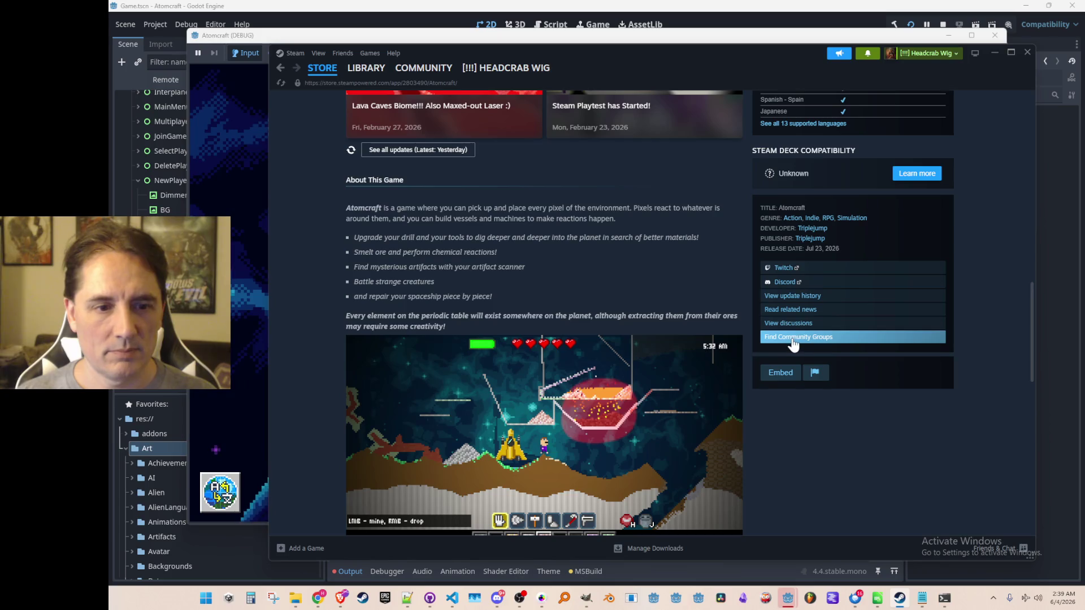
click(791, 323)
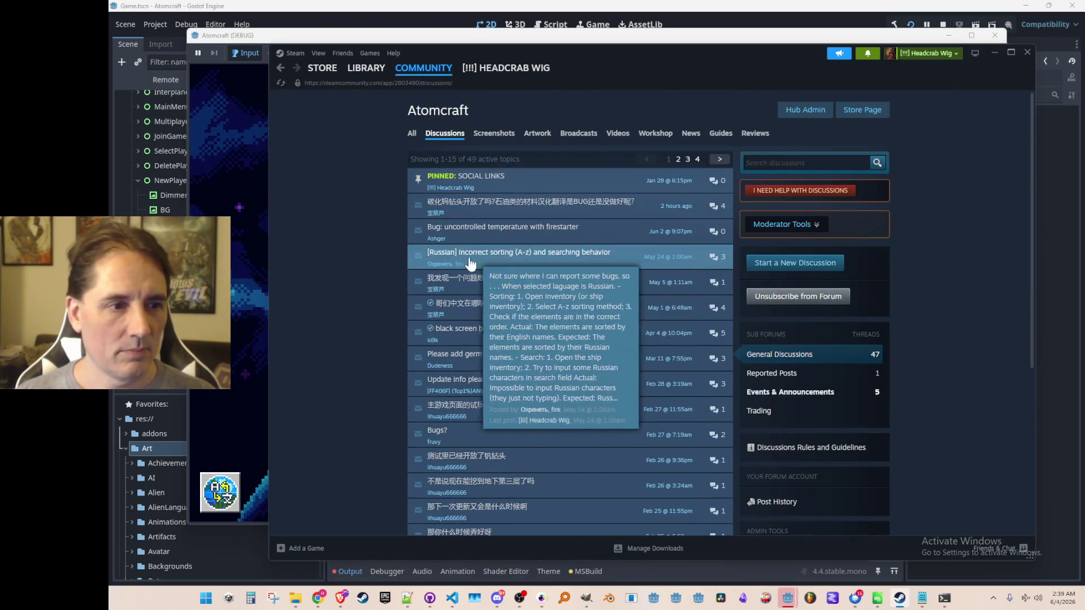
mouse_move(462, 340)
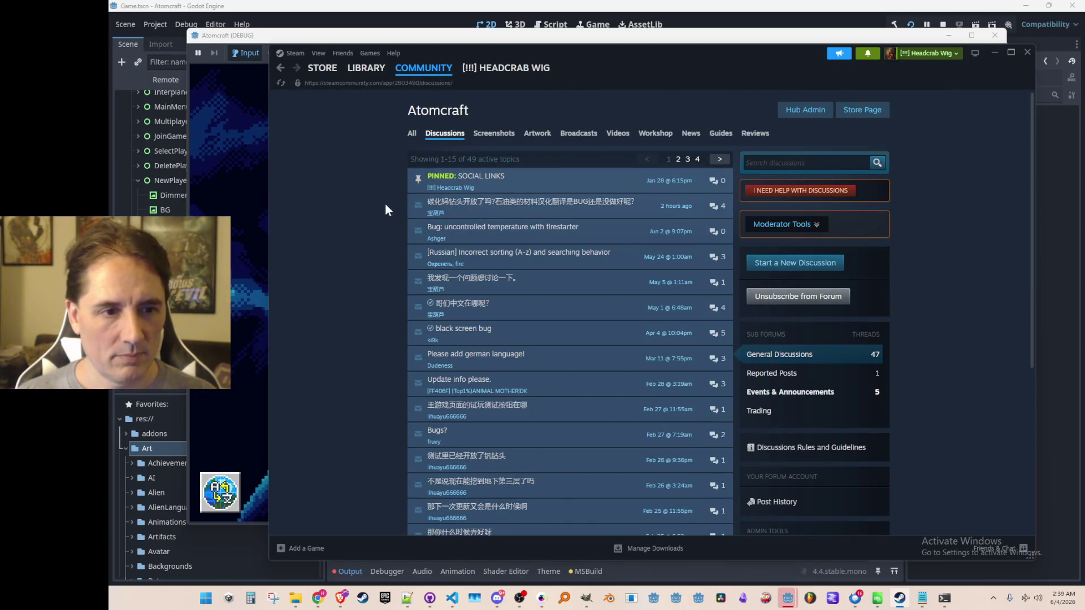
click(280, 67)
scroll(476, 241, up, 15)
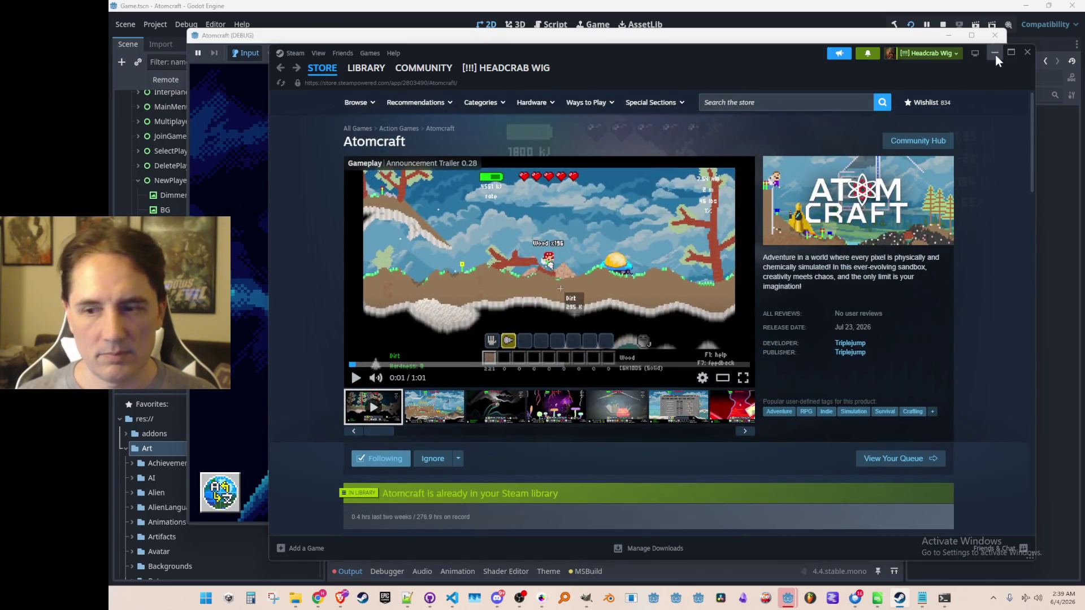
Step: Minimize Steam and choose Play, then New, to reach the New Player screen
click(995, 53)
click(594, 308)
click(710, 429)
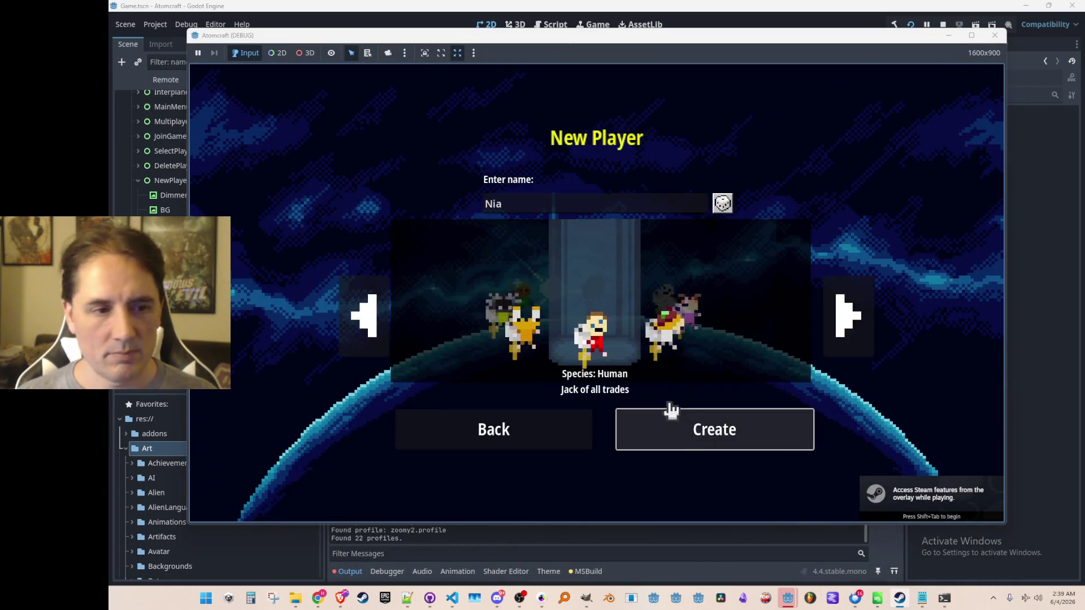
Step: Cycle the species carousel through Slug, Robot, Snowman and Fire, then close the Atomcraft (DEBUG) window
click(841, 316)
click(850, 332)
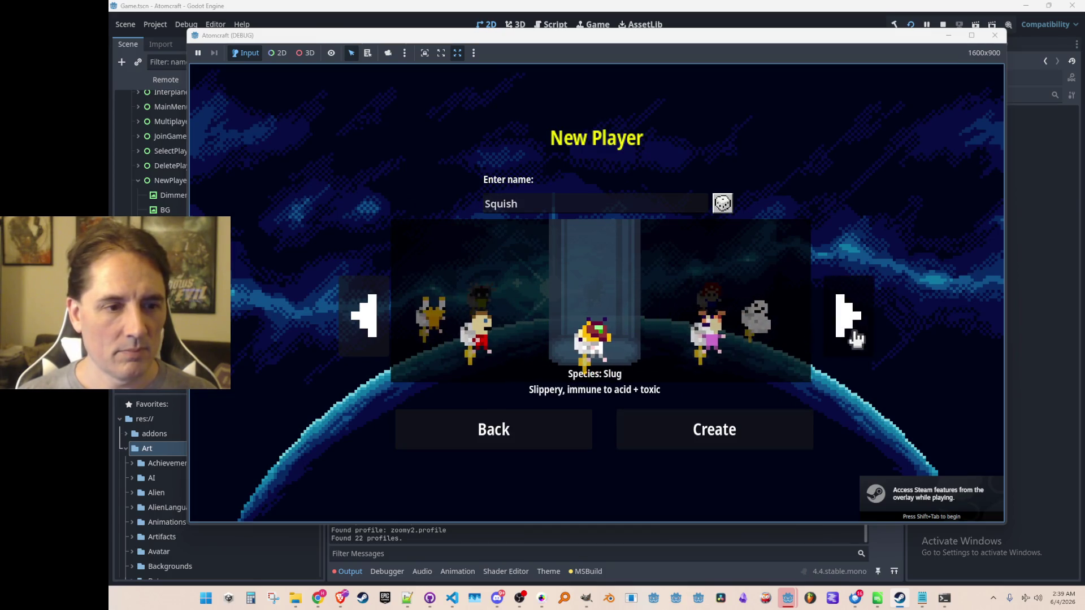
click(367, 316)
click(373, 323)
click(377, 325)
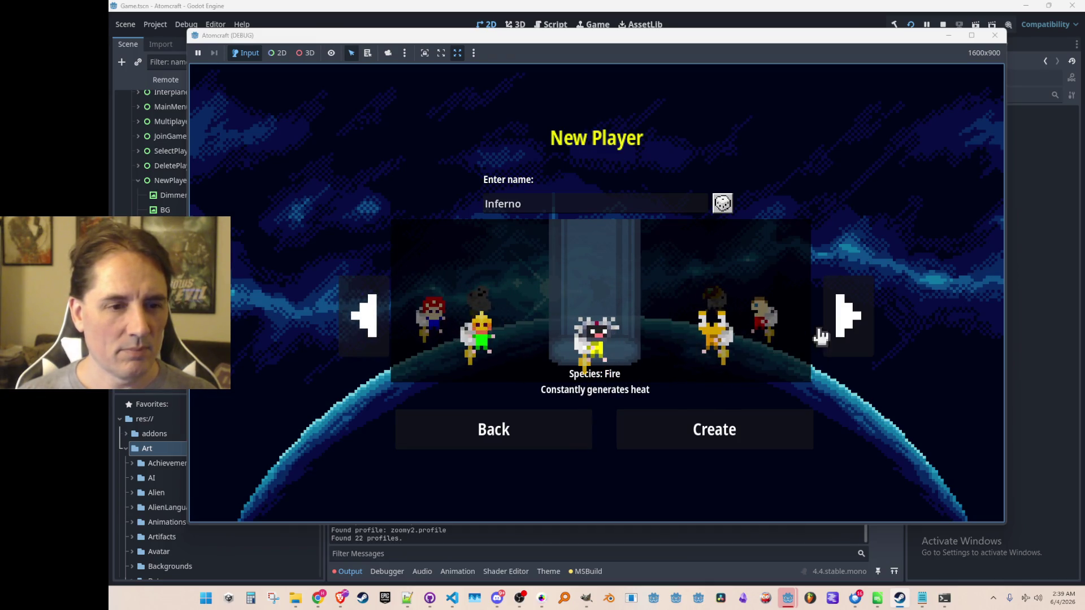
click(364, 321)
click(364, 320)
click(942, 24)
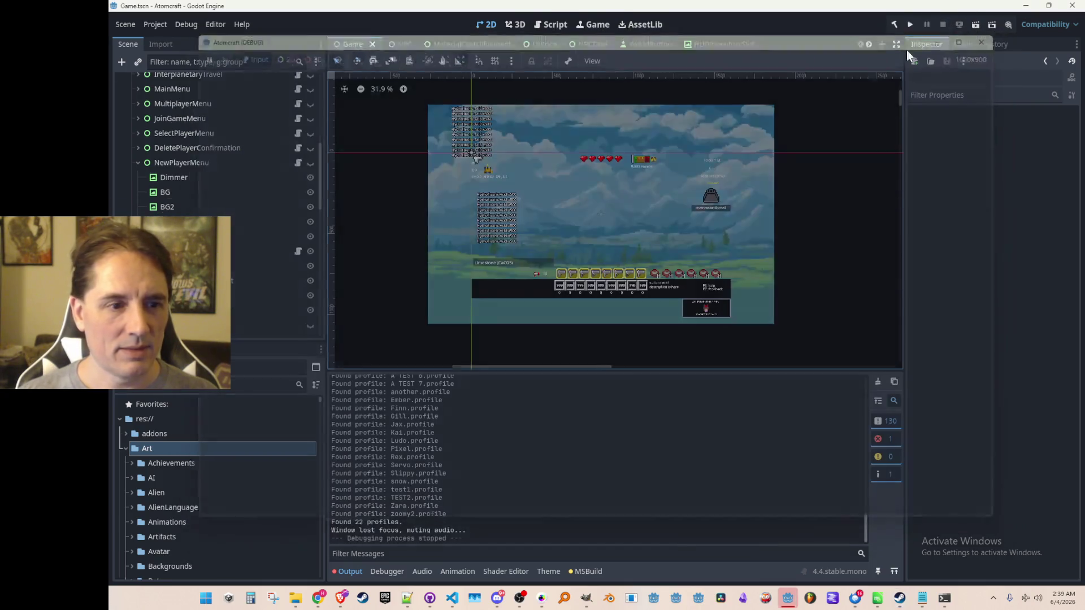
click(452, 597)
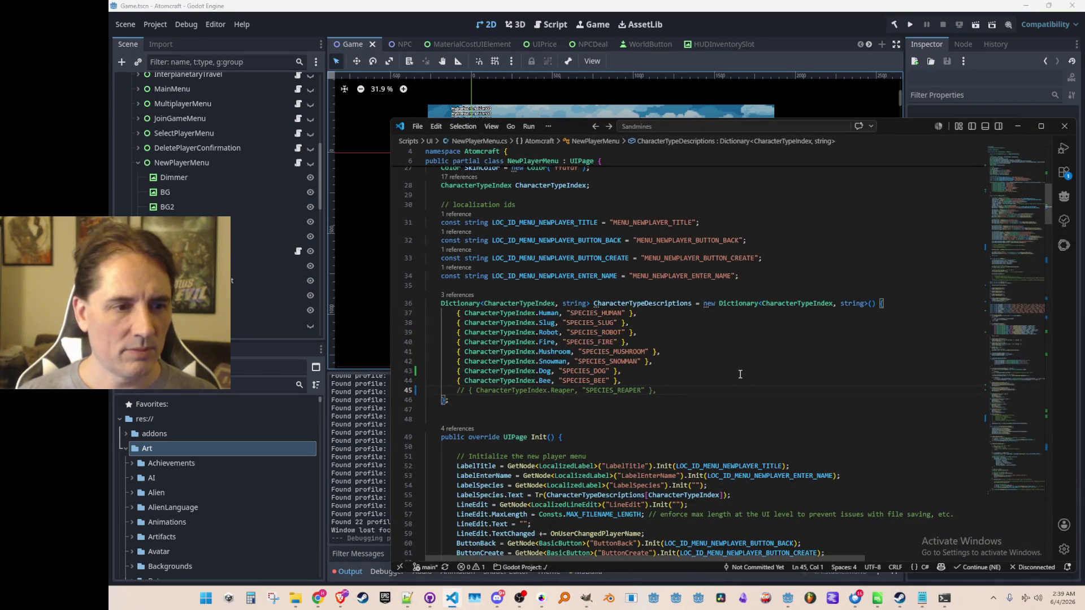
double_click(642, 305)
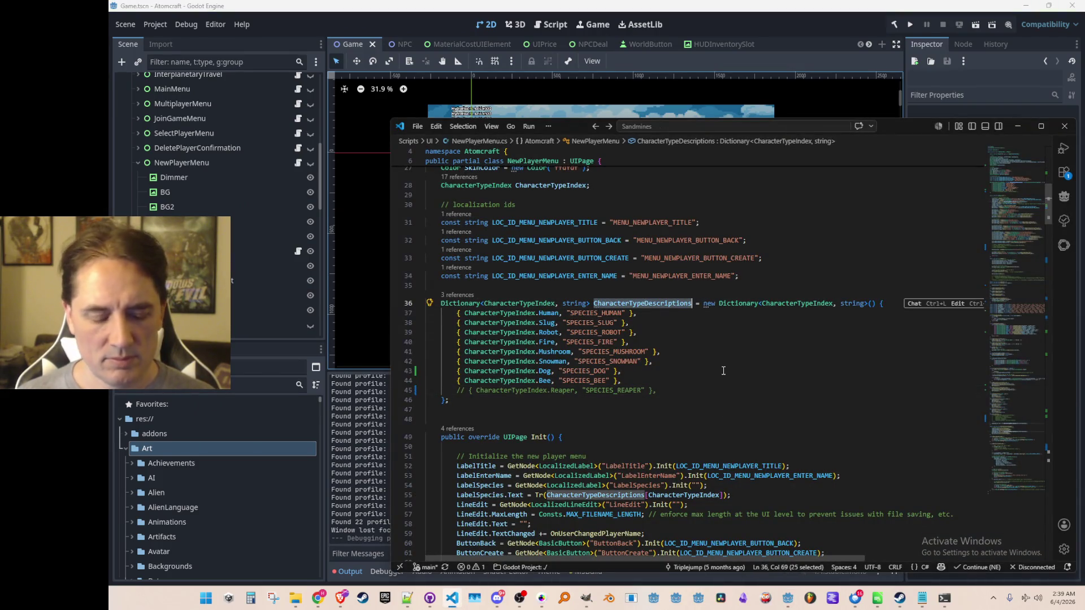
key(ctrl+f)
key(Return)
key(Return)
key(Return)
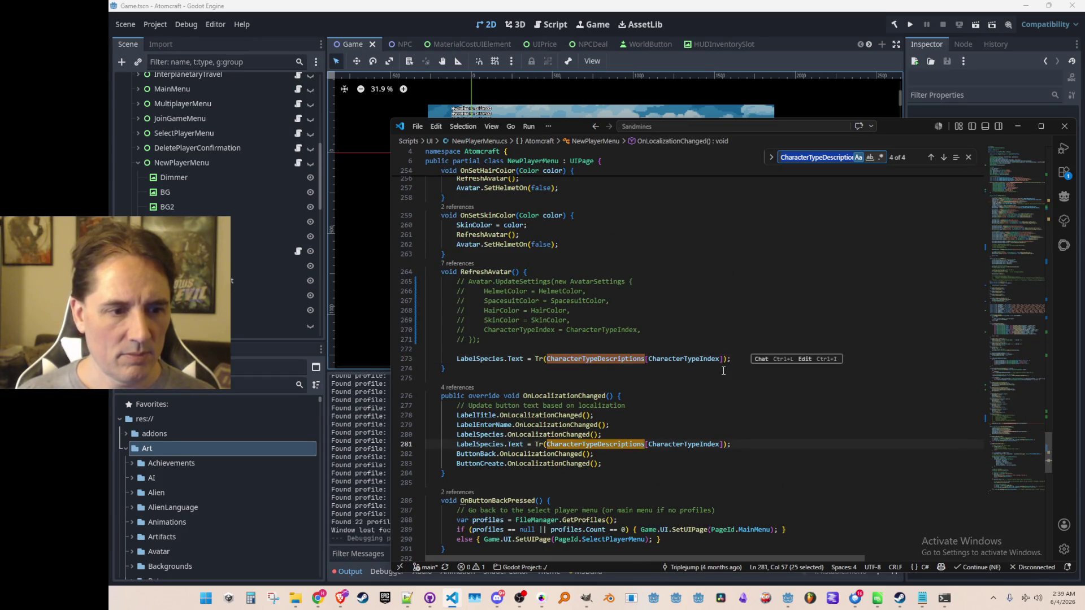
key(Return)
key(Return)
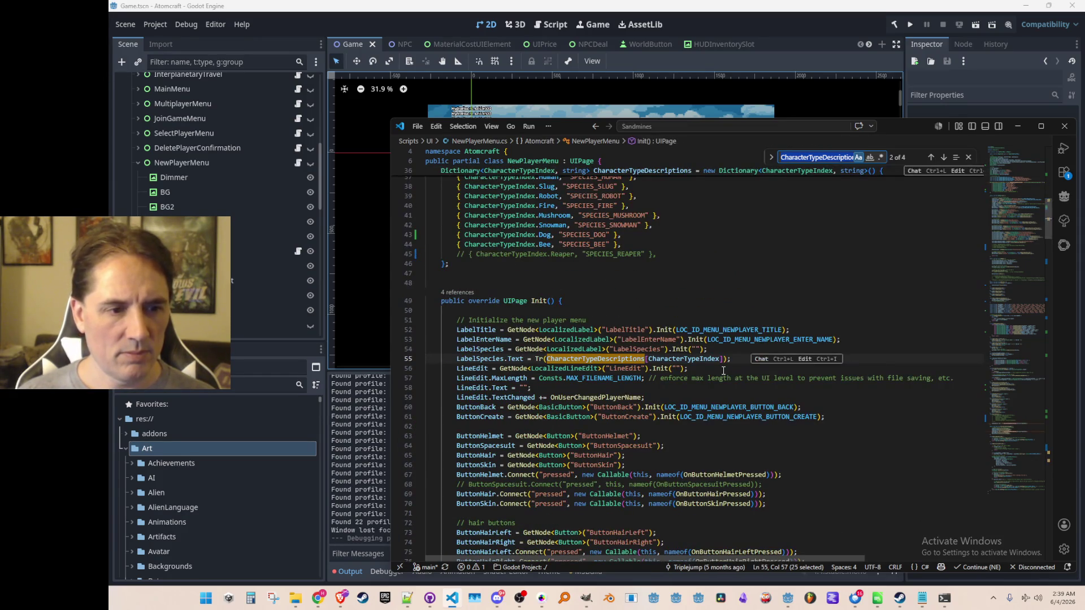
key(Escape)
key(Down)
key(alt+Tab)
mouse_move(1000, 310)
mouse_down()
mouse_move(1010, 313)
mouse_move(995, 361)
mouse_move(984, 153)
mouse_move(991, 205)
mouse_up()
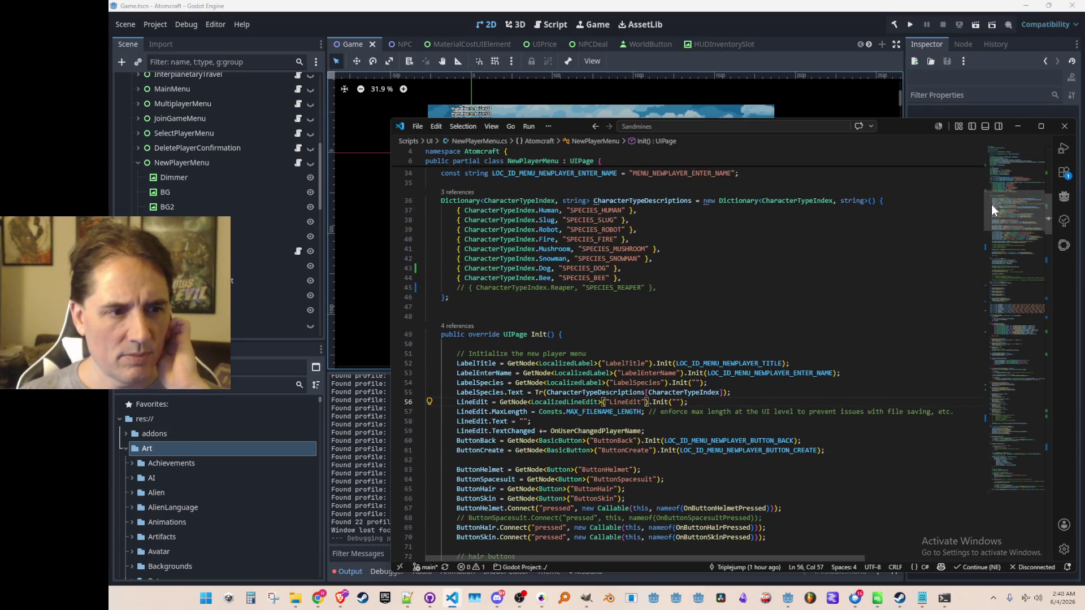
scroll(818, 239, down, 10)
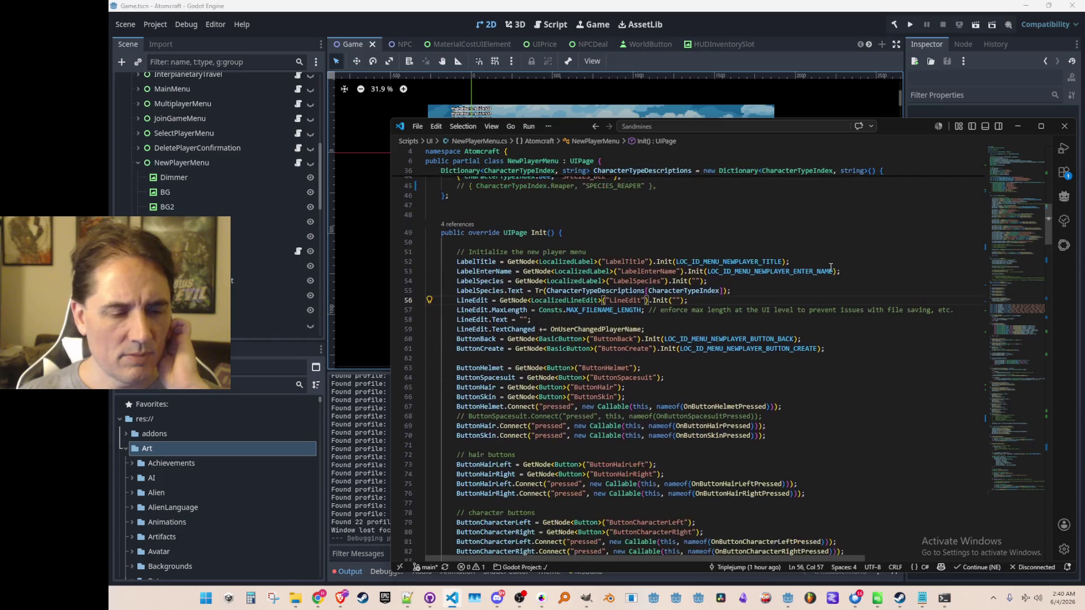
scroll(848, 272, down, 20)
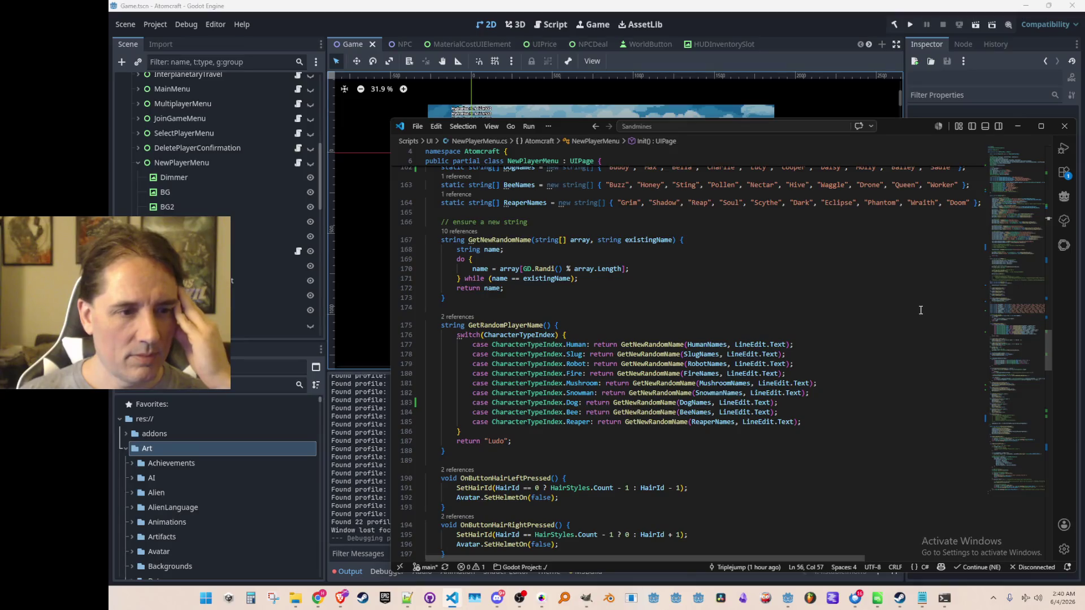
scroll(920, 310, down, 3)
scroll(920, 310, down, 4)
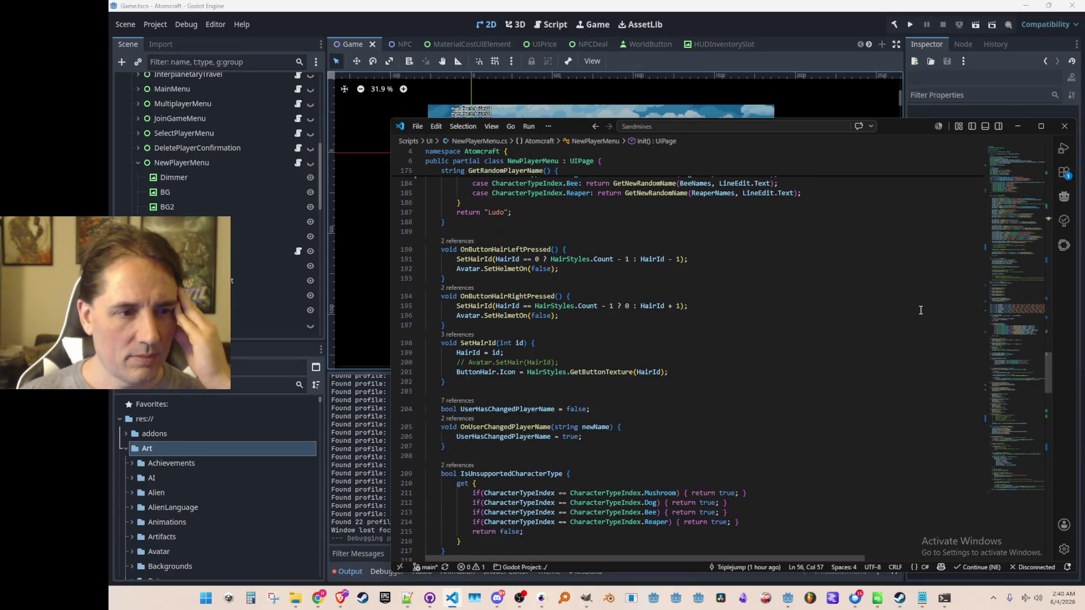
scroll(920, 310, down, 3)
scroll(920, 310, down, 3)
scroll(920, 310, down, 3)
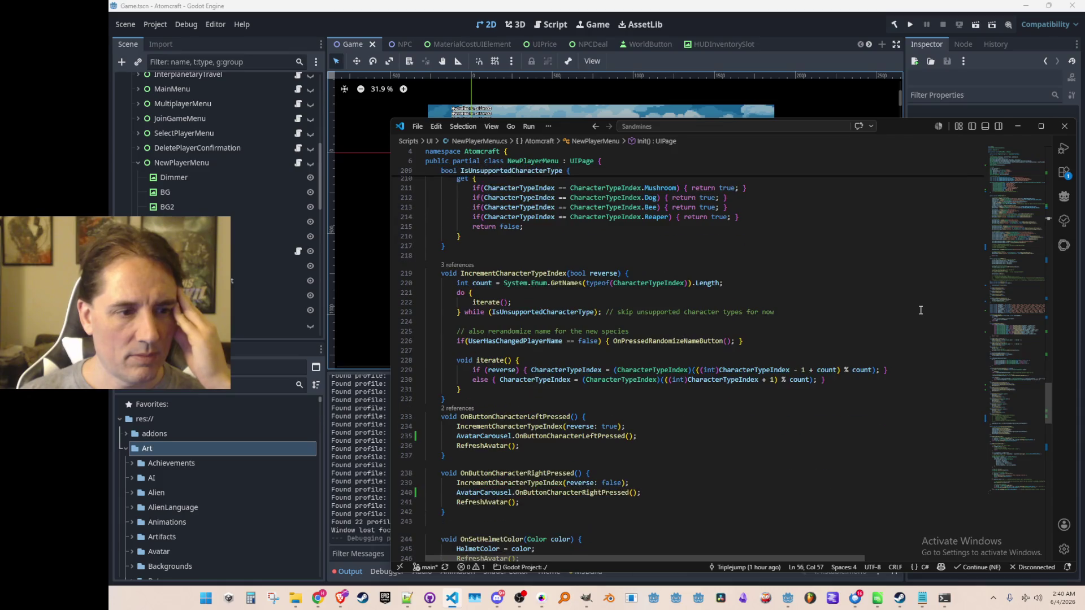
click(658, 287)
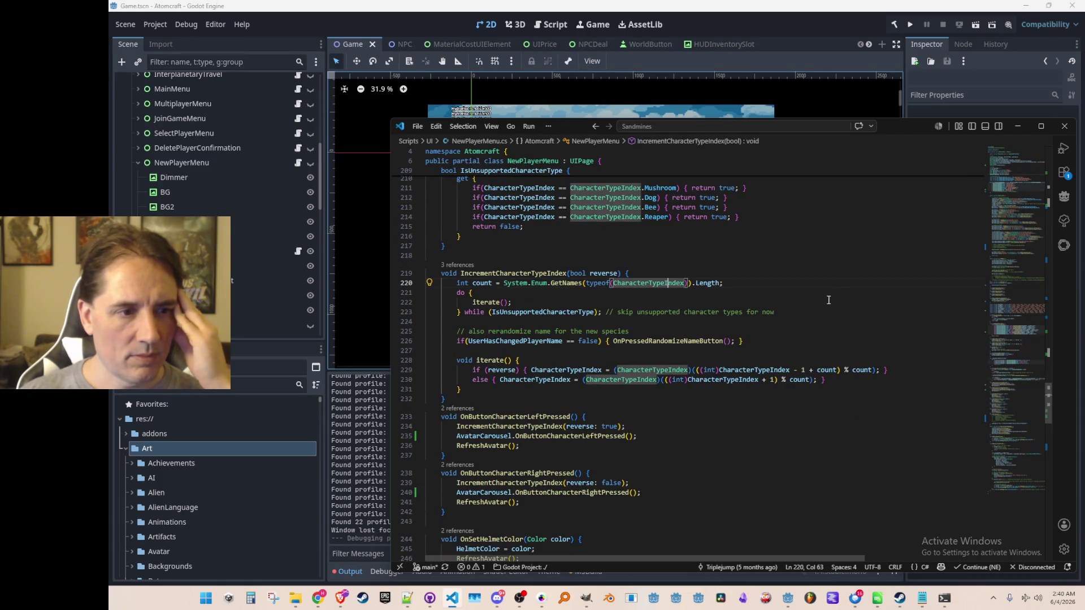
Step: Comment out the IsUnsupportedCharacterType property and the do/while loop that skips species
key(Home)
key(Home)
scroll(835, 301, up, 1)
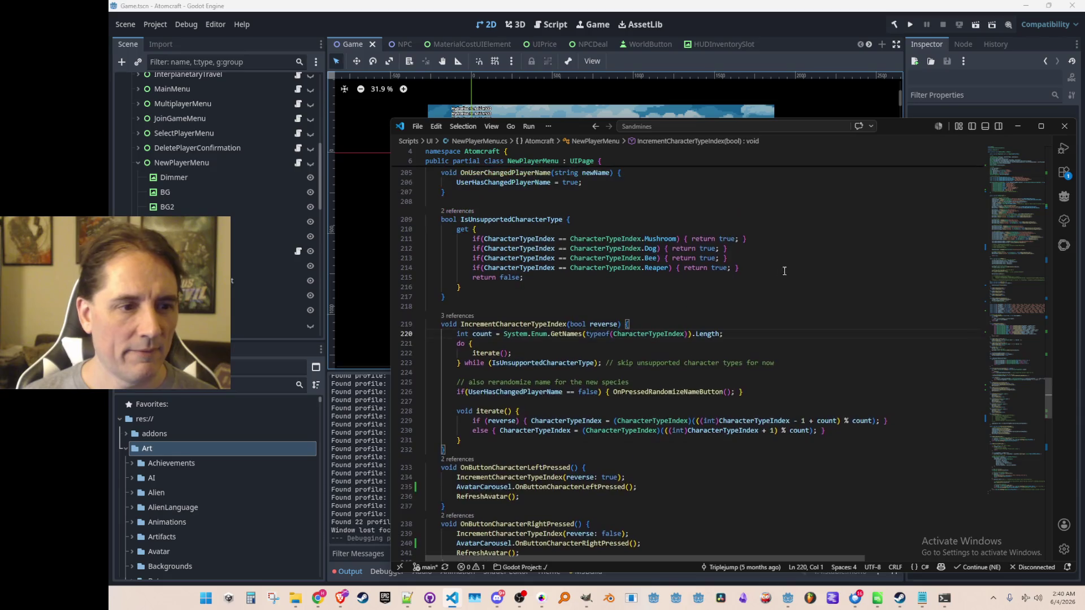
key(Down)
key(shift+Down)
key(shift+Down)
key(shift+Down)
key(Up)
key(Up)
key(Up)
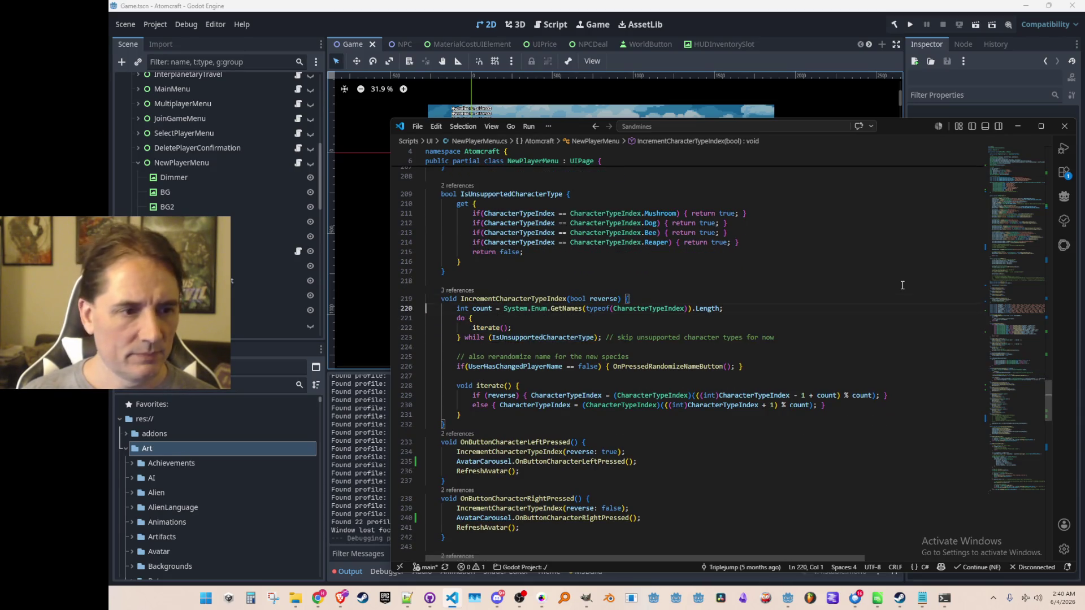
key(Home)
scroll(903, 321, up, 2)
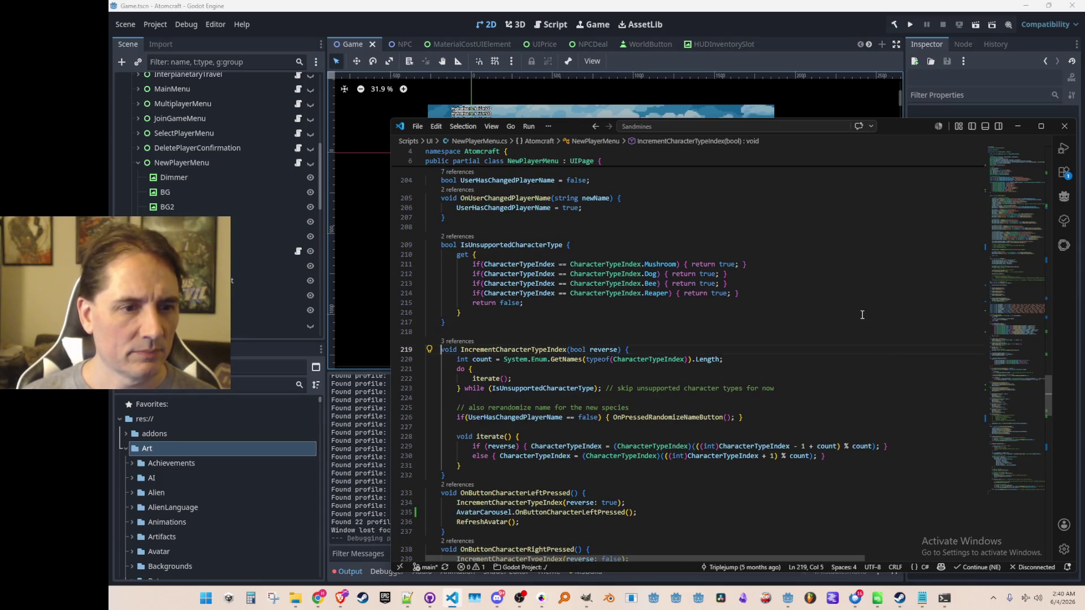
key(Up)
key(Up)
key(Up)
key(Home)
key(shift+Down)
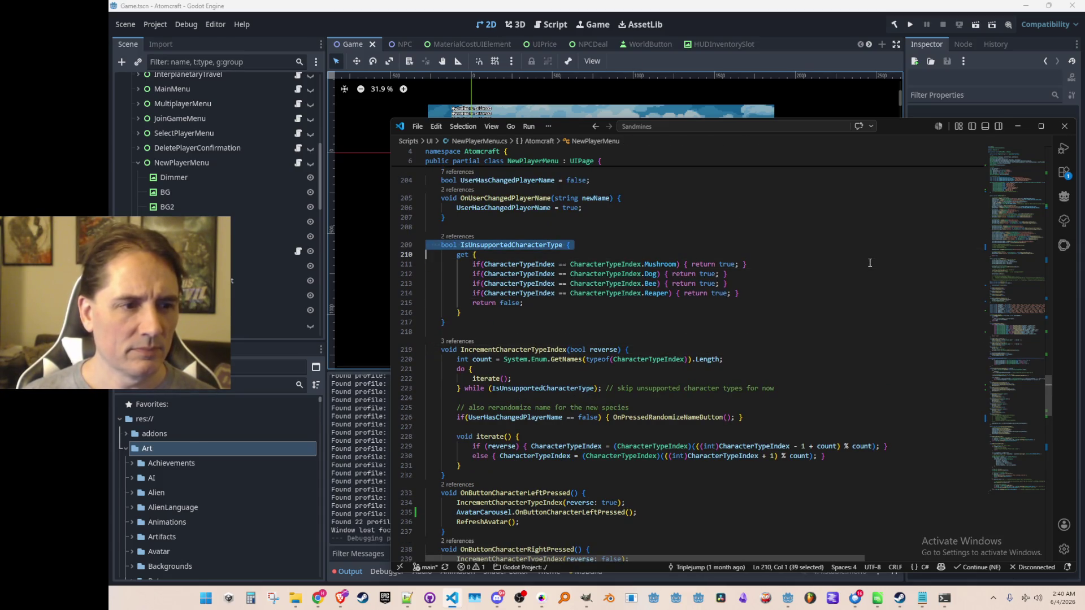
key(shift+Down)
key(shift+Down)
key(shift+Down)
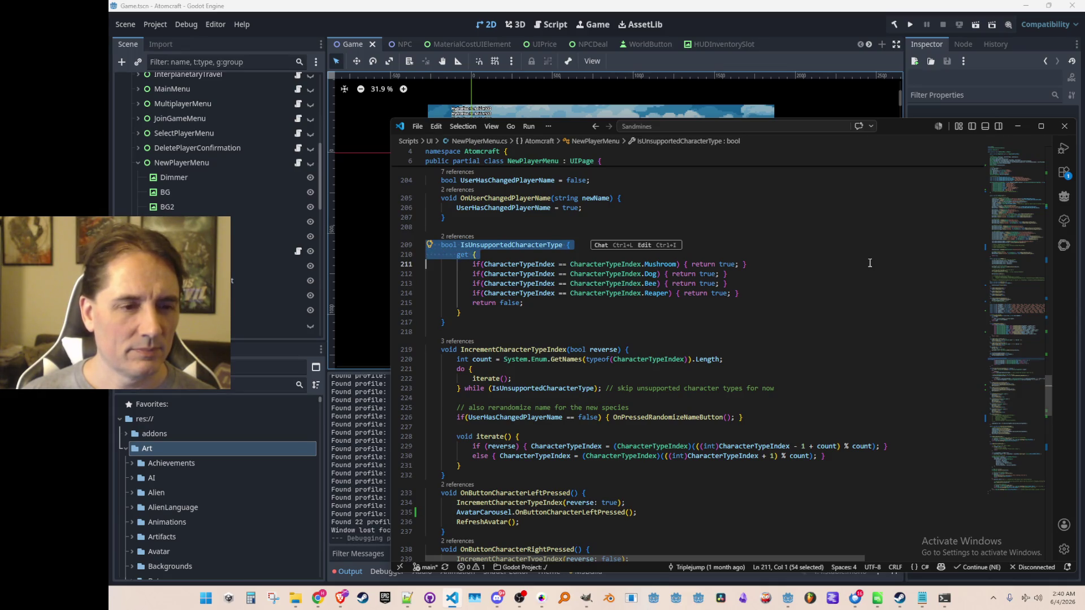
key(ctrl+slash)
key(Down)
key(Down)
key(Down)
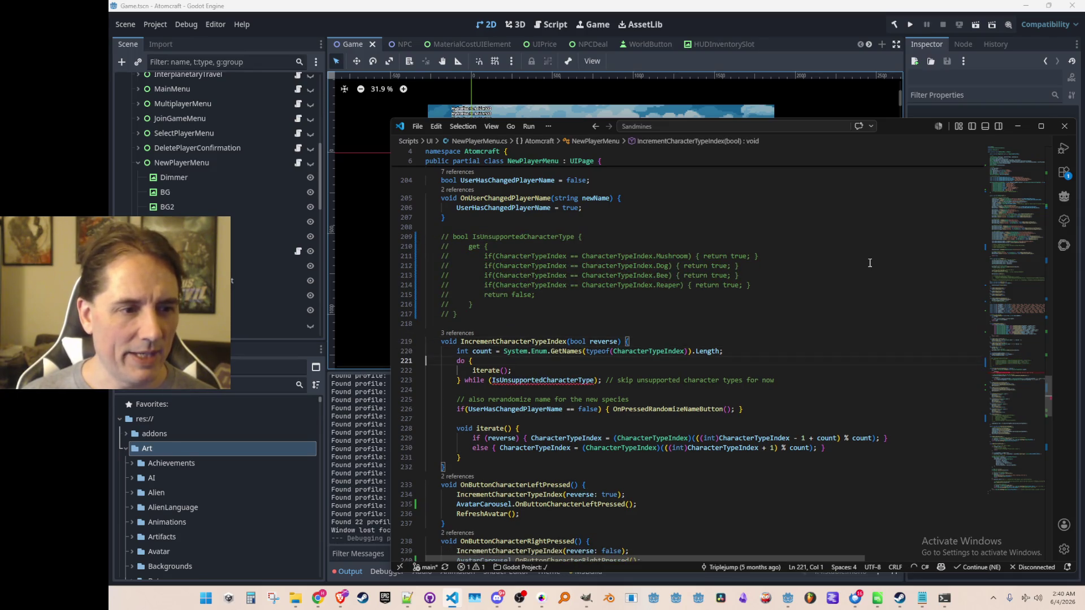
key(shift+Down)
key(shift+Down)
key(shift+Down)
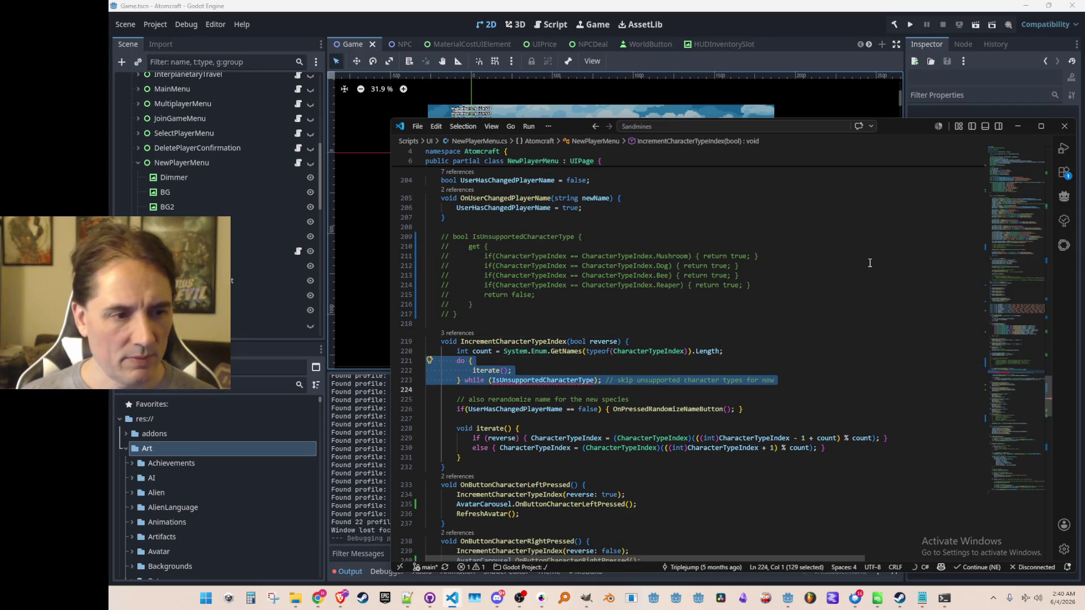
key(ctrl+slash)
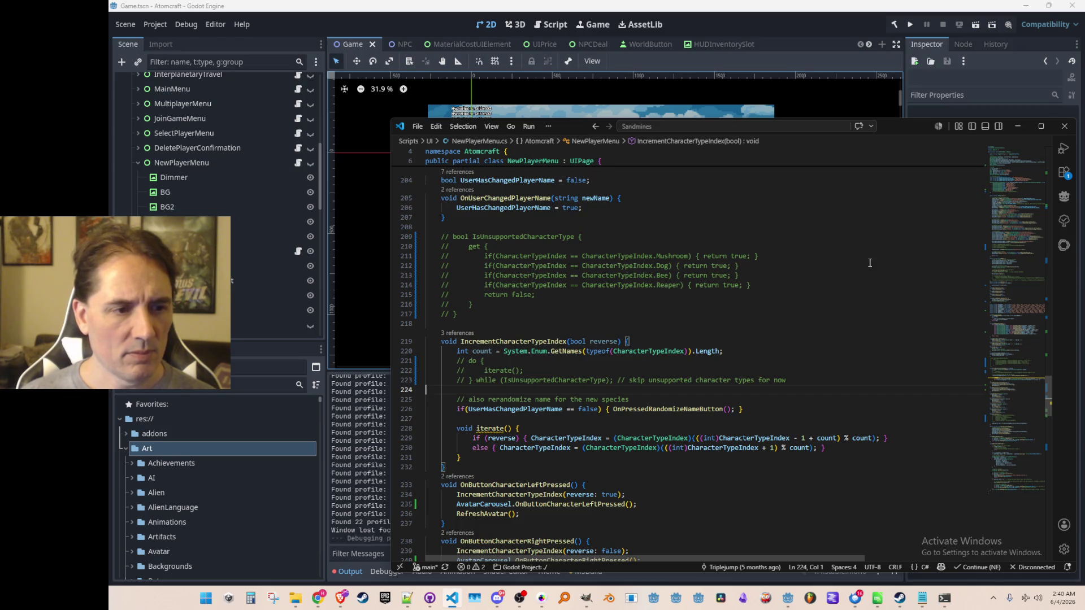
Step: Uncomment the do/while skip loop and the IsUnsupportedCharacterType property again
key(shift+Up)
key(shift+Up)
key(shift+Up)
key(ctrl+slash)
key(Up)
key(Up)
key(Up)
key(shift+Up)
key(shift+Up)
key(shift+Up)
key(ctrl+slash)
key(Up)
key(Up)
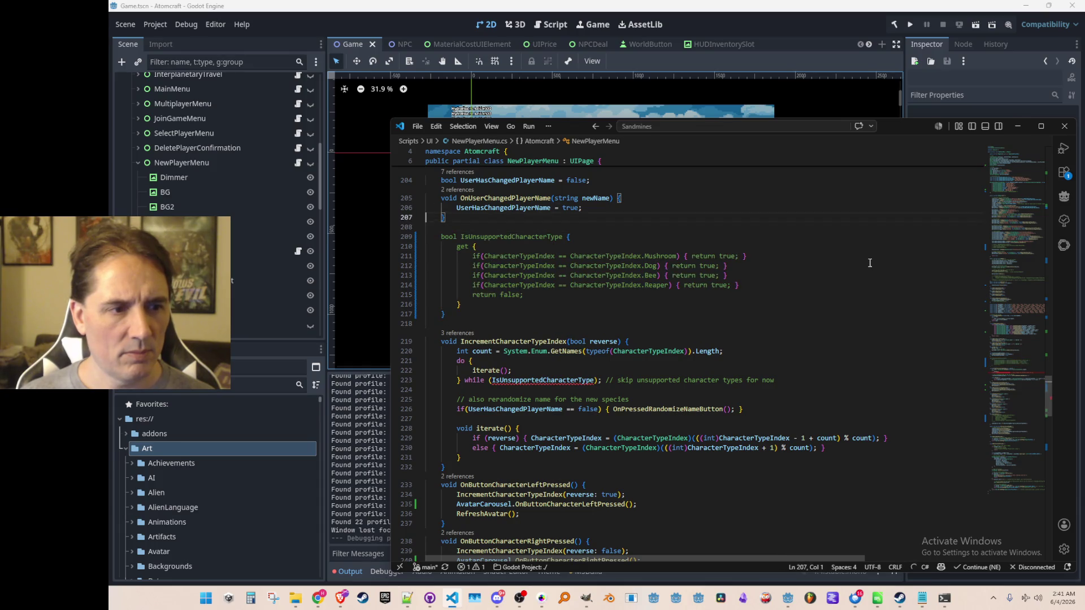
Step: Comment out the Mushroom, Dog, Bee and Reaper checks, then bring up the quick file search
key(Down)
key(Down)
key(Down)
key(shift+Down)
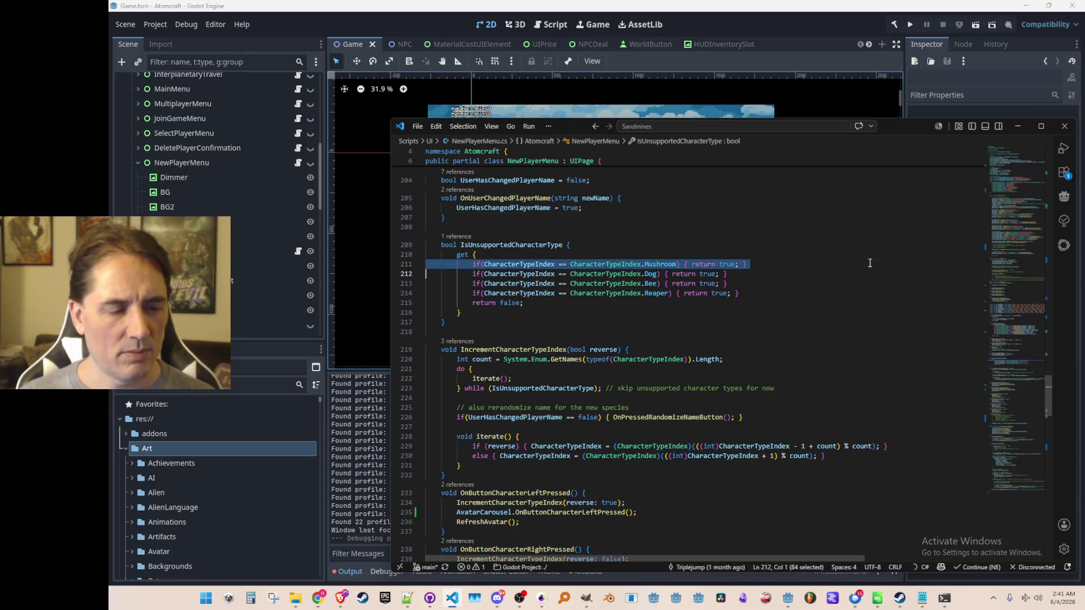
key(shift+Down)
key(shift+Down)
key(shift+Down)
key(ctrl+slash)
key(Up)
key(Up)
key(Up)
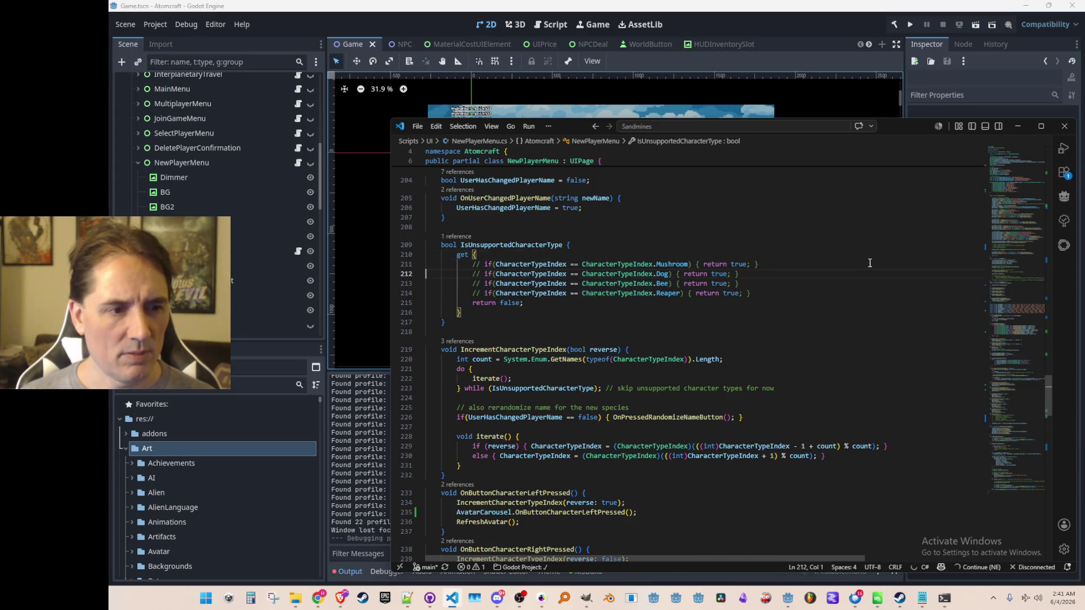
click(785, 322)
key(ctrl+p)
Step: Open AvatarCarousel.cs by searching 'Carous'
text(Carous)
click(672, 147)
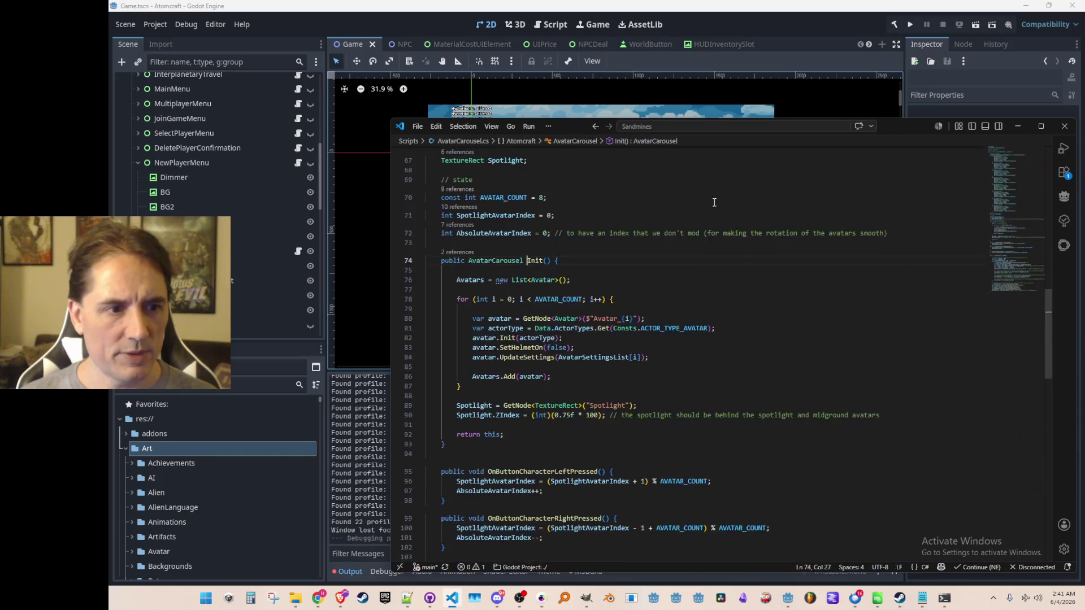
scroll(741, 317, up, 3)
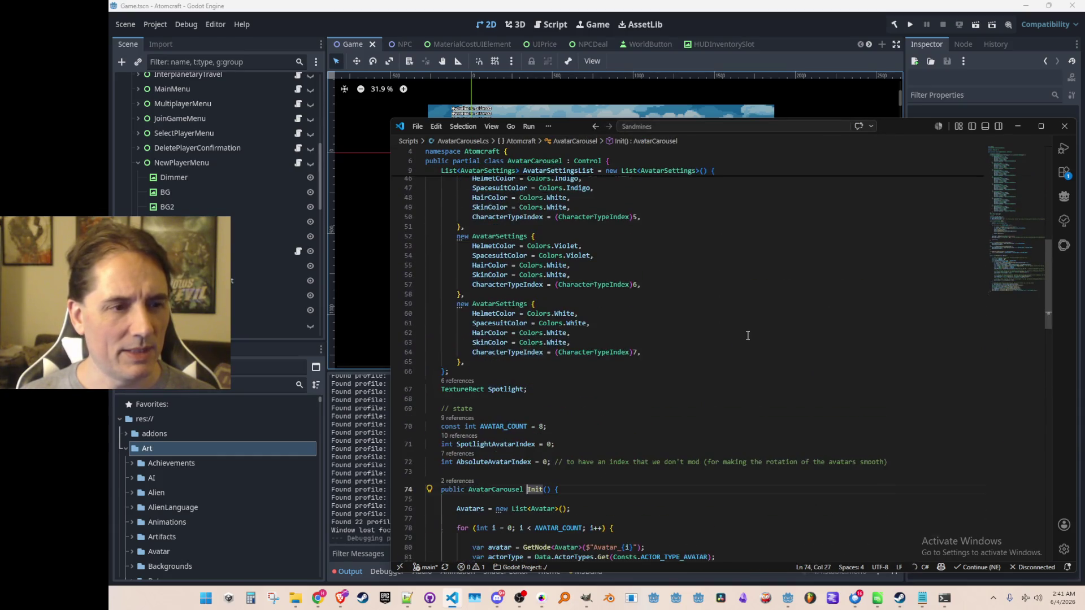
Step: Add a ninth AvatarSettings entry with black helmet and suit and CharacterTypeIndex 8
click(426, 282)
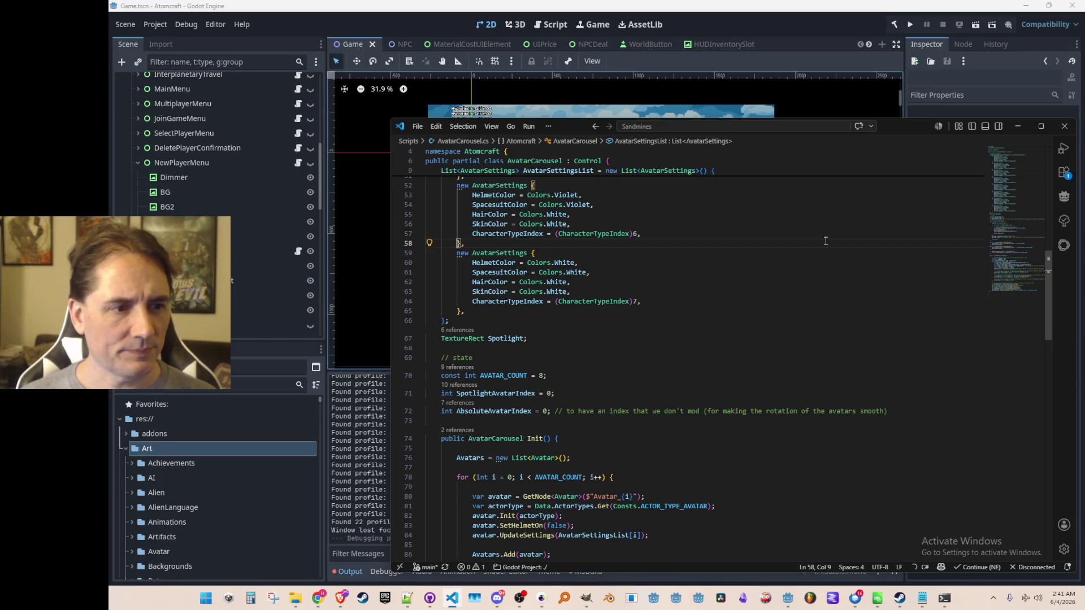
key(Down)
key(Down)
key(Down)
key(End)
key(Return)
text(new)
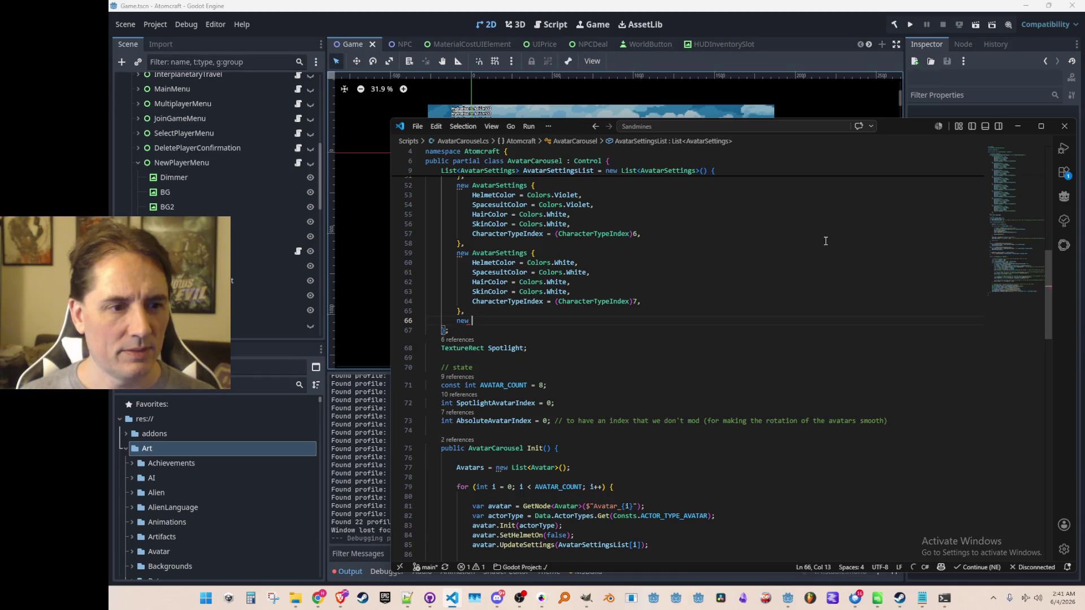
key(Tab)
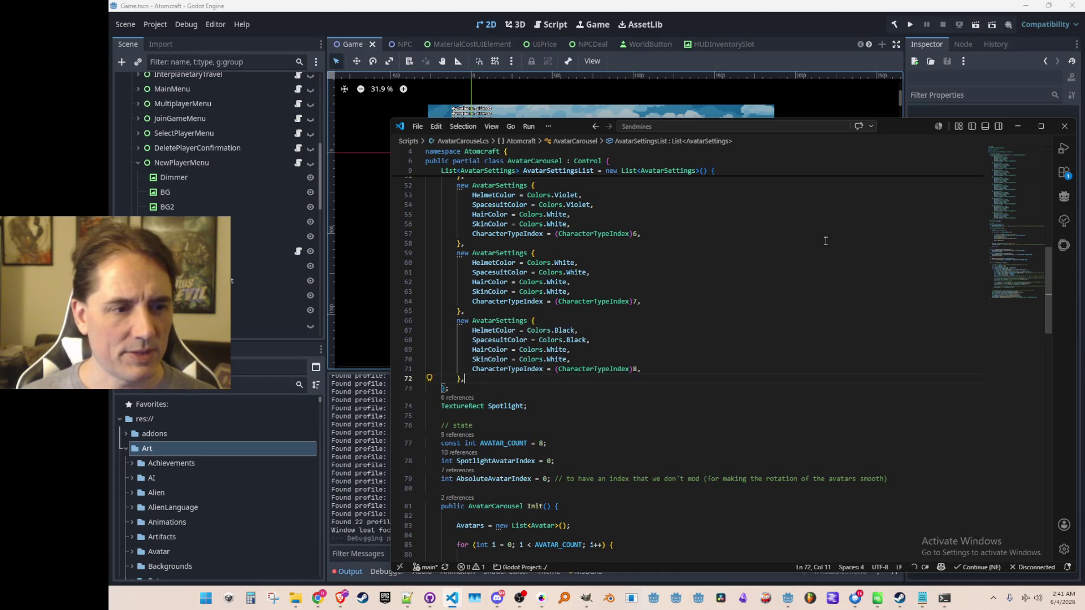
Step: Raise AVATAR_COUNT to 9 and return to the Godot editor
scroll(804, 309, down, 4)
key(Tab)
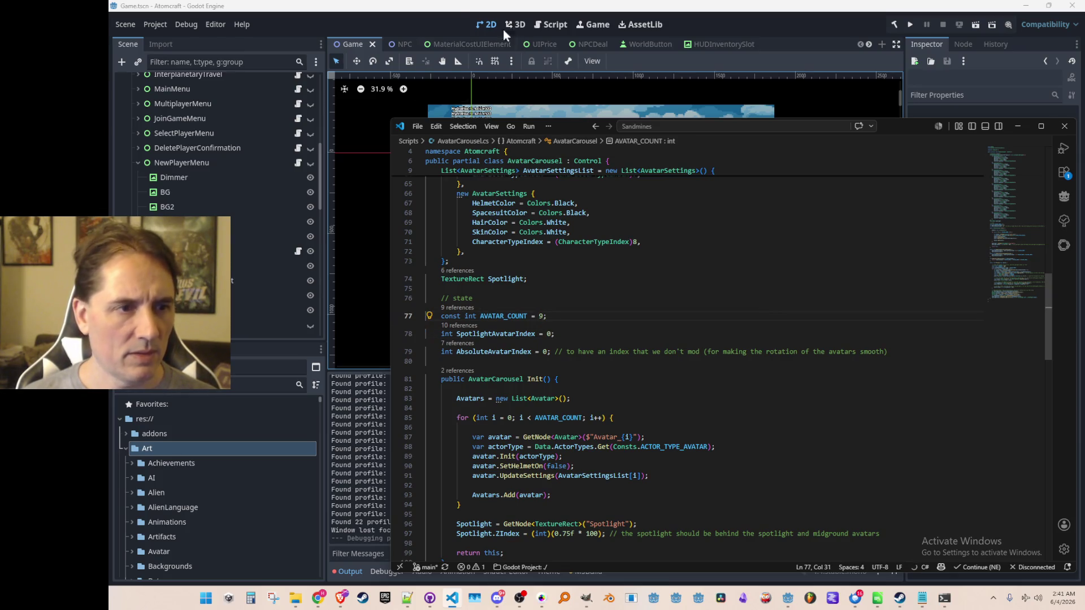
click(441, 18)
Step: Show NewPlayerMenu, duplicate Avatar_7 into a new Avatar_8, and save the scene
scroll(268, 184, down, 2)
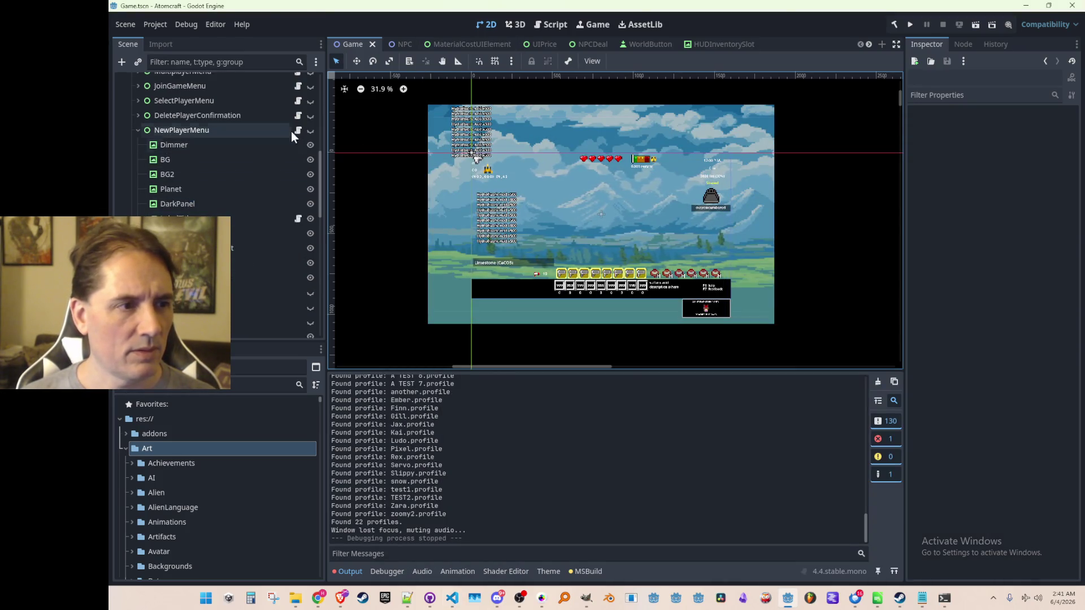
click(309, 130)
scroll(273, 245, down, 6)
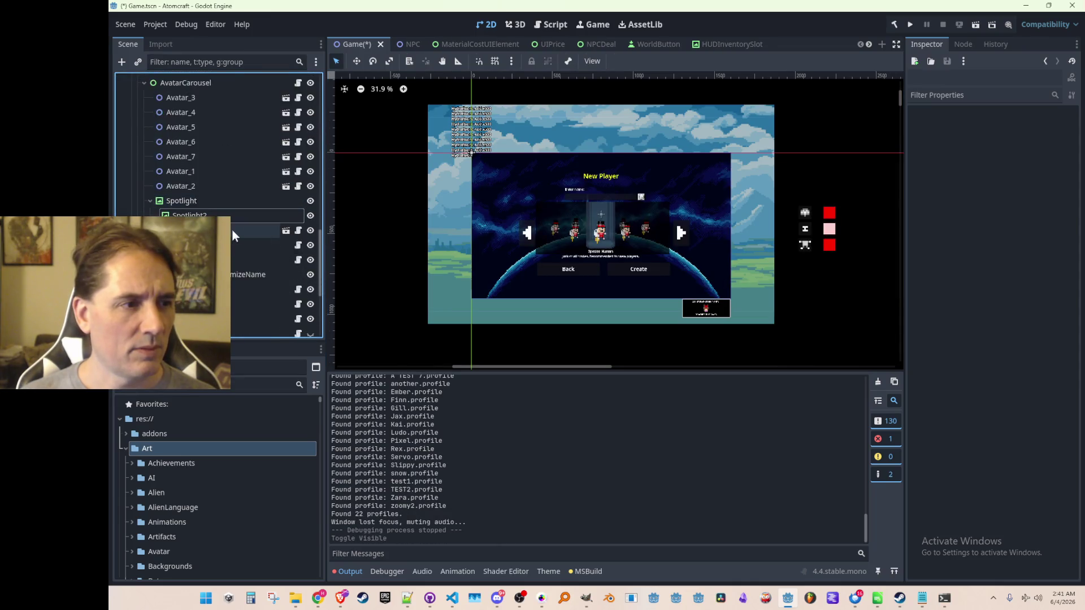
click(197, 249)
click(198, 220)
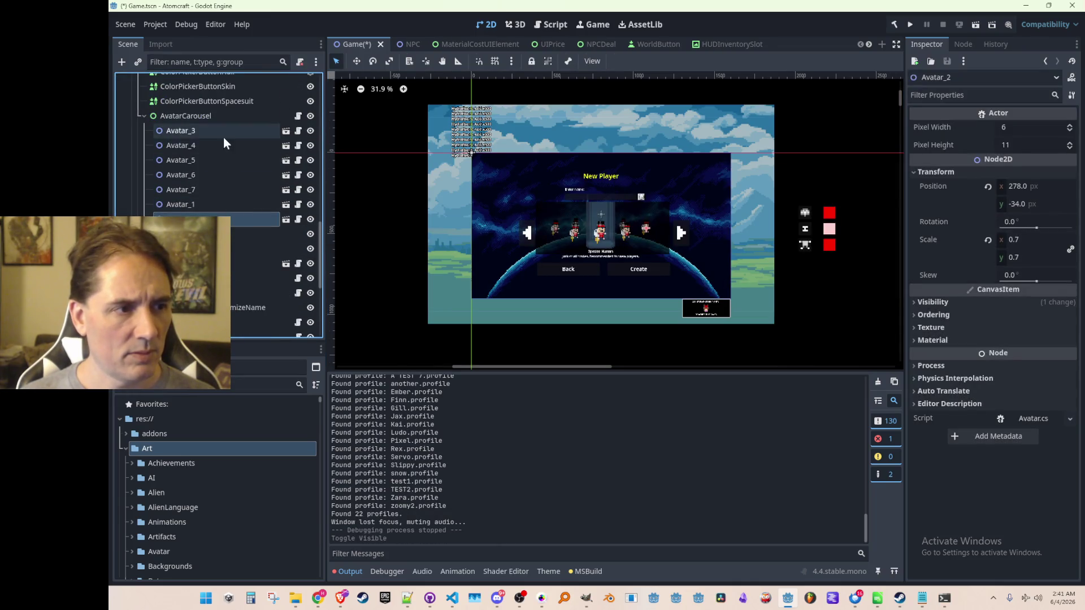
click(210, 191)
key(ctrl+d)
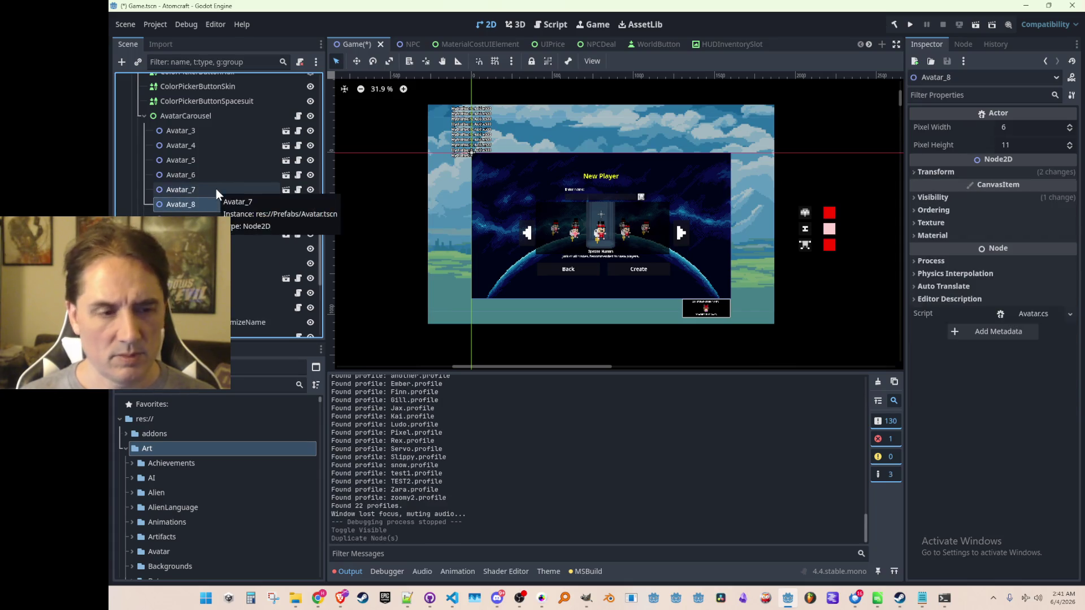
key(ctrl+s)
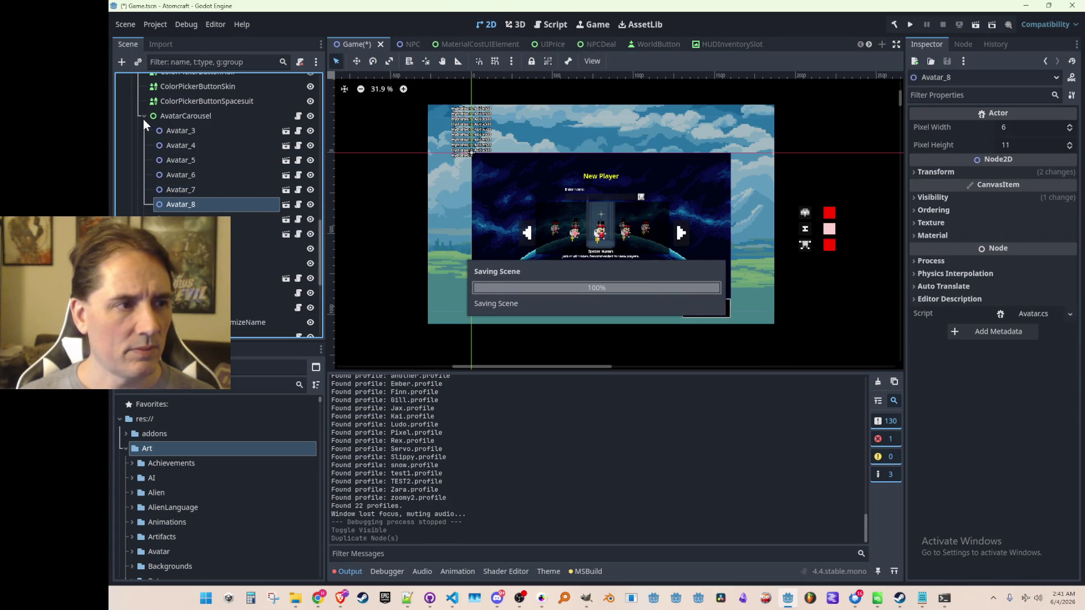
Step: Hide NewPlayerMenu again, collapse its children, save, and run the project
click(144, 116)
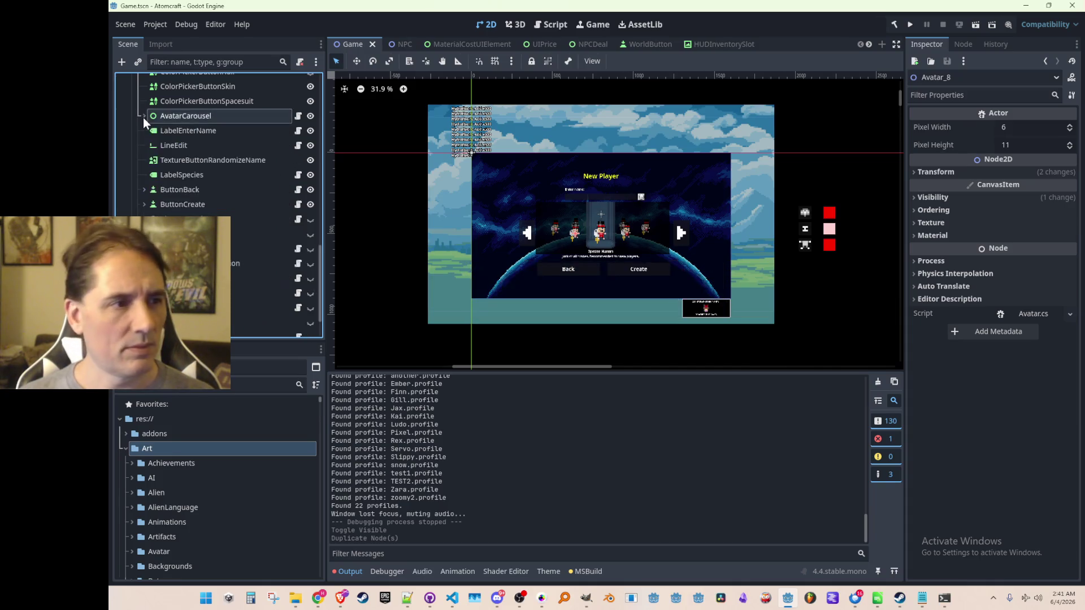
scroll(286, 162, up, 4)
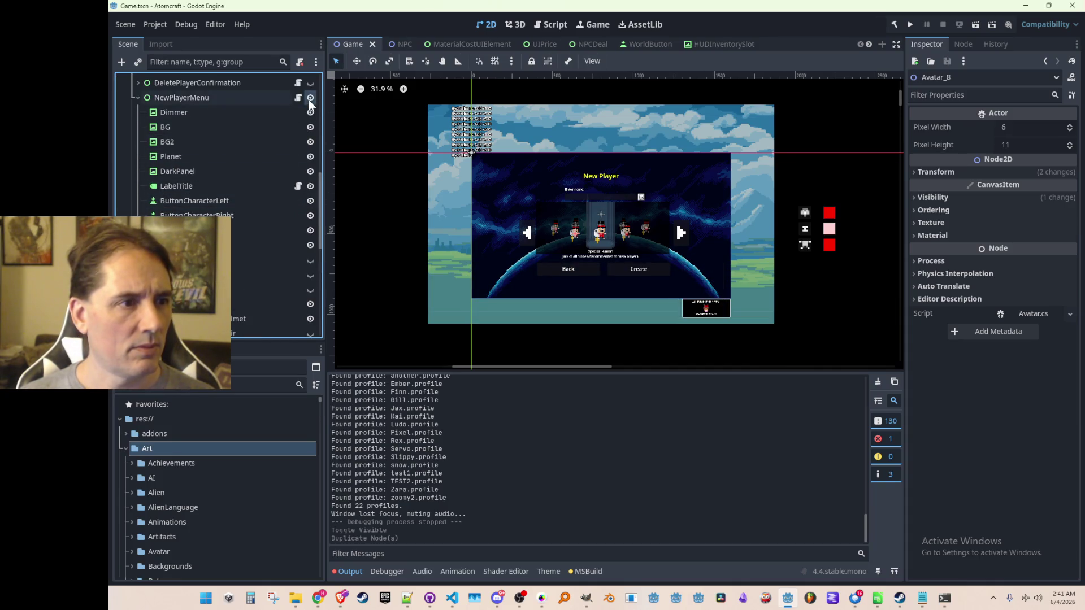
click(310, 98)
click(137, 98)
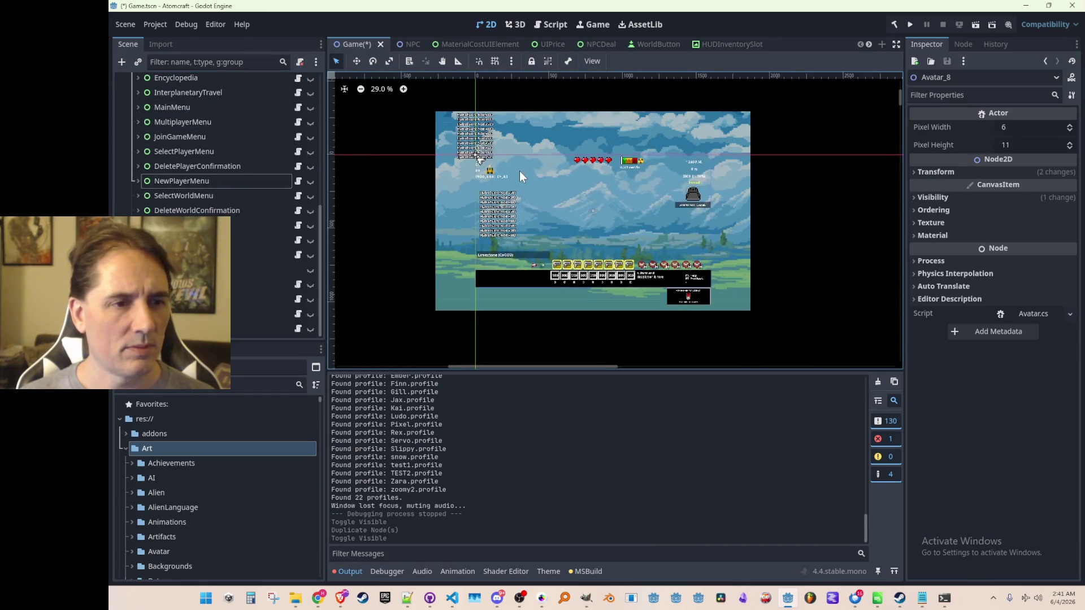
key(ctrl+s)
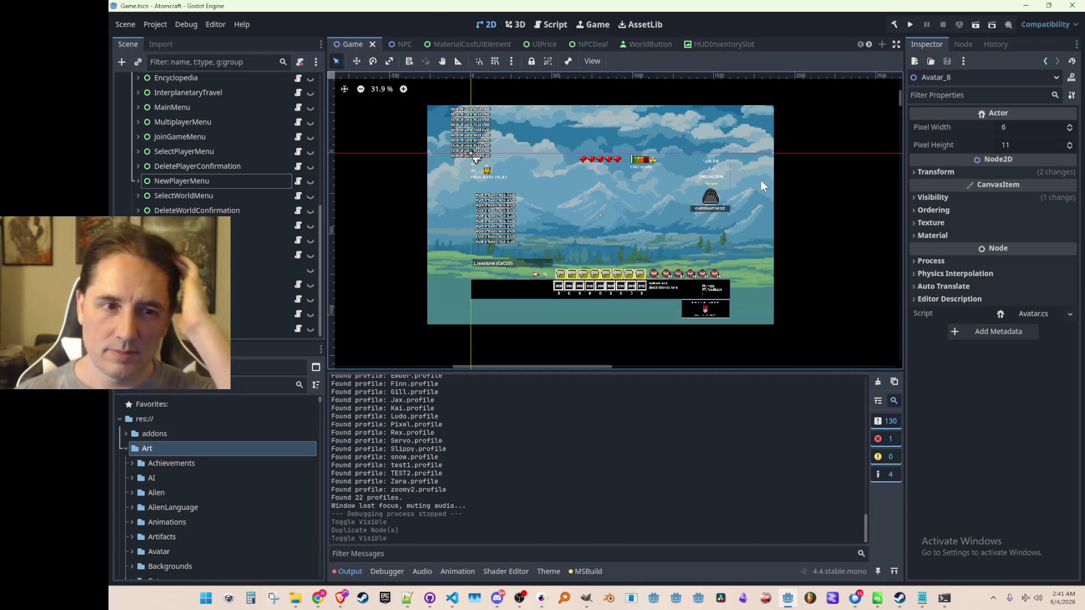
click(910, 24)
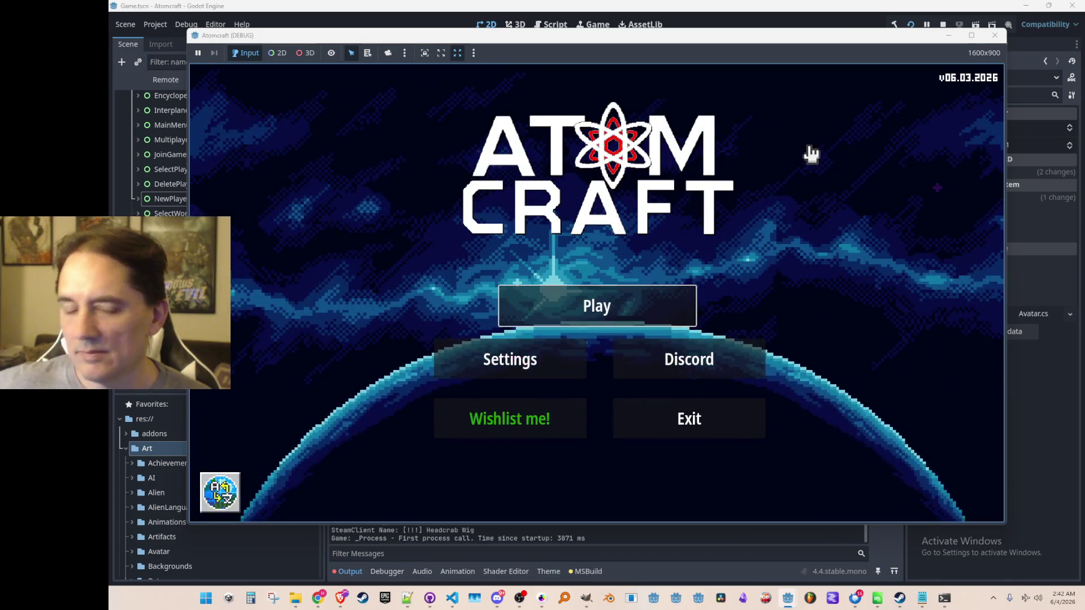
Step: Start a new player and step the carousel through all species back around to Human
click(573, 310)
click(681, 440)
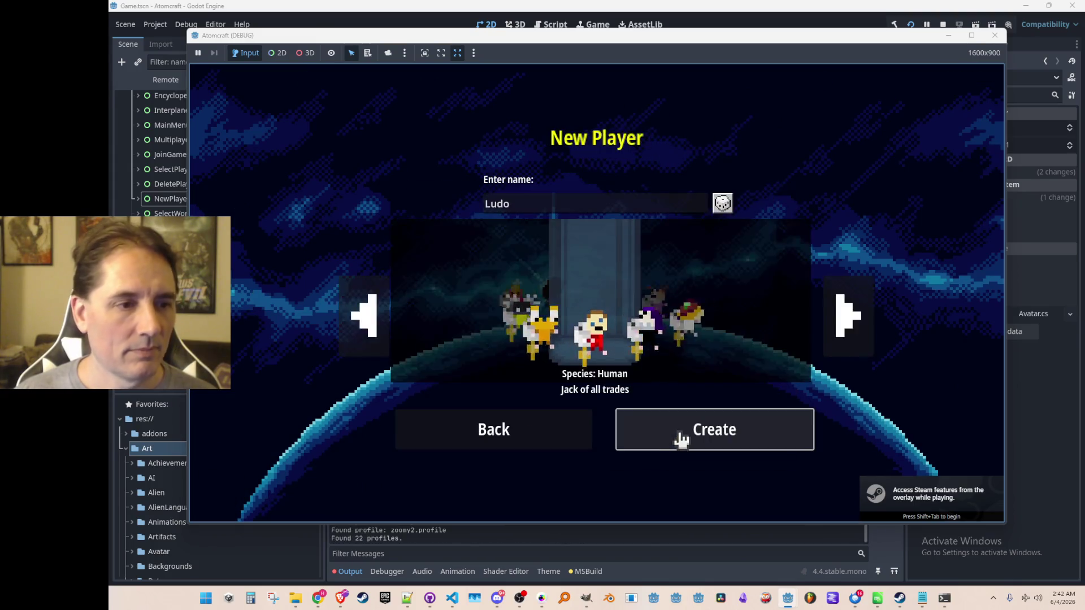
click(846, 316)
click(849, 318)
click(850, 318)
click(849, 318)
click(849, 319)
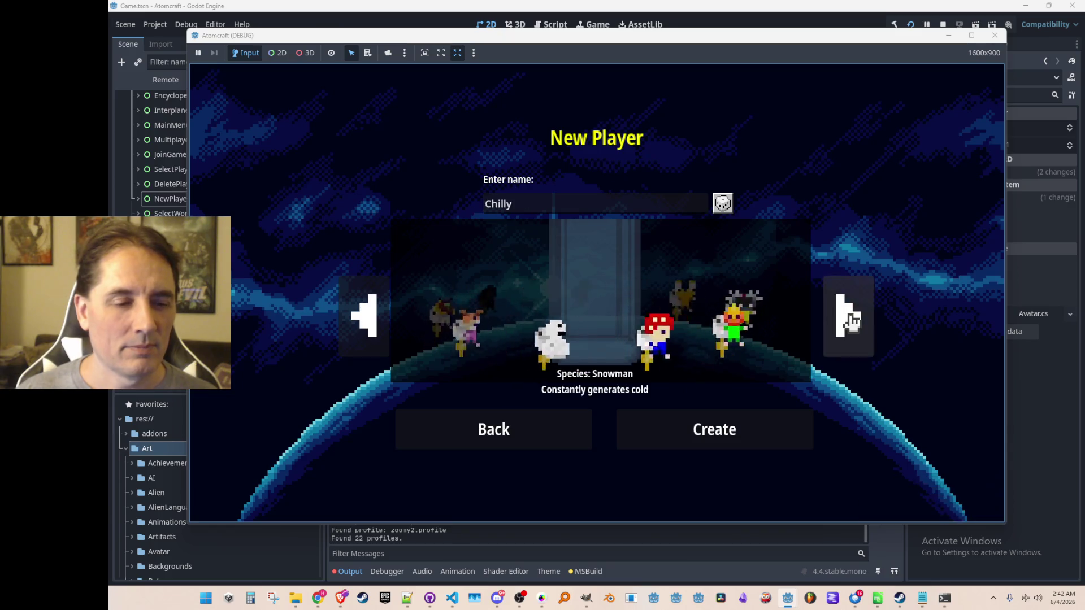
click(851, 320)
click(850, 319)
click(850, 320)
click(851, 320)
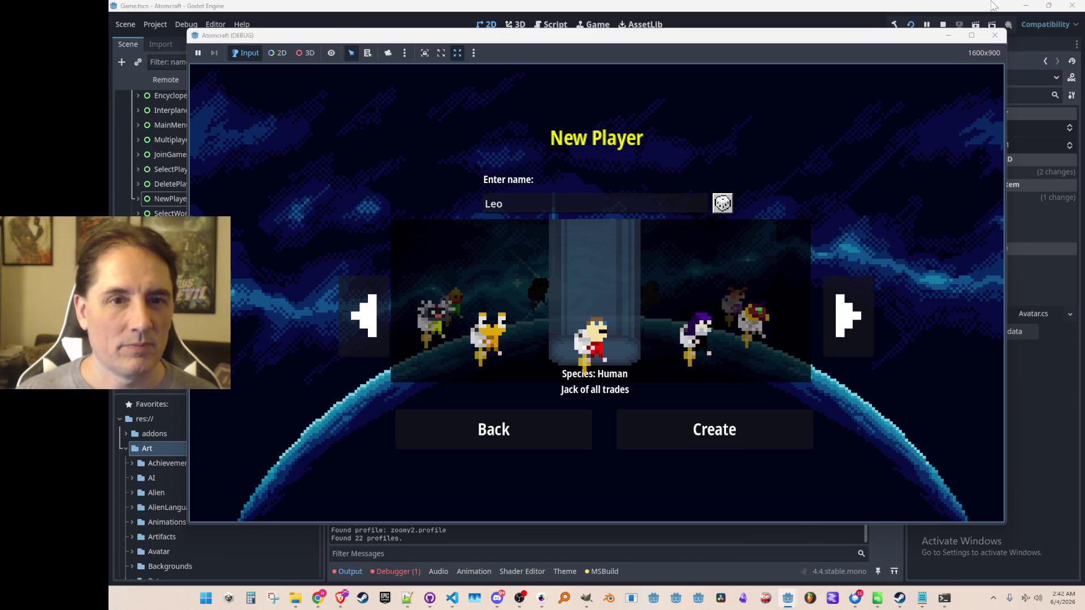
Step: Close the game, check the debugger's Errors list, and switch to Visual Studio Code
click(942, 25)
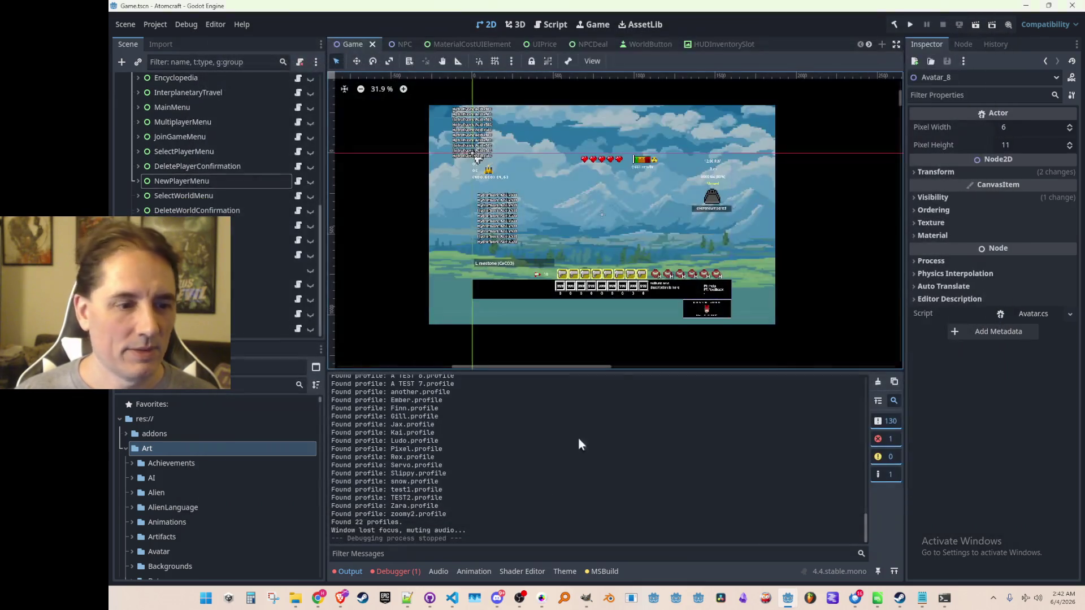
click(415, 573)
mouse_move(625, 416)
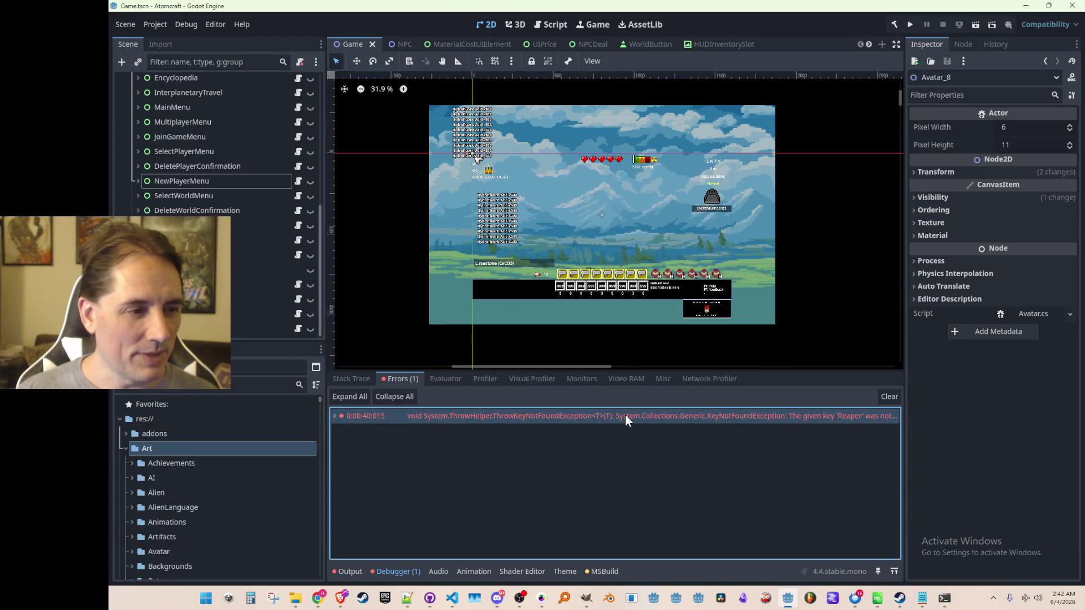
click(452, 600)
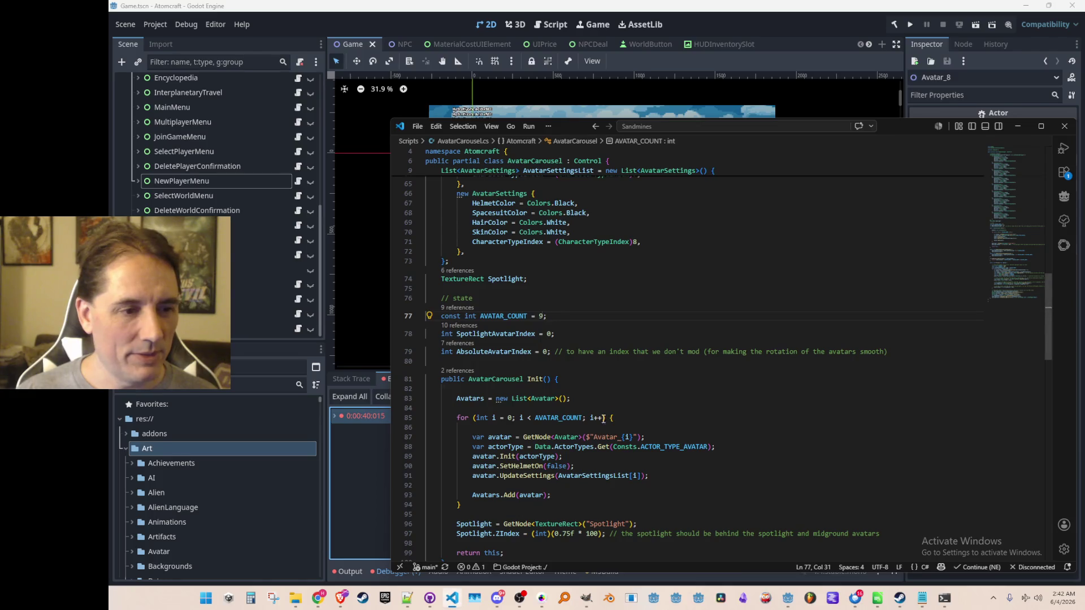
Step: Uncomment the Reaper entry in NewPlayerMenu.cs's CharacterTypeDescriptions dictionary
key(ctrl+Tab)
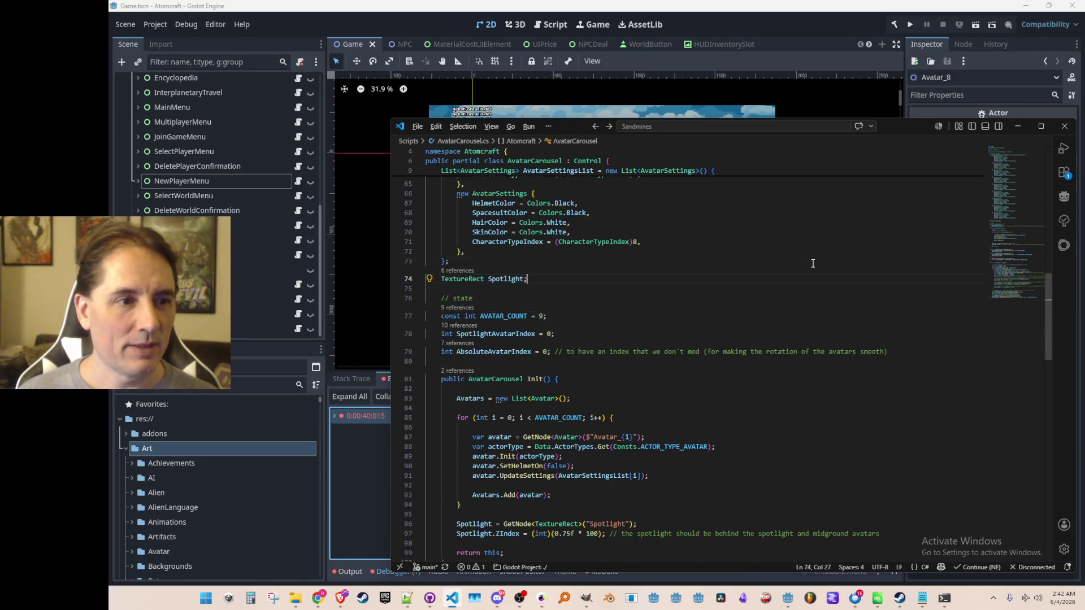
scroll(813, 264, down, 10)
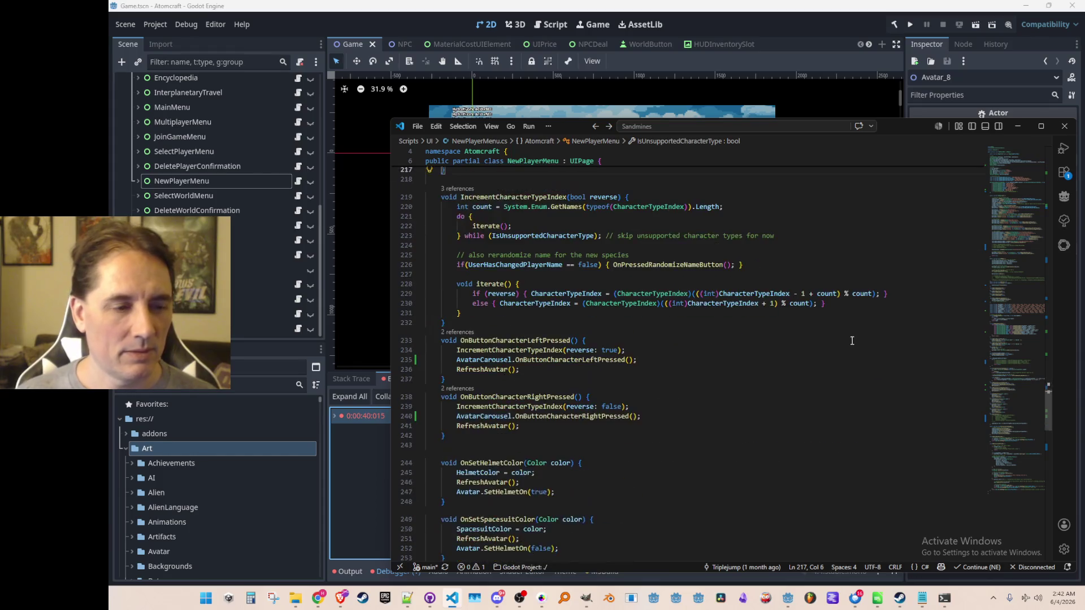
scroll(807, 344, down, 8)
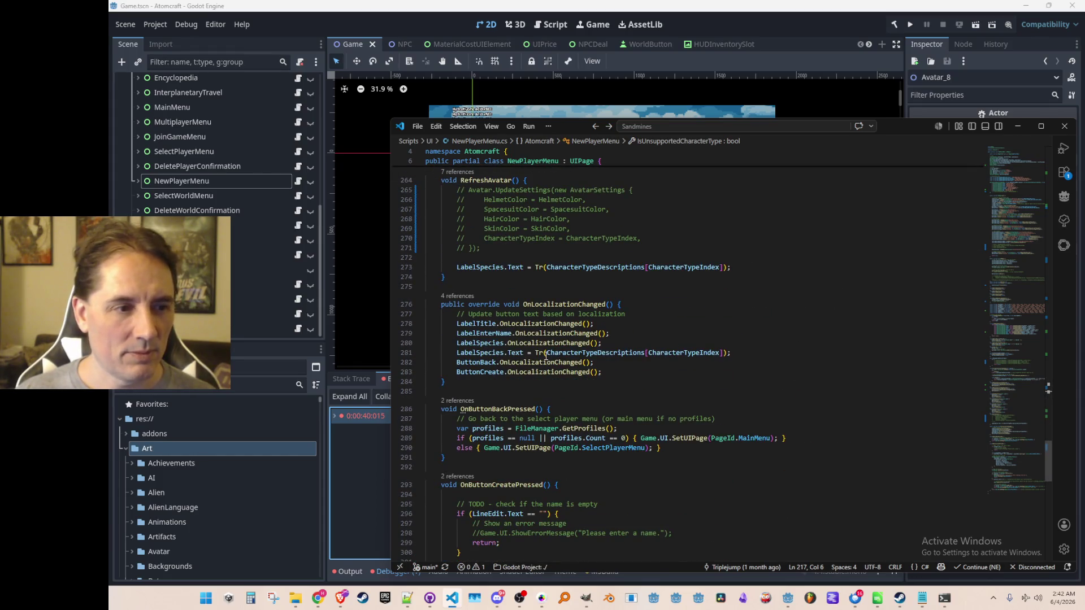
scroll(638, 354, up, 1)
click(628, 294)
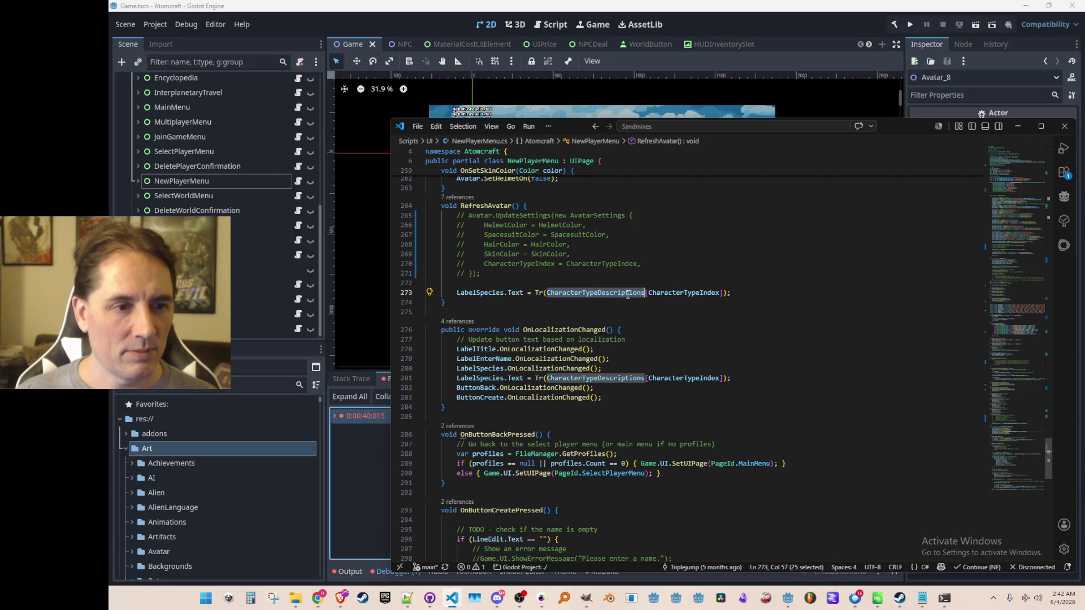
key(ctrl+f)
key(Return)
key(Escape)
key(Down)
key(Down)
key(Down)
key(Home)
key(ctrl+slash)
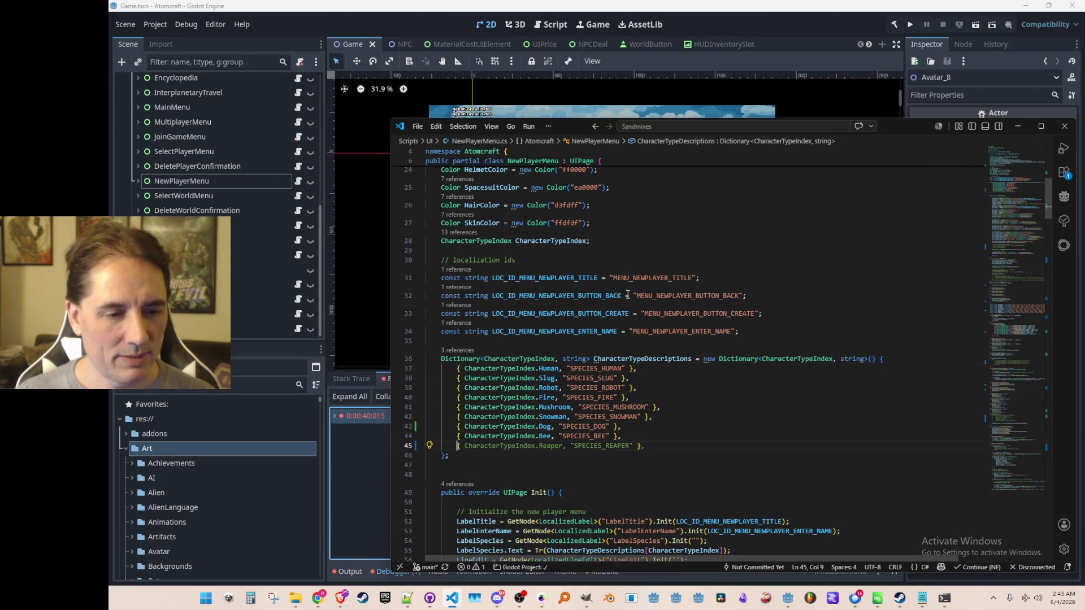
Step: Inspect the CharacterTypeIndex enum definition, then return to the species dictionary
key(Up)
key(Up)
scroll(573, 284, down, 2)
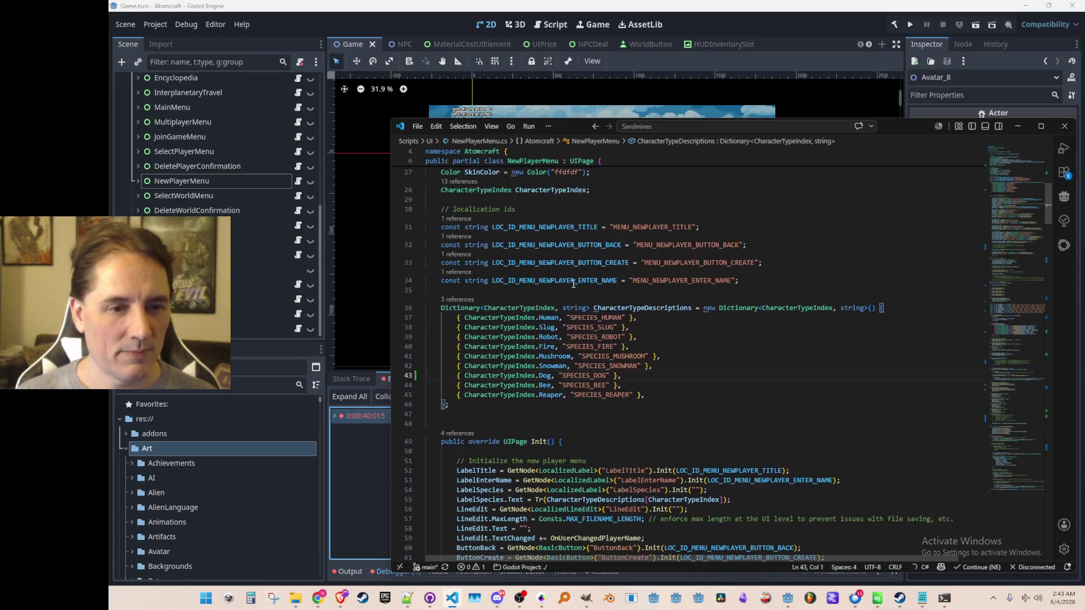
right_click(771, 310)
click(808, 195)
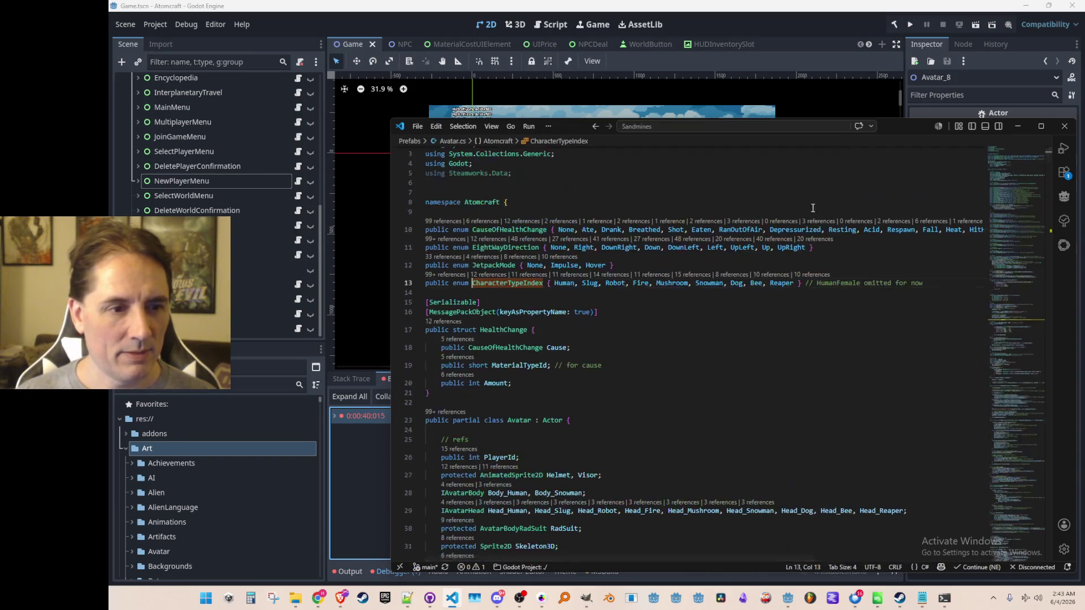
key(alt+Left)
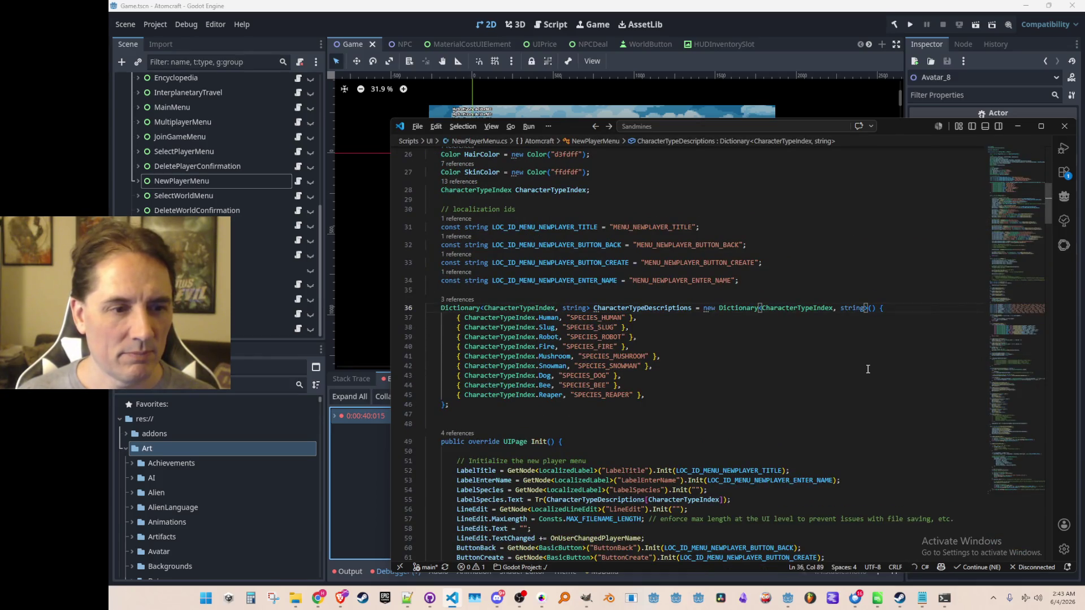
key(alt+Left)
key(alt+Right)
Step: Search the CharacterTypeDescriptions uses and go to the CharacterTypeIndex field definition at line 28
scroll(814, 376, down, 3)
click(736, 322)
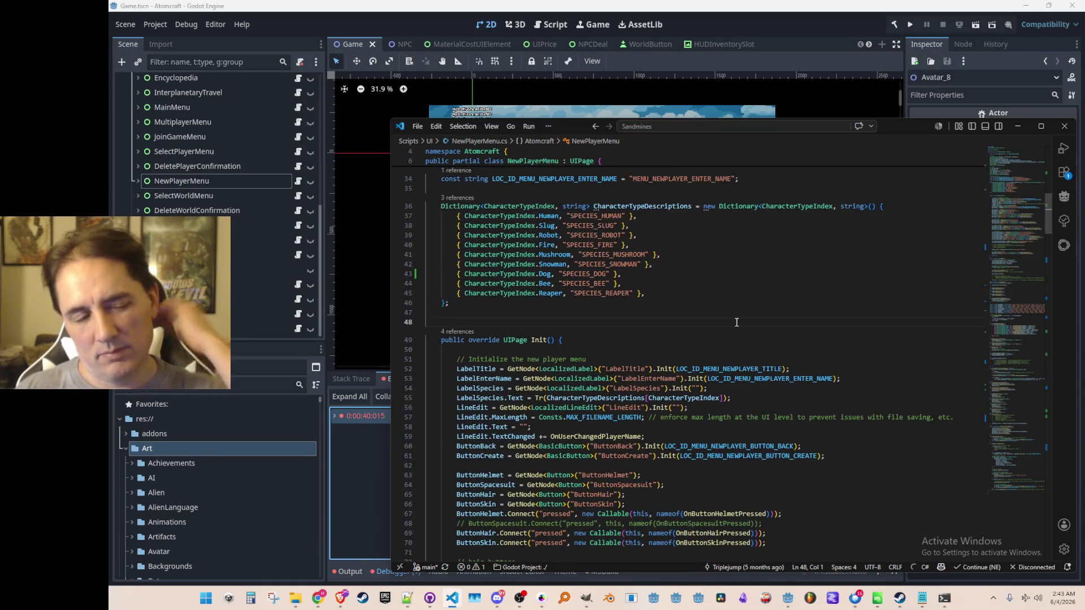
scroll(661, 240, up, 1)
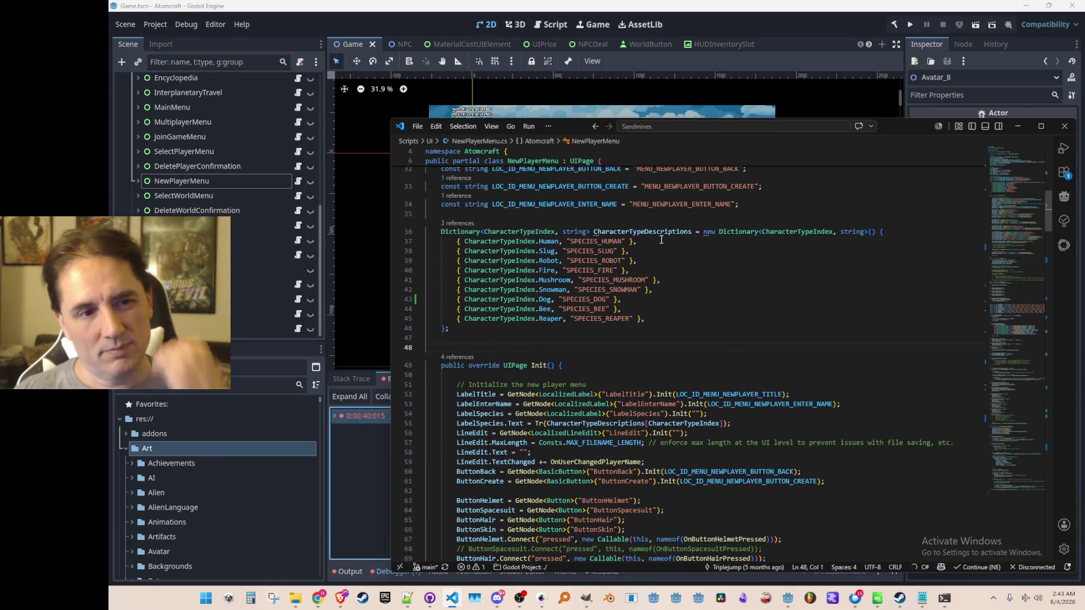
double_click(660, 233)
key(ctrl+f)
key(Return)
key(Return)
key(Return)
key(Escape)
key(End)
key(Left)
key(Left)
key(Left)
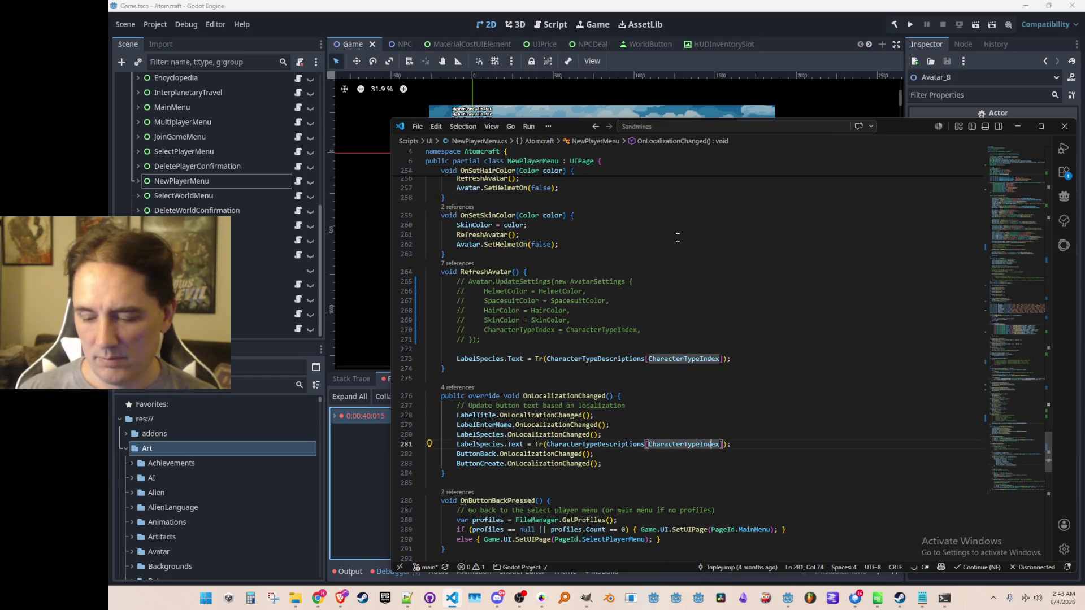
key(F12)
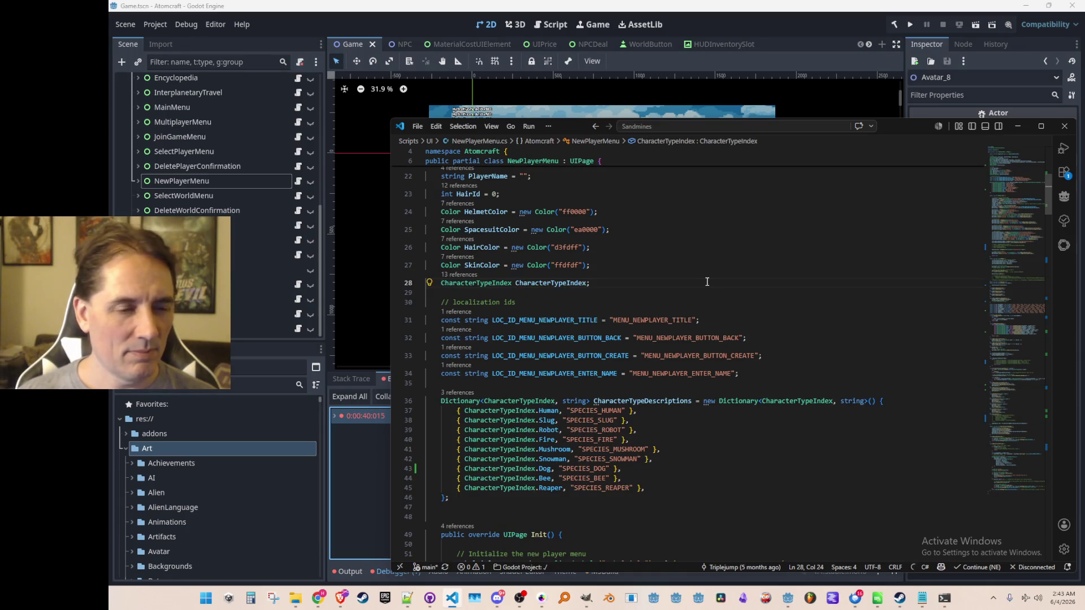
Step: Step through CharacterTypeIndex uses to IncrementCharacterTypeIndex on line 229
key(ctrl+f)
key(Return)
key(Return)
key(Return)
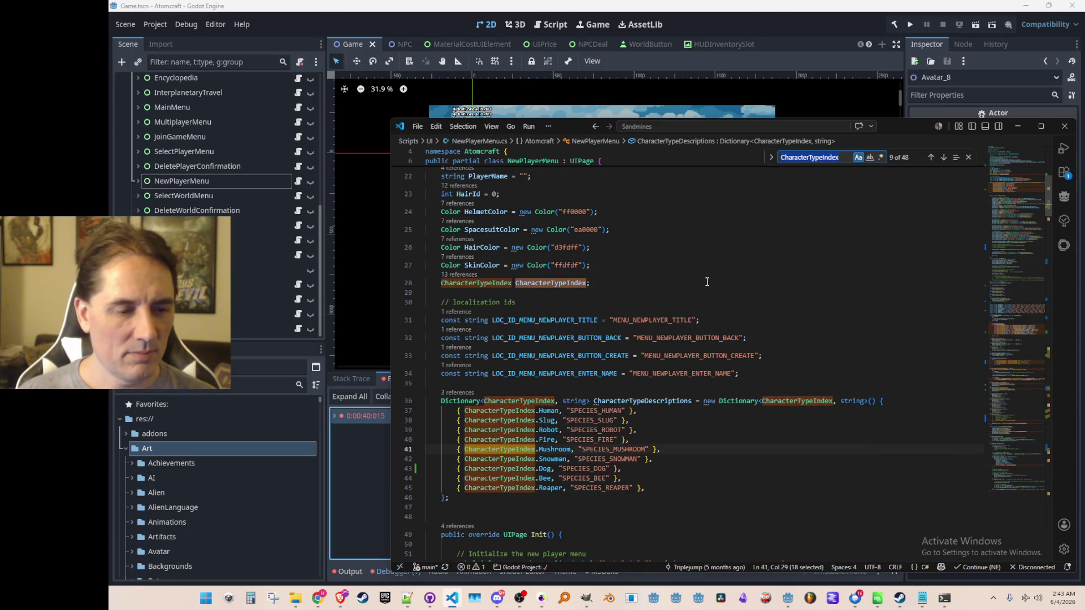
key(Return)
key(Return)
key(Return)
key(Return)
key(Return)
key(Return)
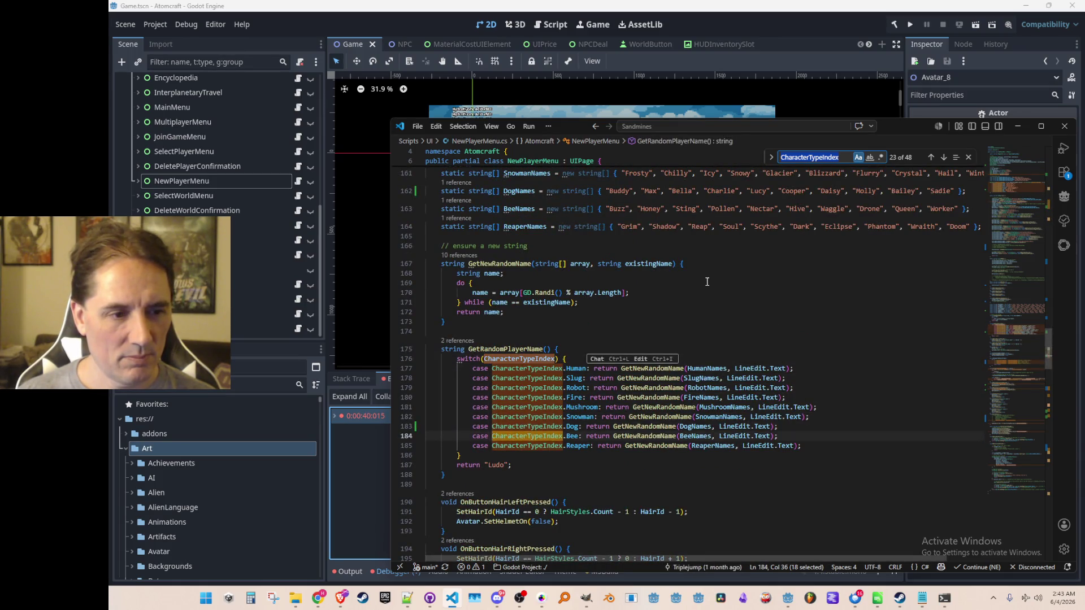
key(Return)
key(Return)
key(Return)
key(Return)
key(Return)
key(Return)
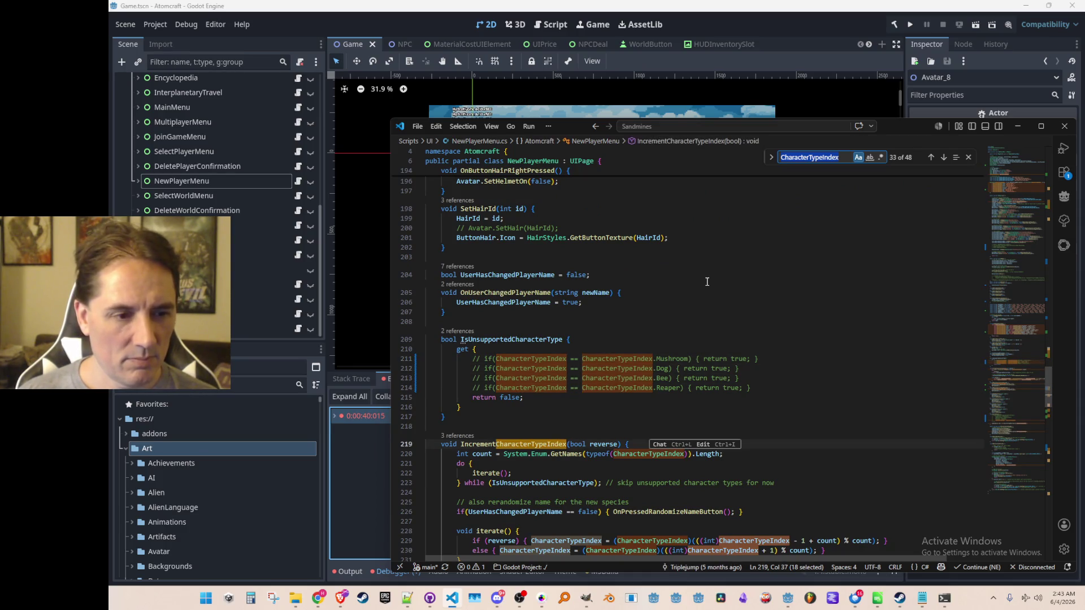
key(Return)
key(Escape)
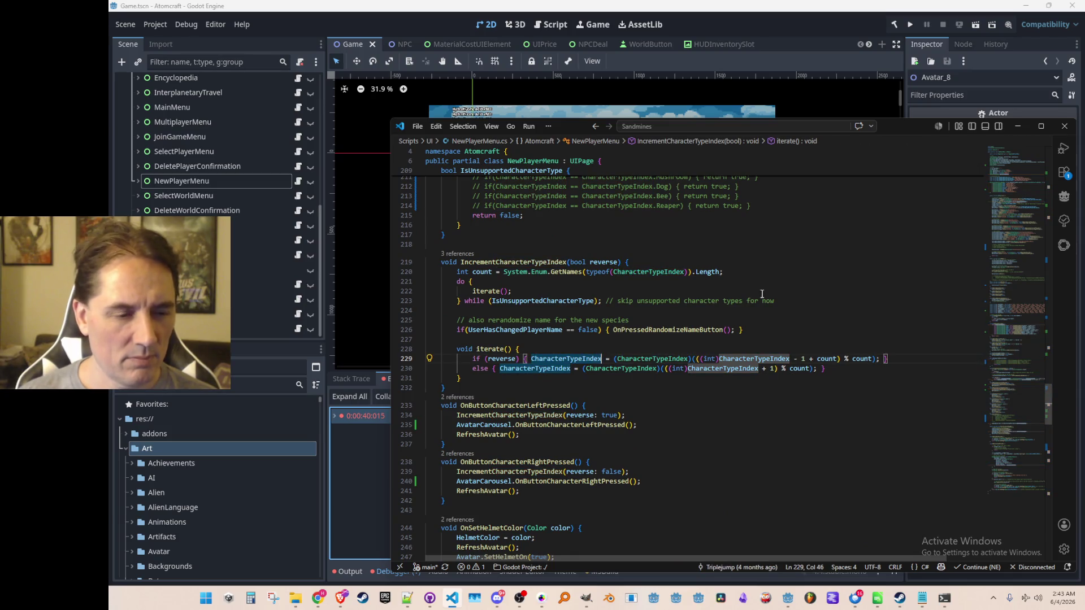
key(Up)
key(Up)
key(Up)
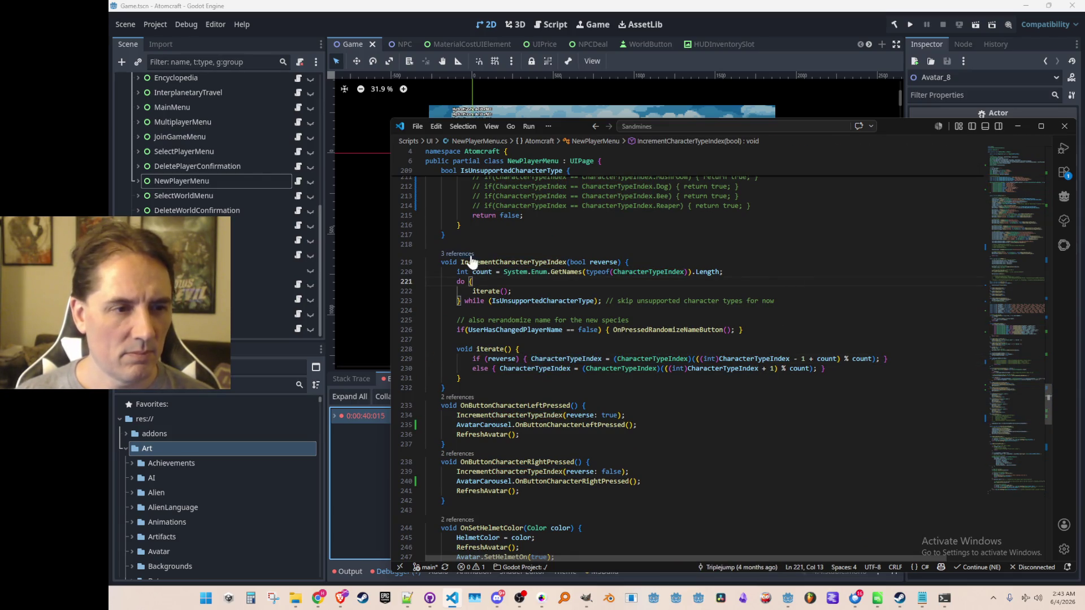
Step: Follow IncrementCharacterTypeIndex's callers to AvatarCarousel.OnButtonCharacterLeftPressed
click(459, 254)
click(746, 318)
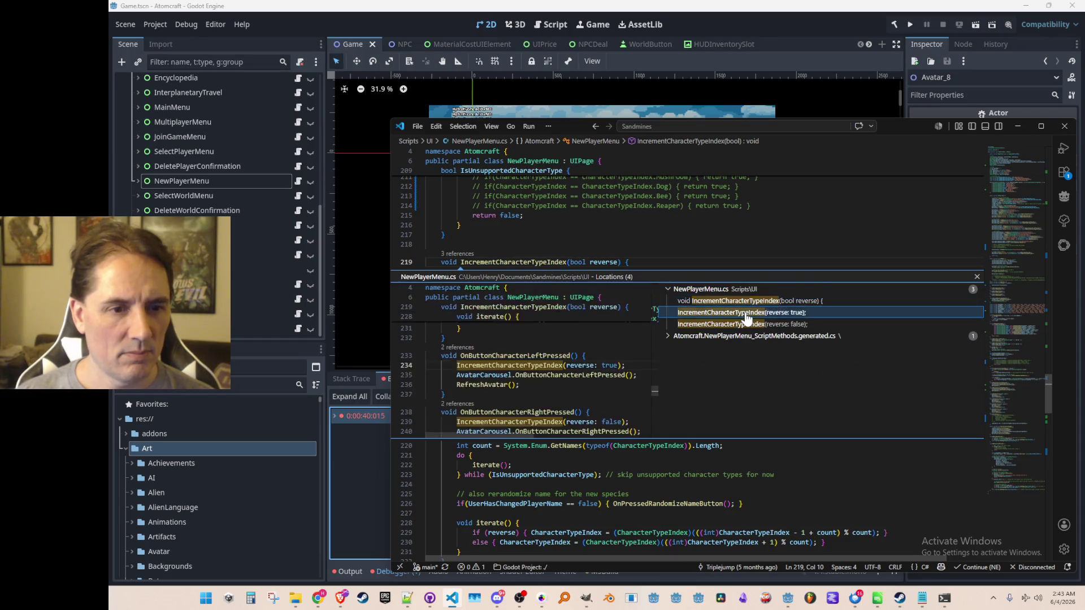
double_click(745, 317)
click(599, 283)
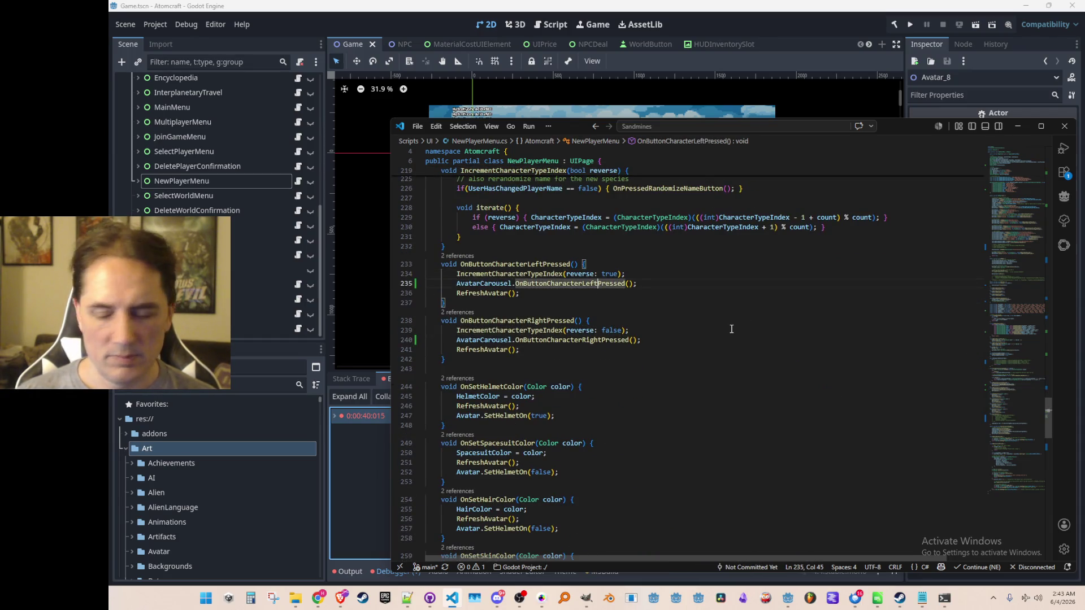
key(F12)
Step: Rewrite both carousel handlers to wrap the spotlight index modulo AVATAR_COUNT, then run the game
key(Down)
key(Home)
key(shift+Down)
key(shift+Down)
key(Delete)
key(Down)
key(Down)
text(SpotlightAvatarIndex = (SpotlightAvatarIndex + 1) % AVATAR_COUNT;         AbsoluteAvatarIndex++;)
key(shift+Down)
key(shift+Down)
key(Delete)
key(Up)
key(Up)
key(Up)
key(Up)
key(Up)
text(SpotlightAvatarIndex = (SpotlightAvatarIndex - 1 + AVATAR_COUNT) % AVATAR_COUNT;         AbsoluteAvatarIndex--;)
key(Up)
key(Up)
key(Up)
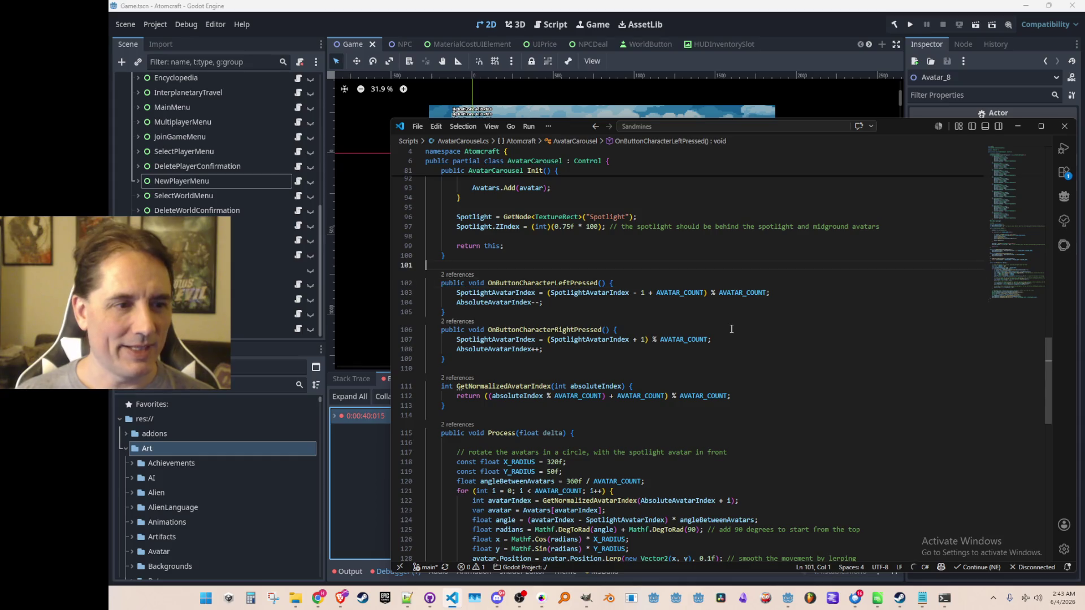
click(868, 21)
key(F5)
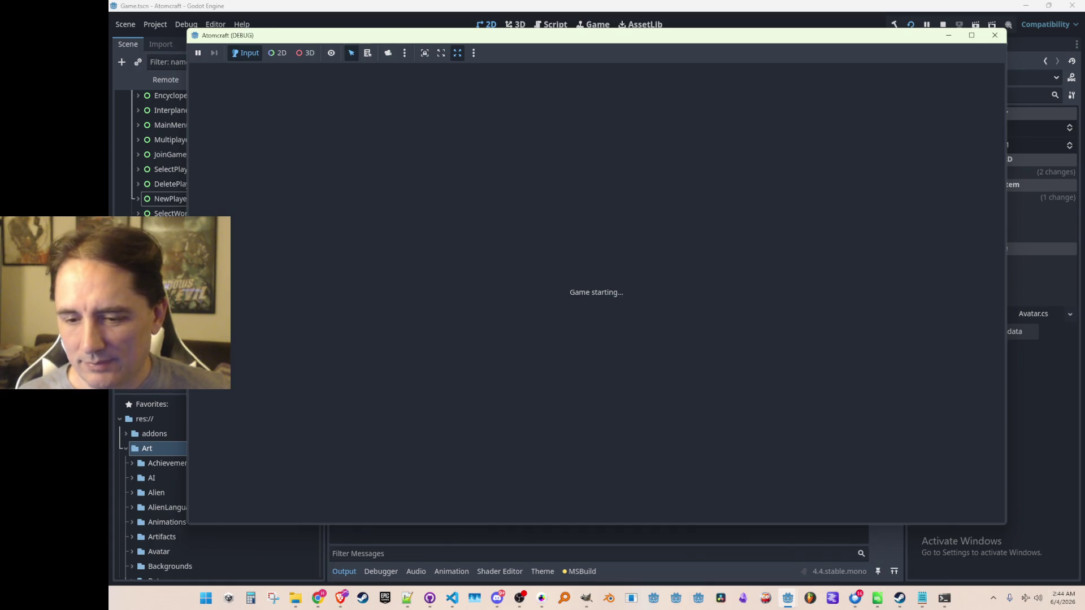
Step: Once the game loads, go from the main menu to the Select Profile screen
click(994, 35)
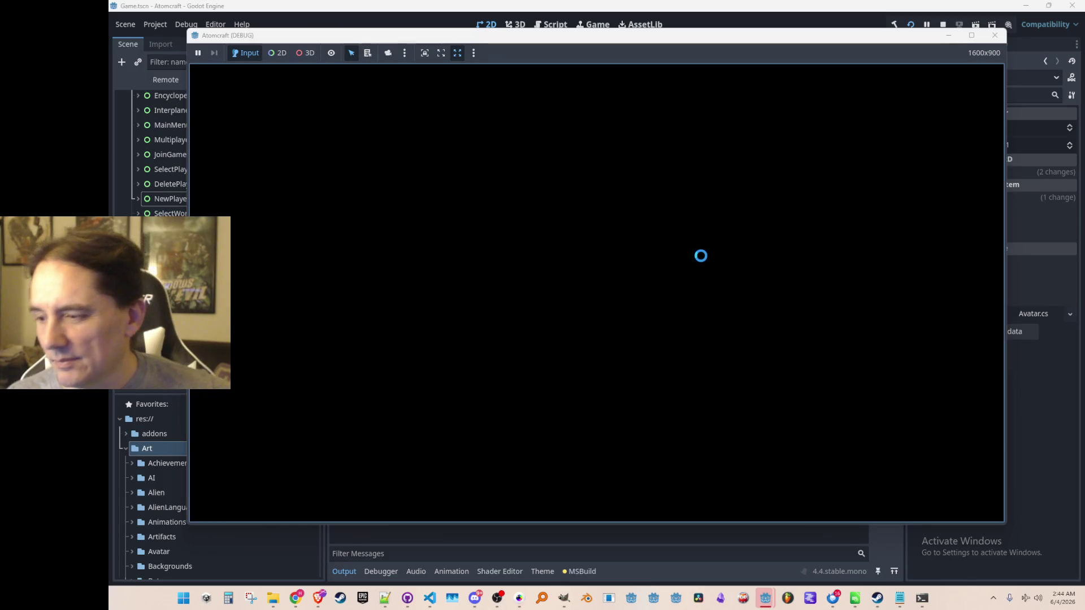
click(598, 316)
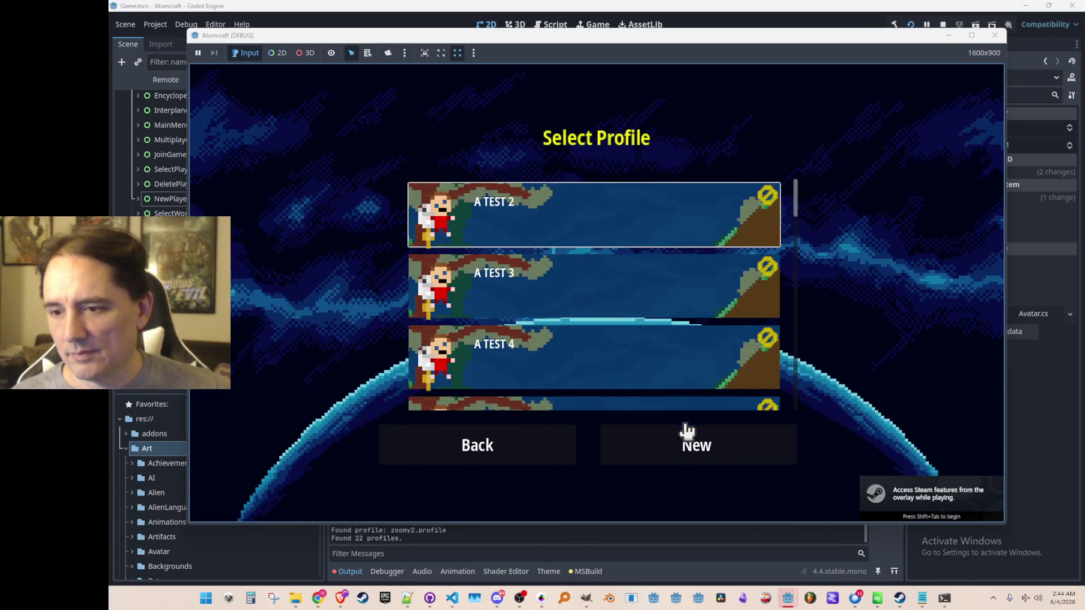
Step: Start a new player and spin the carousel right through all species around to Slug
click(685, 444)
click(848, 317)
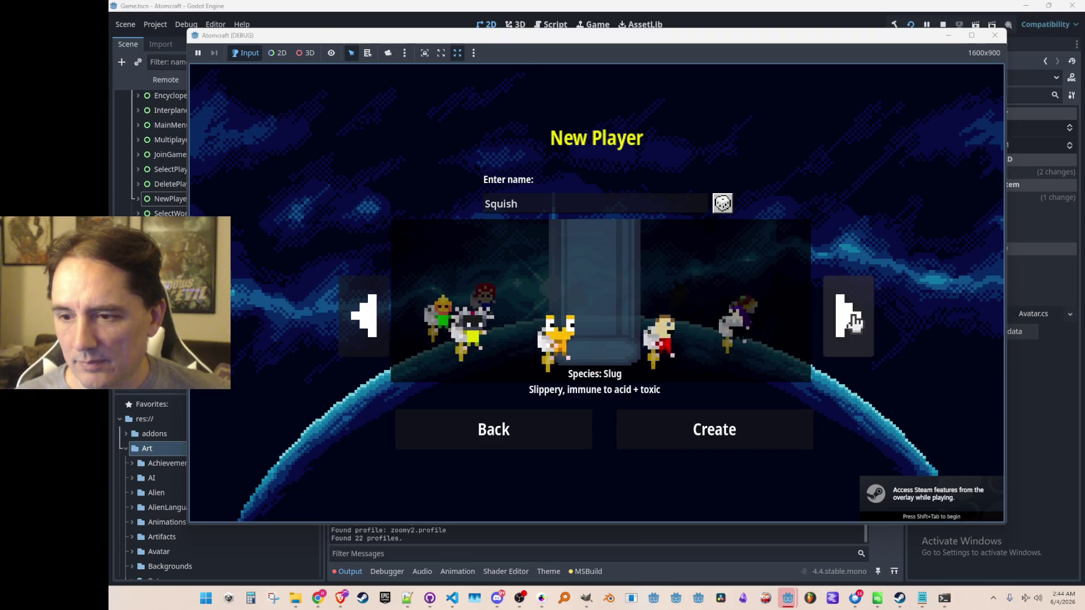
click(853, 321)
click(853, 321)
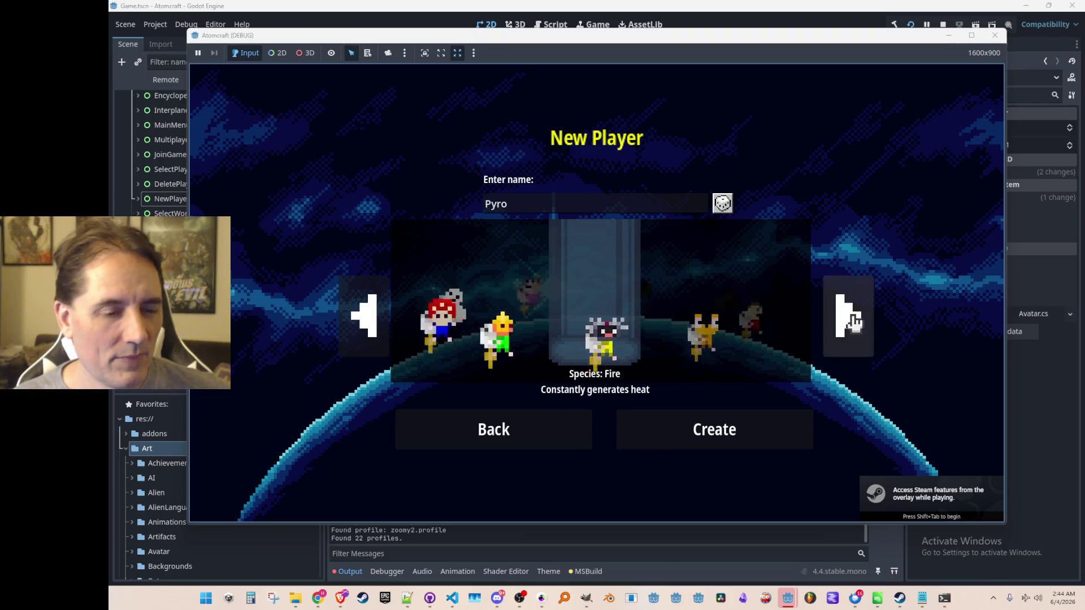
click(854, 320)
click(854, 321)
click(854, 321)
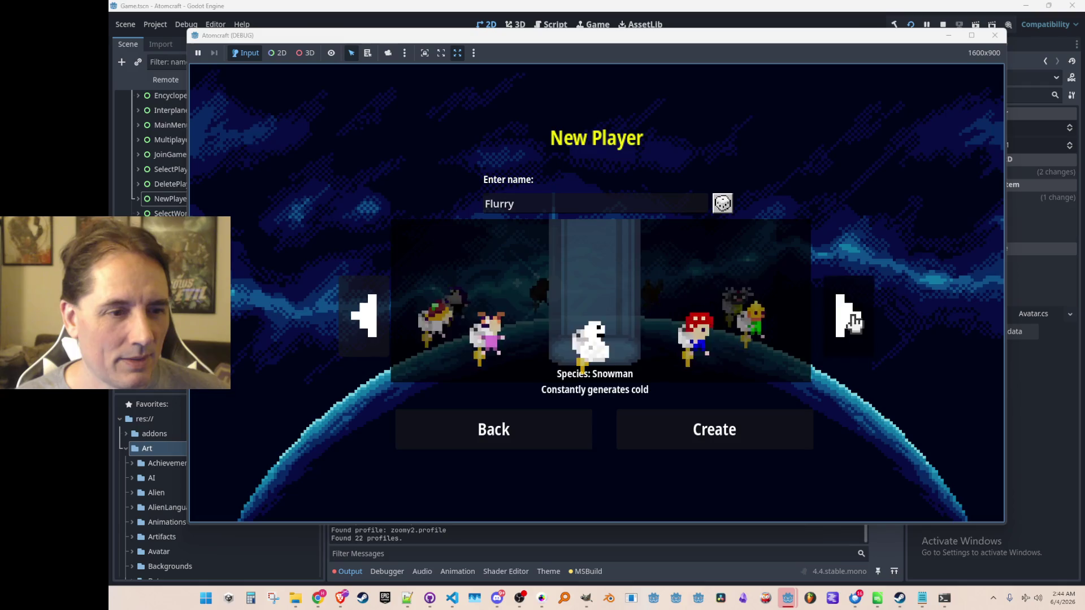
click(854, 321)
click(854, 321)
click(854, 321)
click(854, 321)
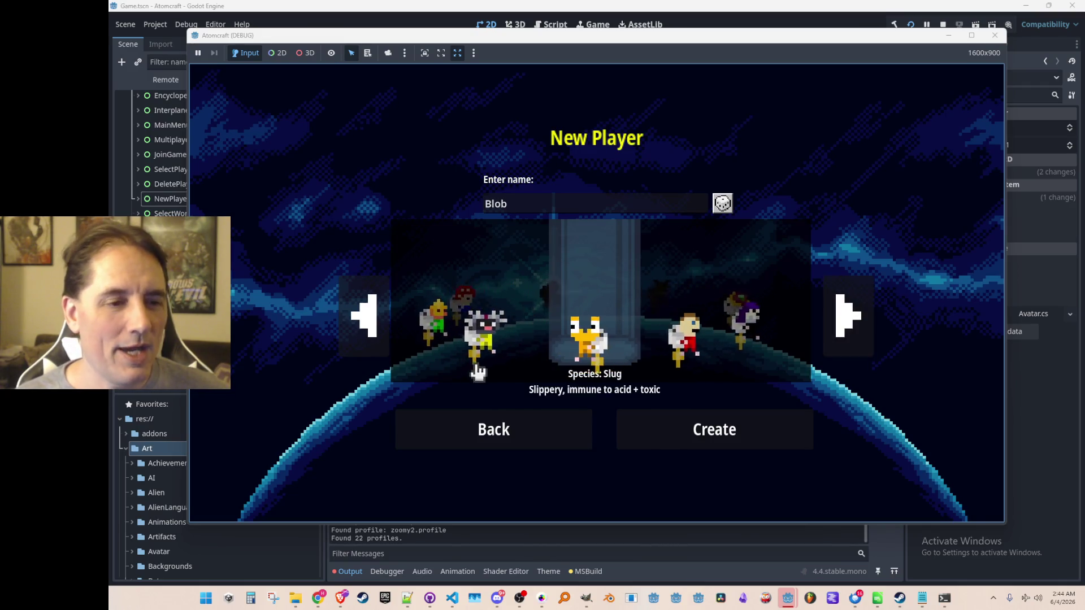
Step: Spin the carousel left through Robot, Bee, Snowman, Mushroom and Fire back to Human
click(361, 320)
click(362, 319)
click(362, 319)
click(362, 319)
click(362, 319)
click(362, 319)
click(361, 320)
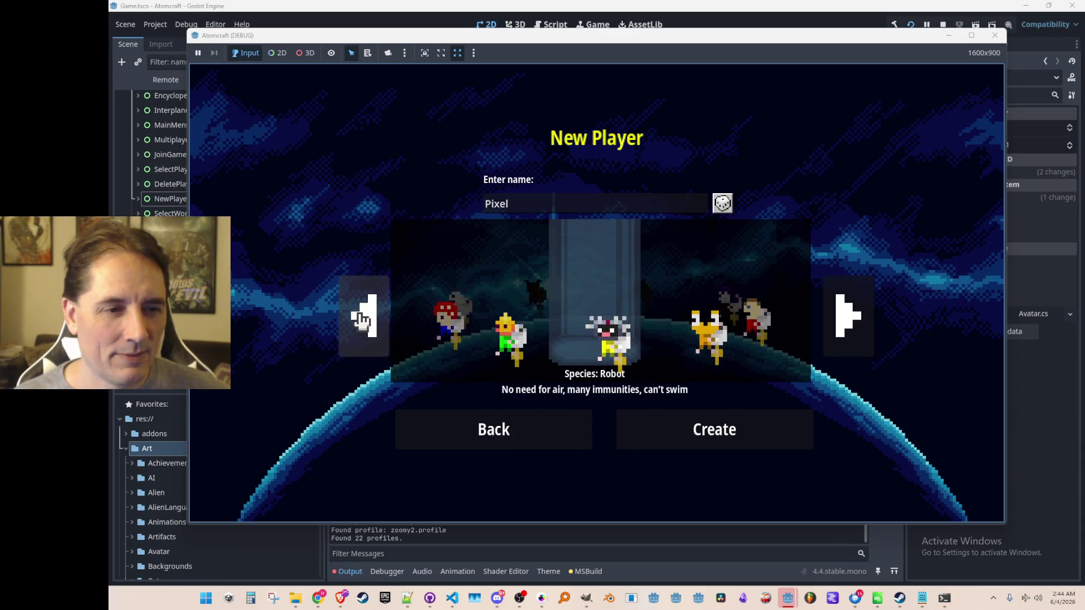
click(361, 319)
click(362, 319)
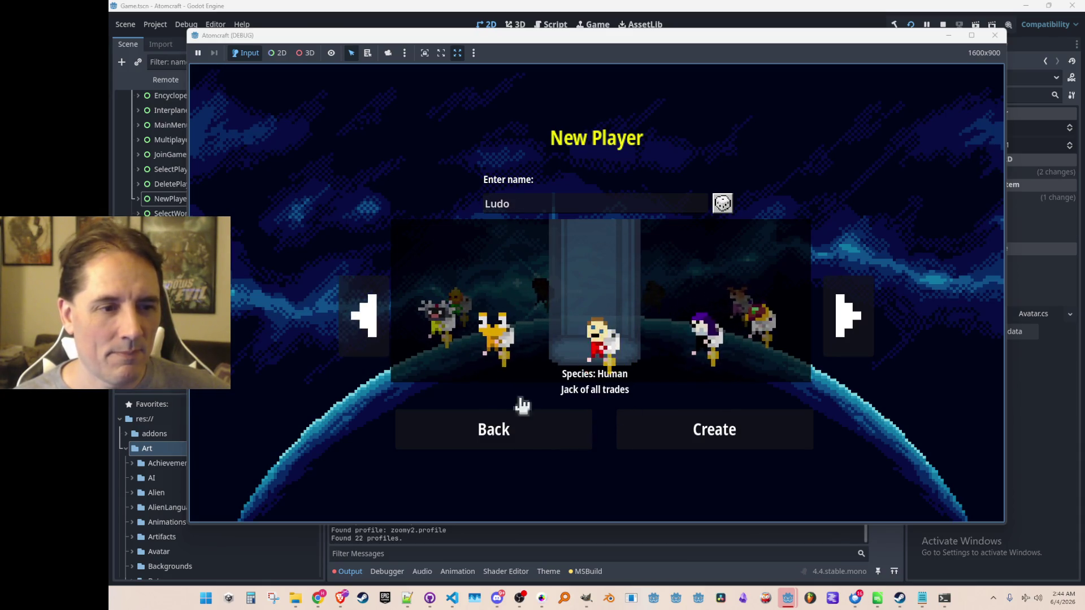
click(363, 317)
click(363, 318)
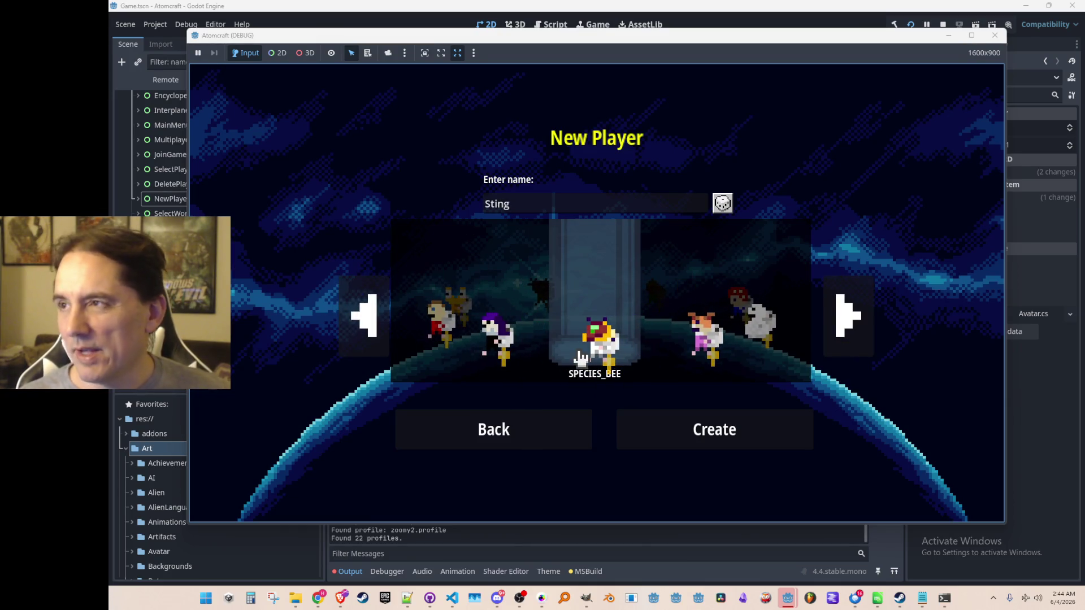
click(364, 320)
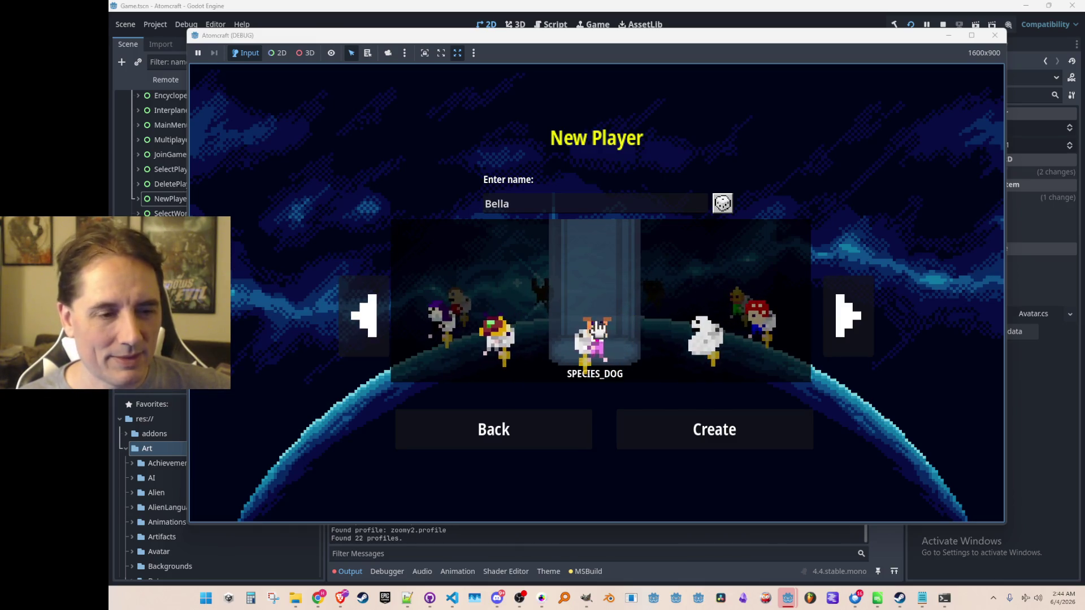
click(366, 319)
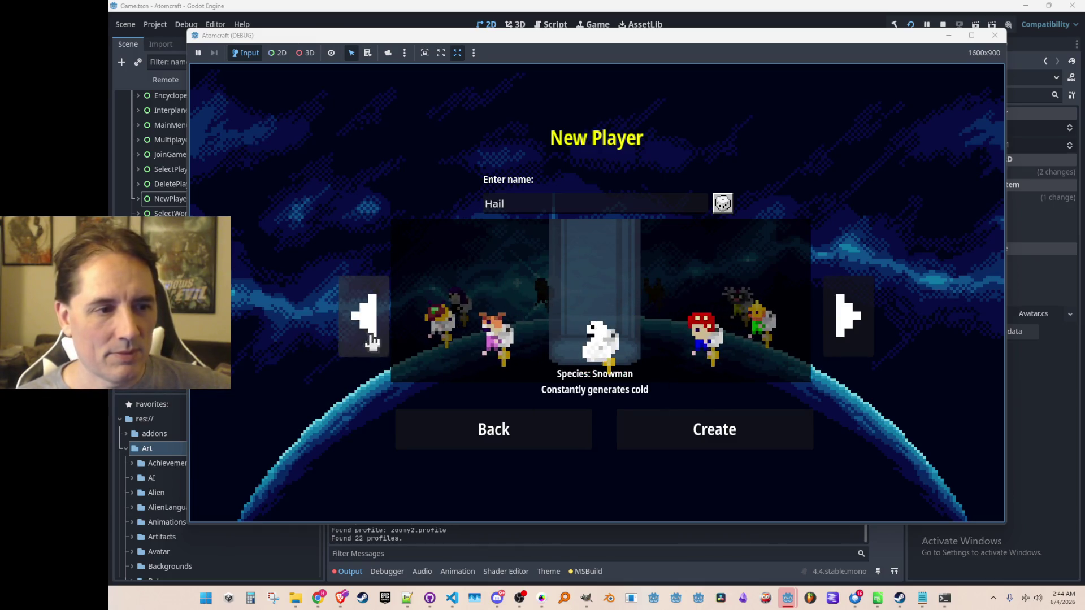
click(367, 331)
click(362, 326)
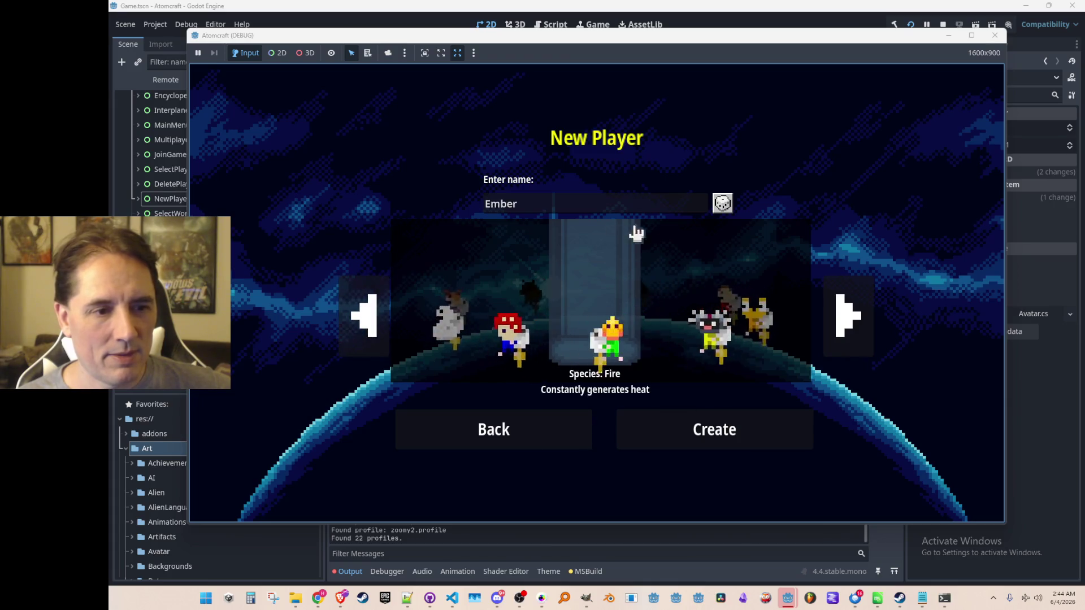
click(353, 319)
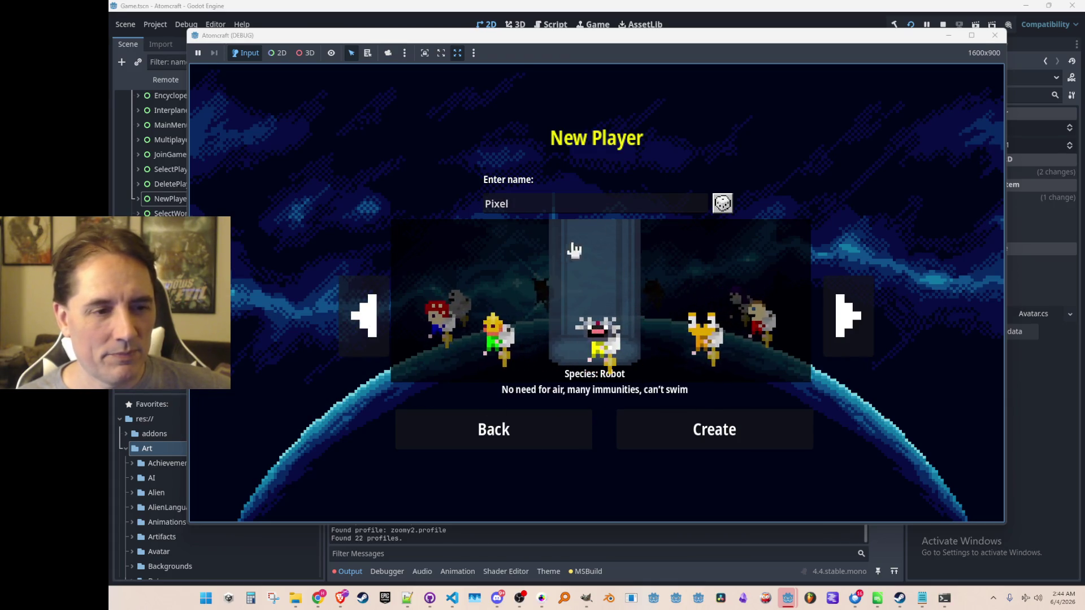
click(361, 319)
click(365, 318)
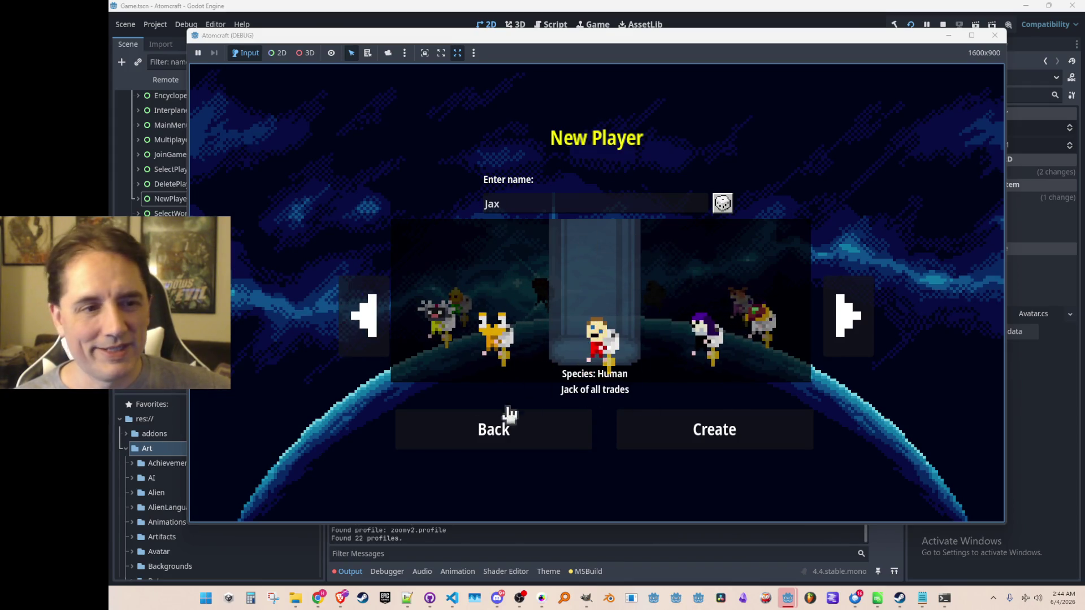
Step: Spin the carousel right repeatedly, going around the species back to Human
click(849, 316)
click(856, 318)
click(856, 318)
click(857, 319)
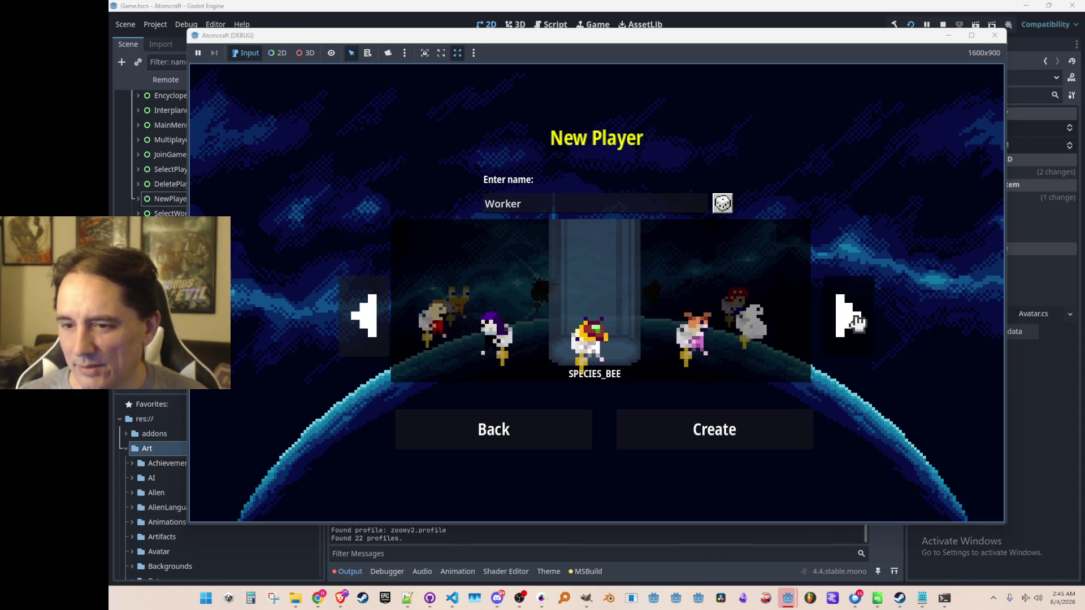
click(857, 321)
click(855, 321)
click(857, 323)
click(858, 326)
click(858, 326)
click(858, 326)
click(858, 326)
click(857, 326)
click(858, 326)
click(858, 326)
click(858, 327)
click(857, 327)
click(857, 328)
click(858, 329)
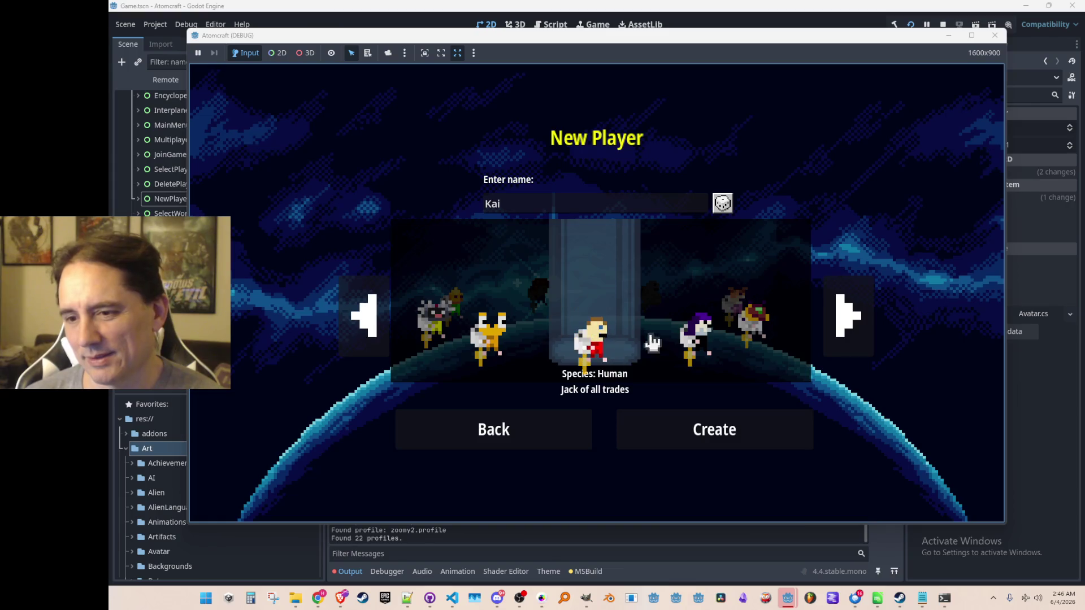
Step: Spin right to Reaper and left back to Robot, then stop the run and return to AvatarCarousel.cs
click(842, 317)
click(842, 316)
click(843, 319)
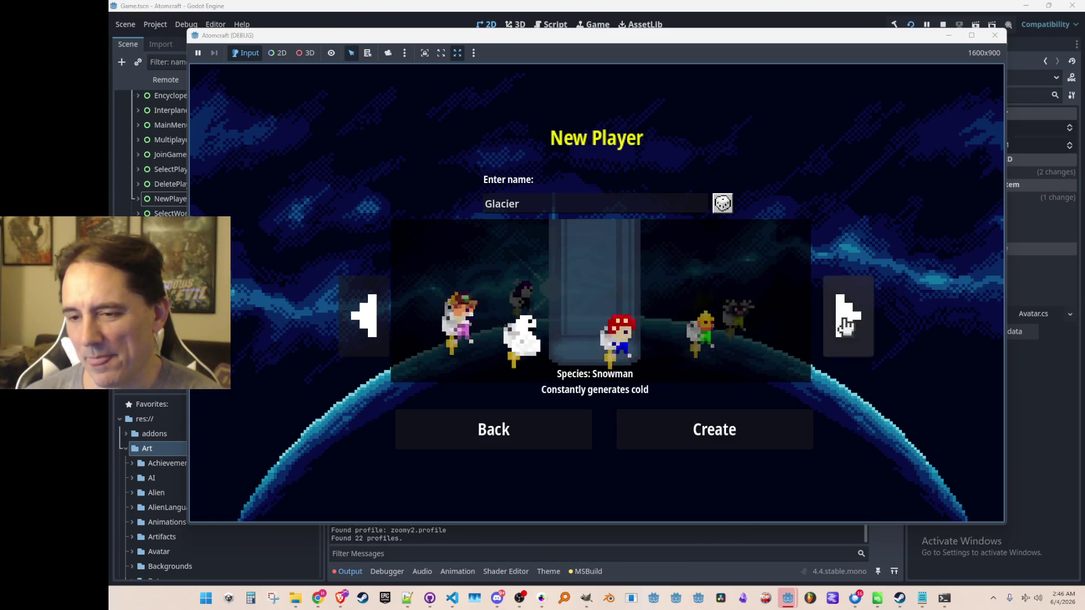
click(842, 321)
click(843, 321)
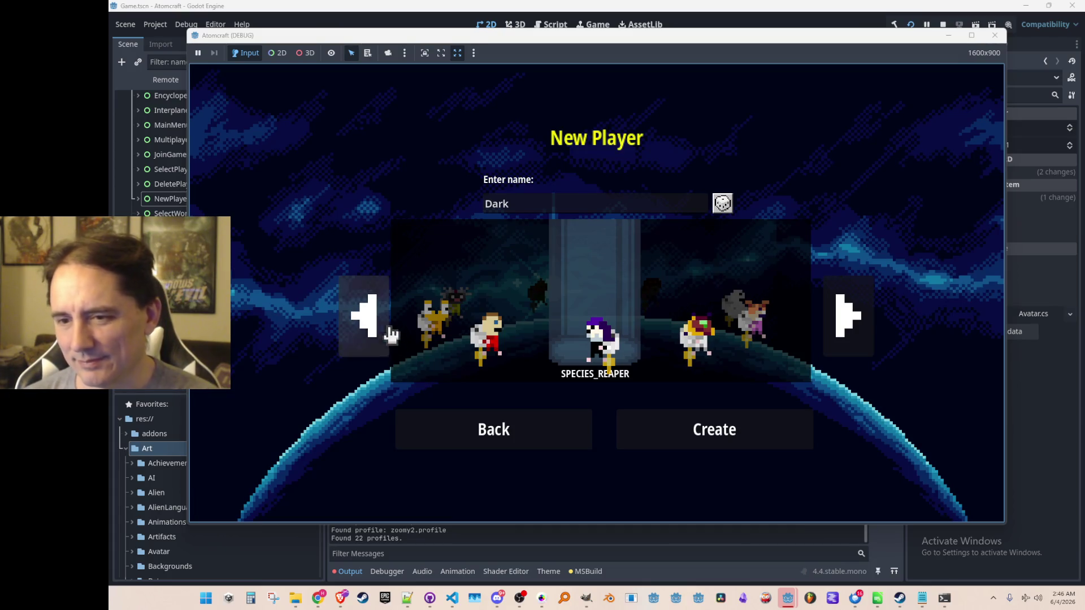
click(367, 322)
click(370, 327)
click(368, 327)
click(368, 327)
click(369, 327)
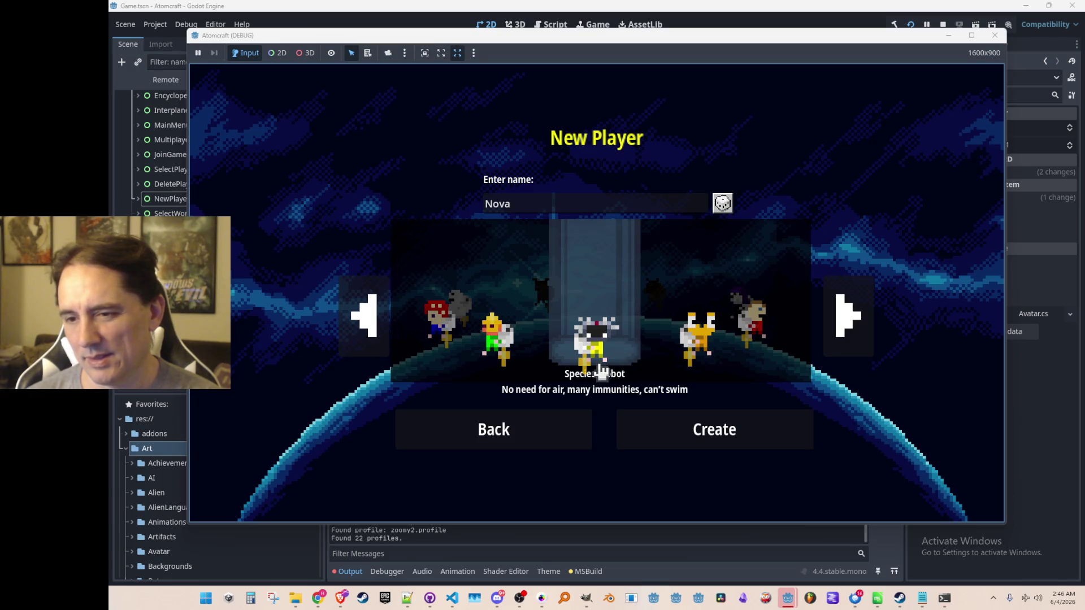
click(974, 28)
click(454, 598)
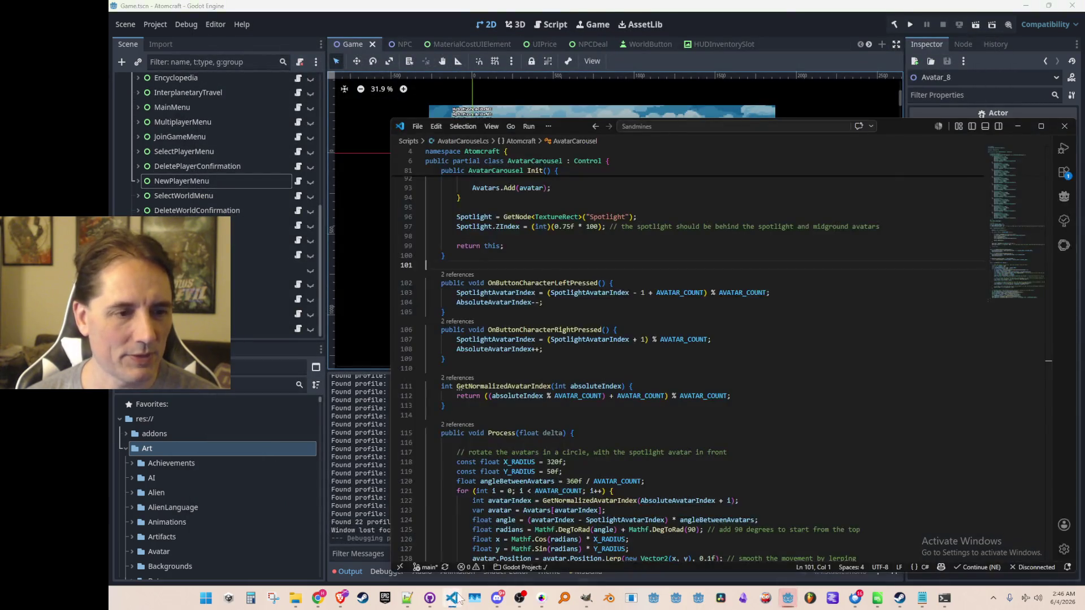
Step: Add avatar.SetJetpack(false); after the SetHelmetOn call in the carousel's Init()
scroll(734, 374, up, 6)
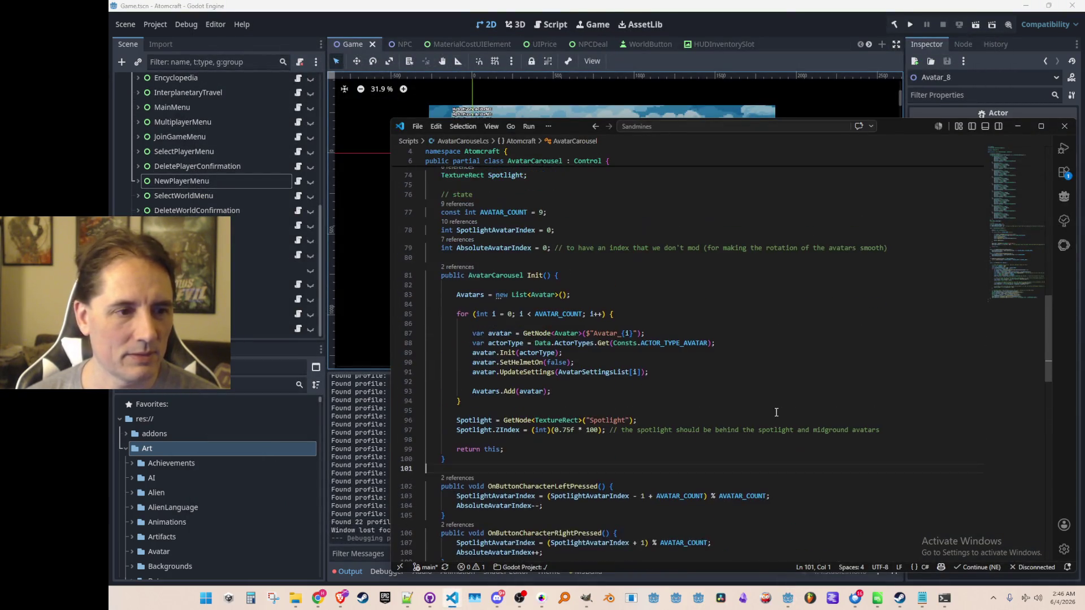
scroll(772, 407, down, 2)
click(598, 311)
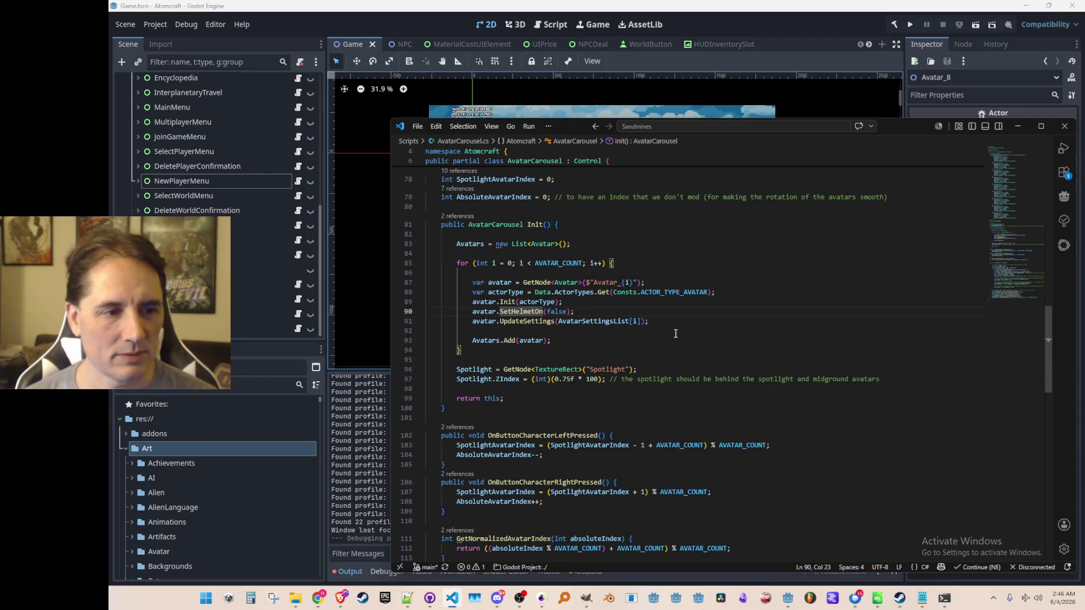
key(Return)
text(avatar.SetJetpack)
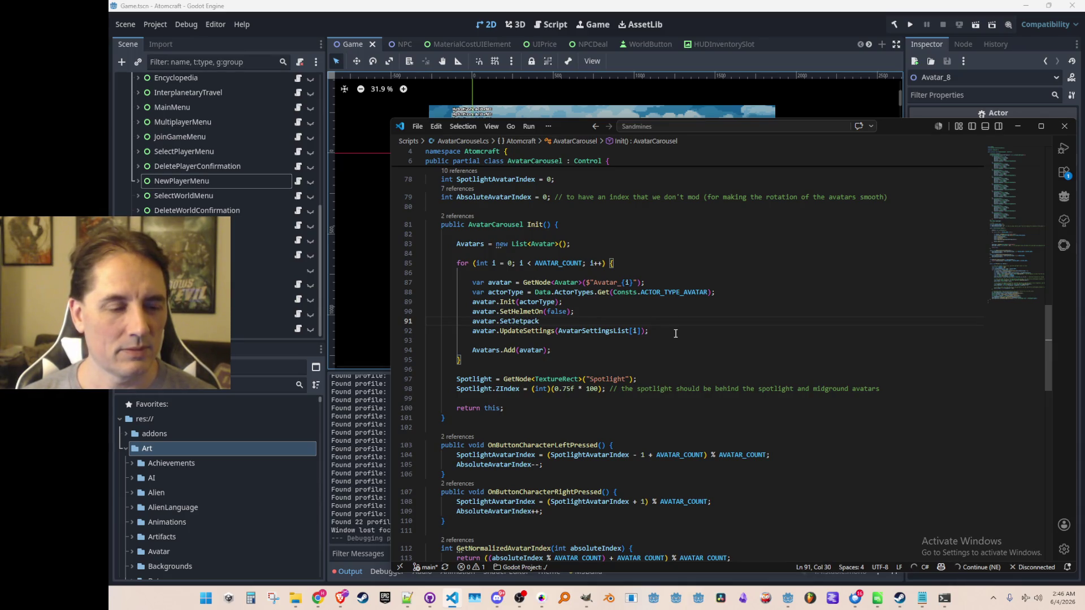
text((false);)
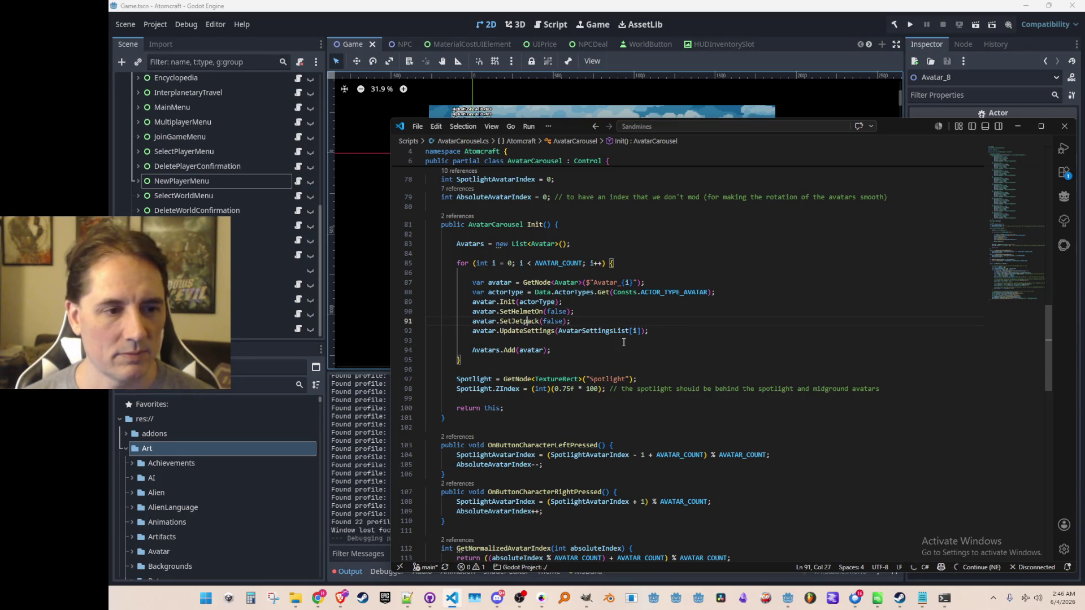
key(Up)
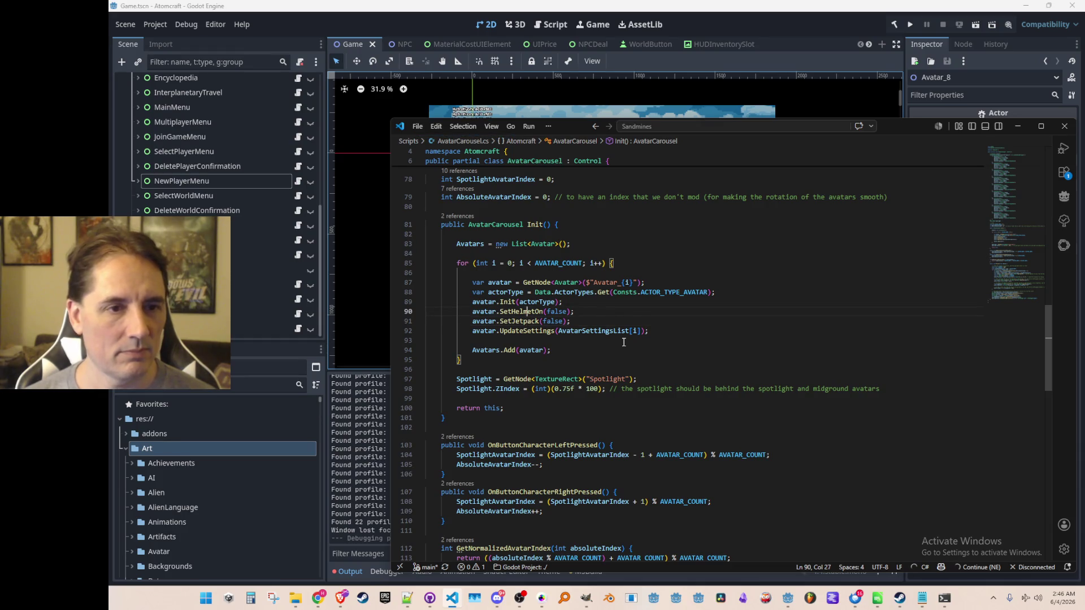
Step: Reopen AvatarCarousel.cs via Godot's 'carousel' file filter at the Init avatar setup loop
click(1064, 126)
click(235, 386)
text(hair)
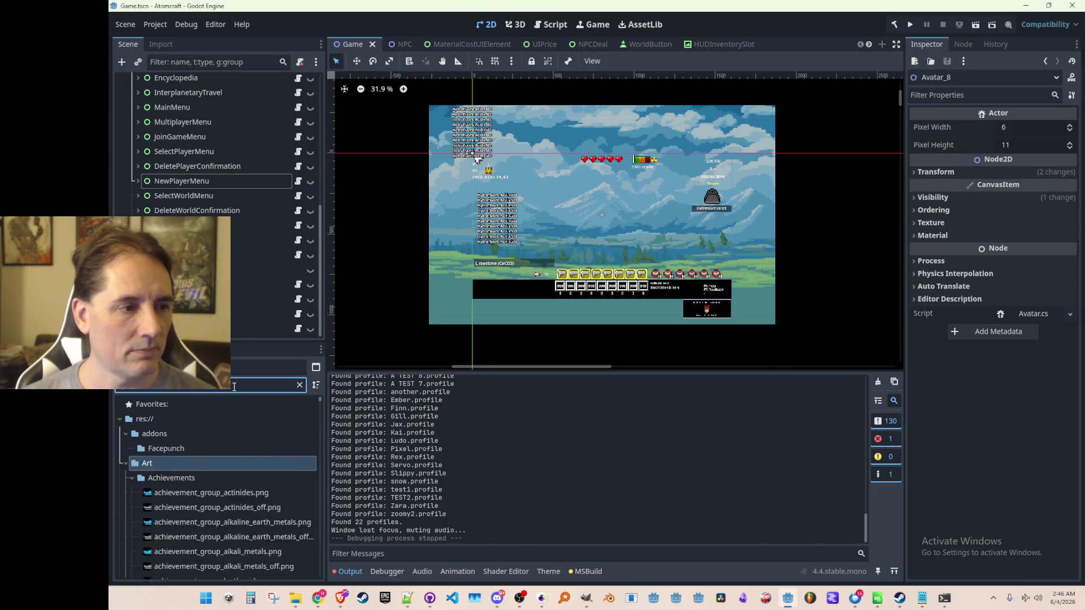
key(ctrl+a)
text(carousel)
click(195, 446)
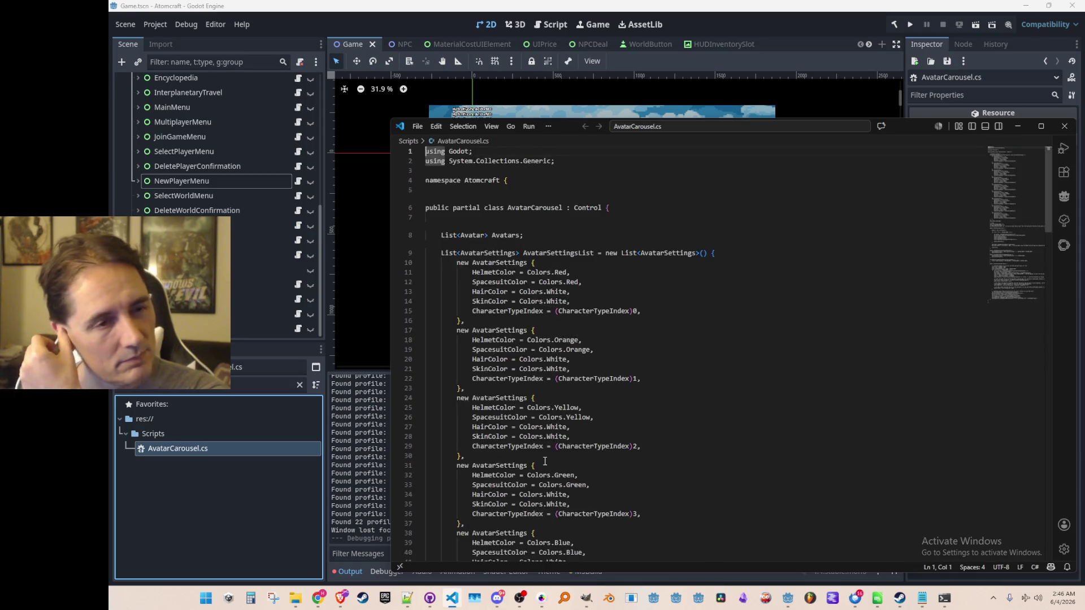
click(1001, 231)
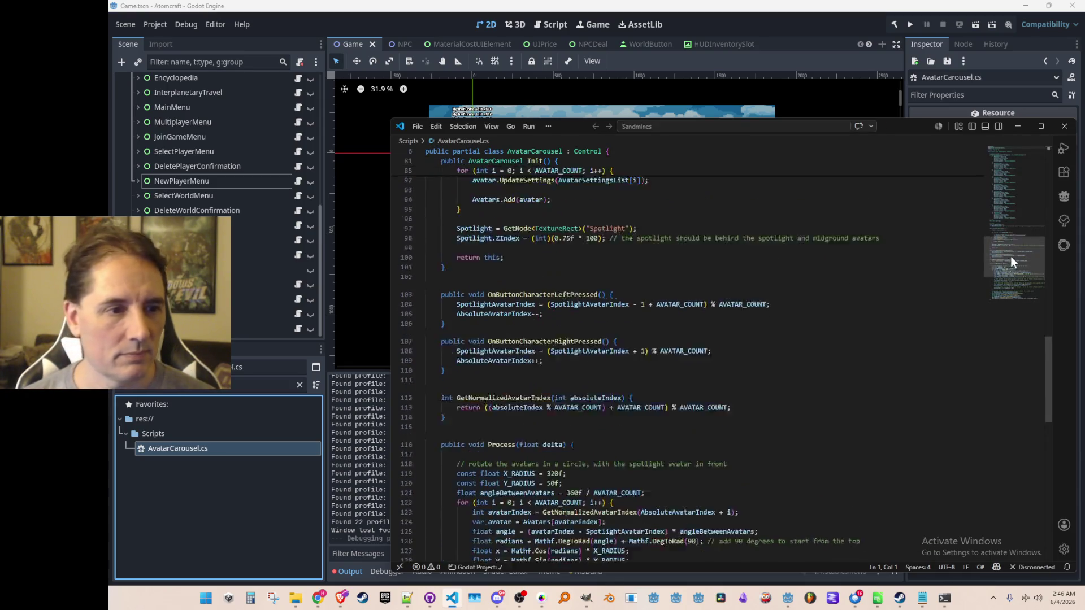
click(603, 276)
Step: Go from the SetHelmetOn call to its definition in Avatar.cs and search for jetpack code
click(522, 285)
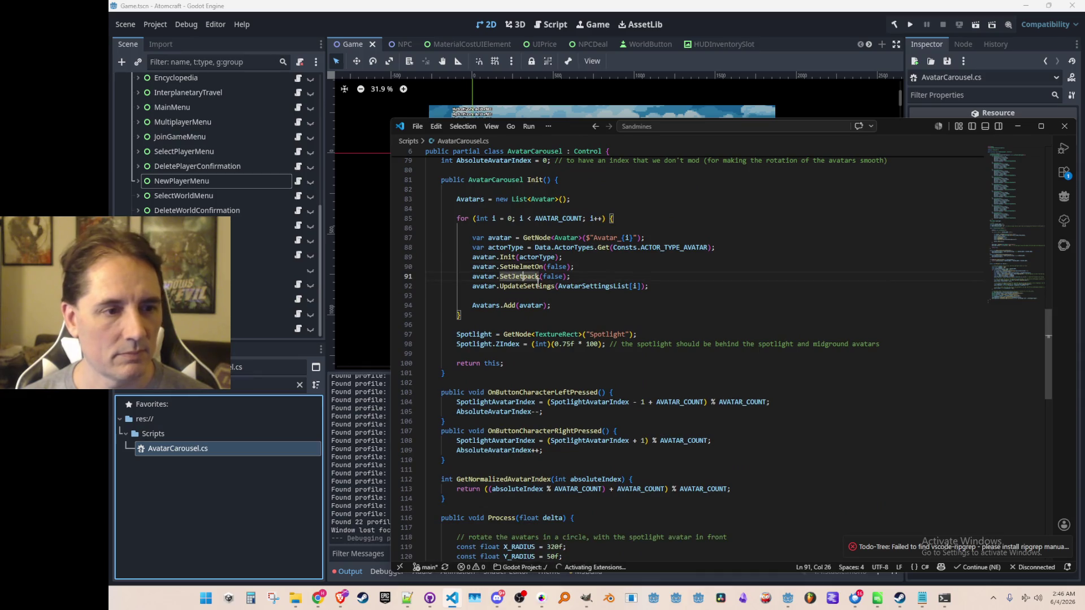
key(Down)
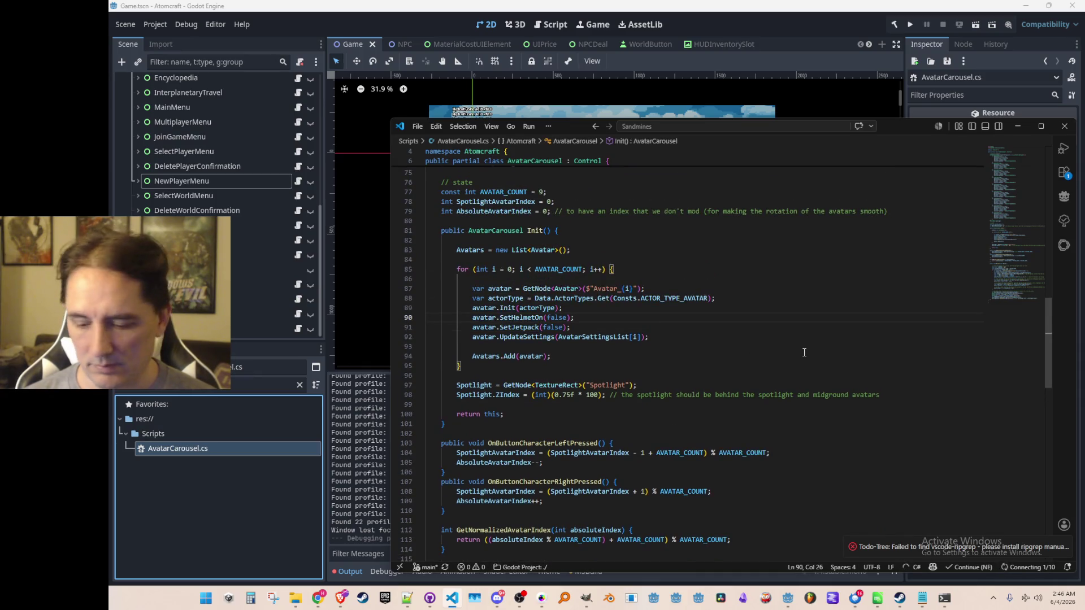
key(Up)
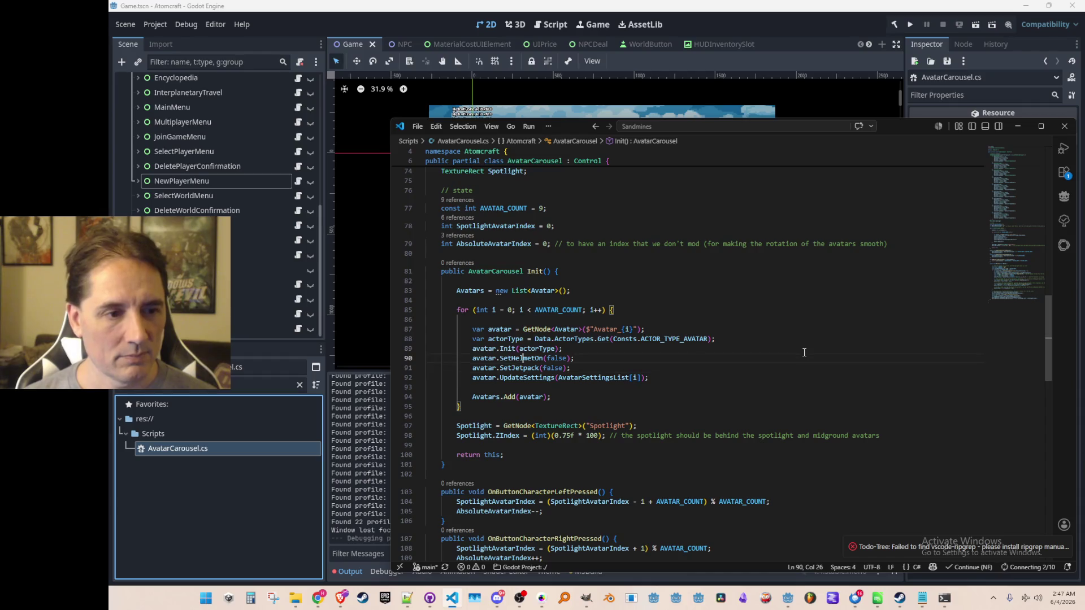
click(807, 368)
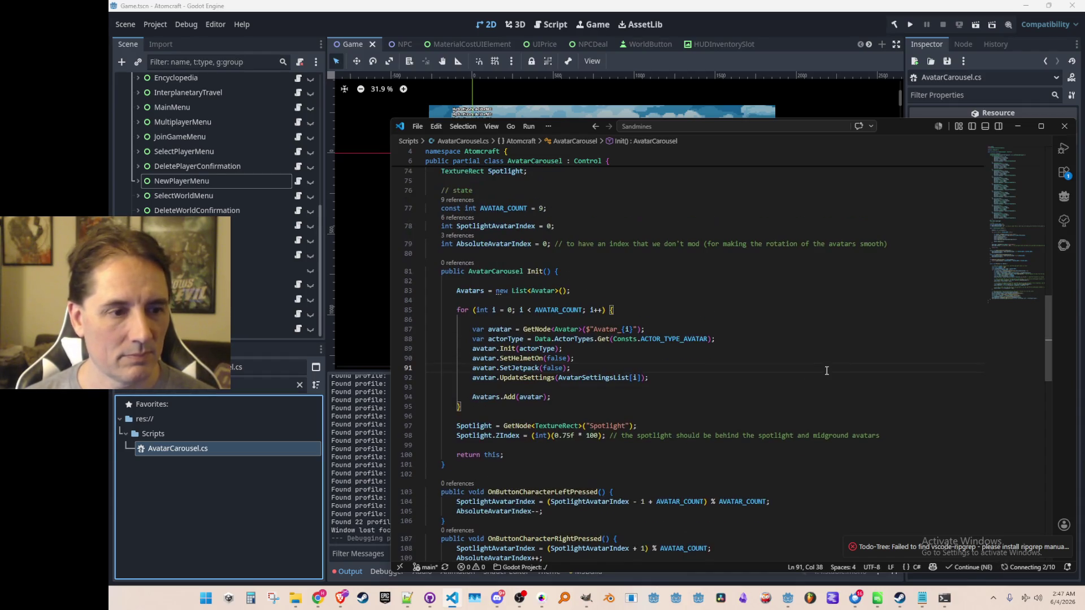
key(Up)
key(Right)
key(Right)
key(Right)
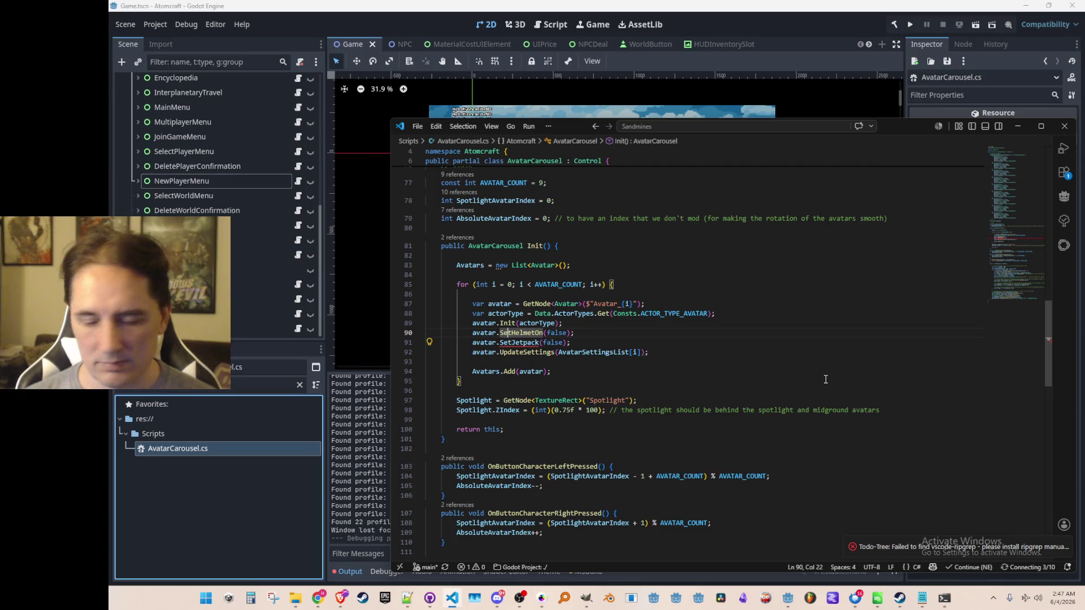
key(F12)
key(ctrl+f)
Step: Step through the 'Jetpack' search matches in Avatar.cs
text(Jetpack)
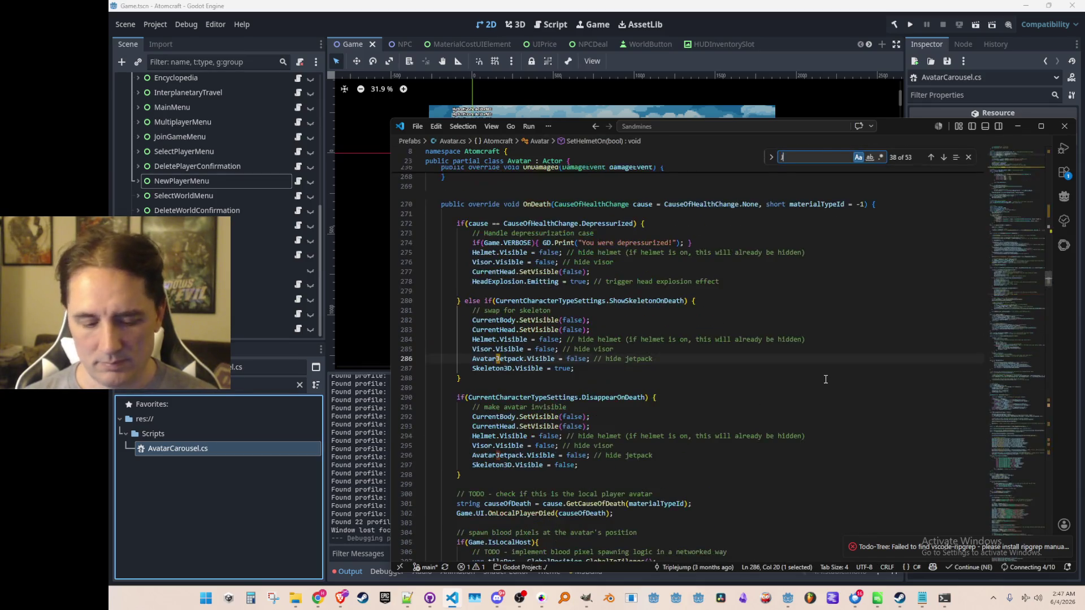
key(Return)
key(Return)
key(Return)
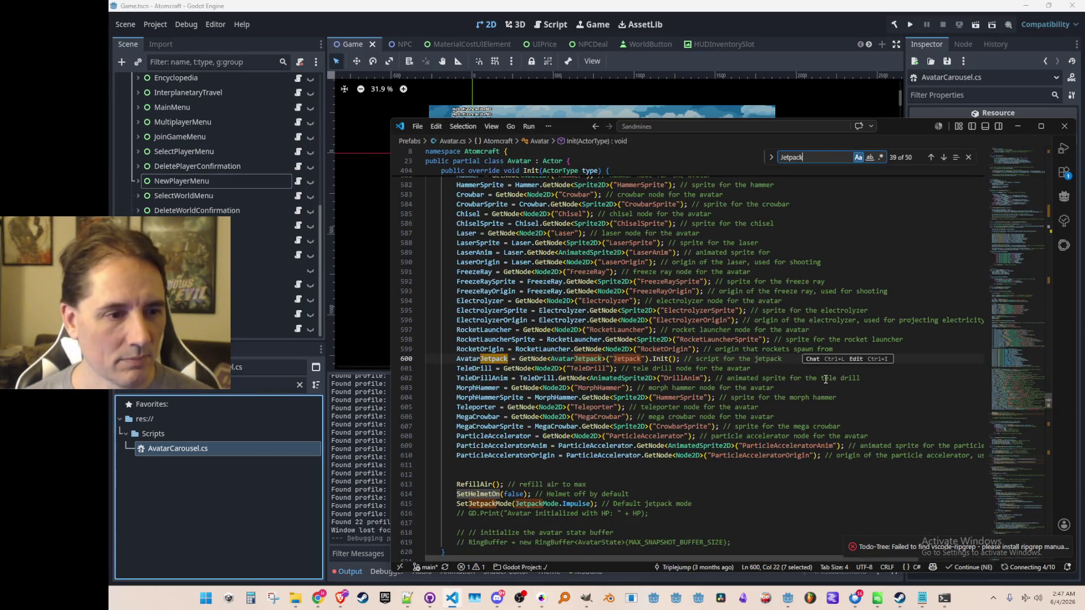
key(Return)
key(Return)
key(Return)
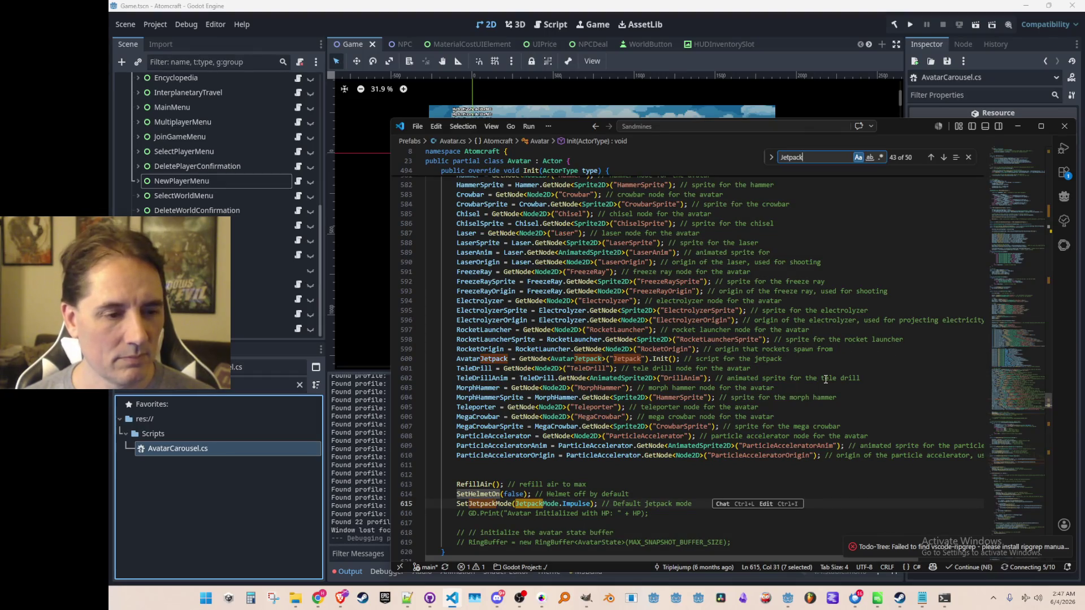
key(Return)
key(Return)
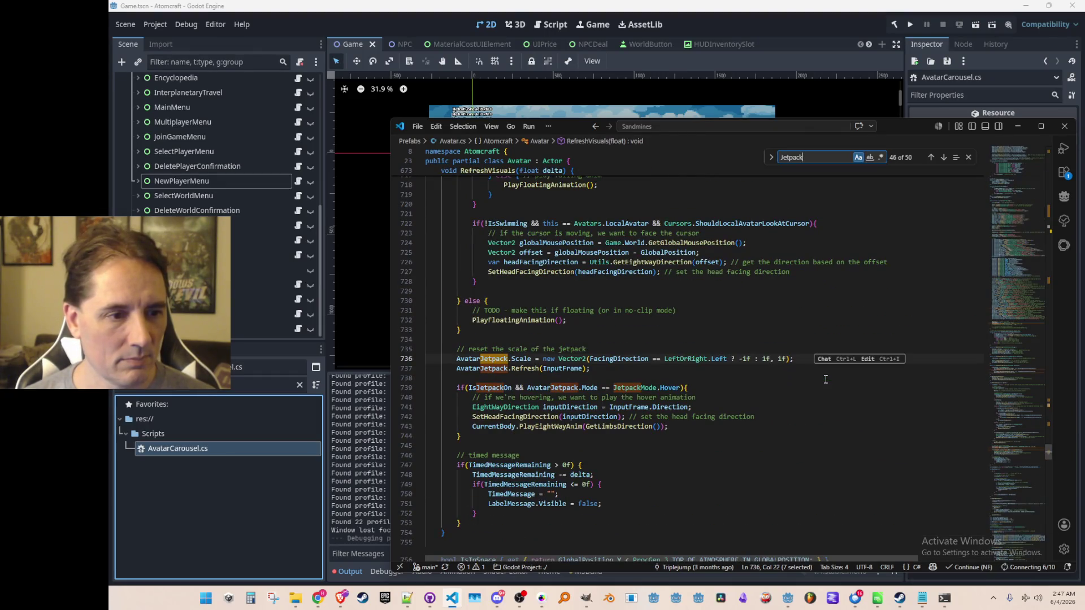
key(Return)
key(Return)
key(Return)
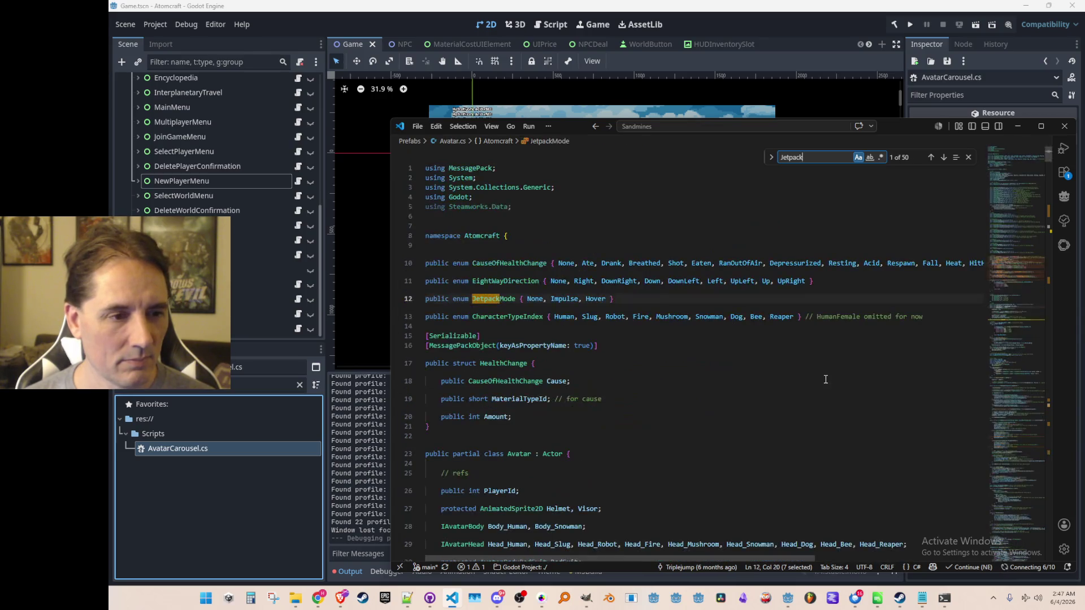
key(Escape)
Step: Go back to the jetpack hover check on line 739 and find the IsJetpackOn declaration
key(shift+F3)
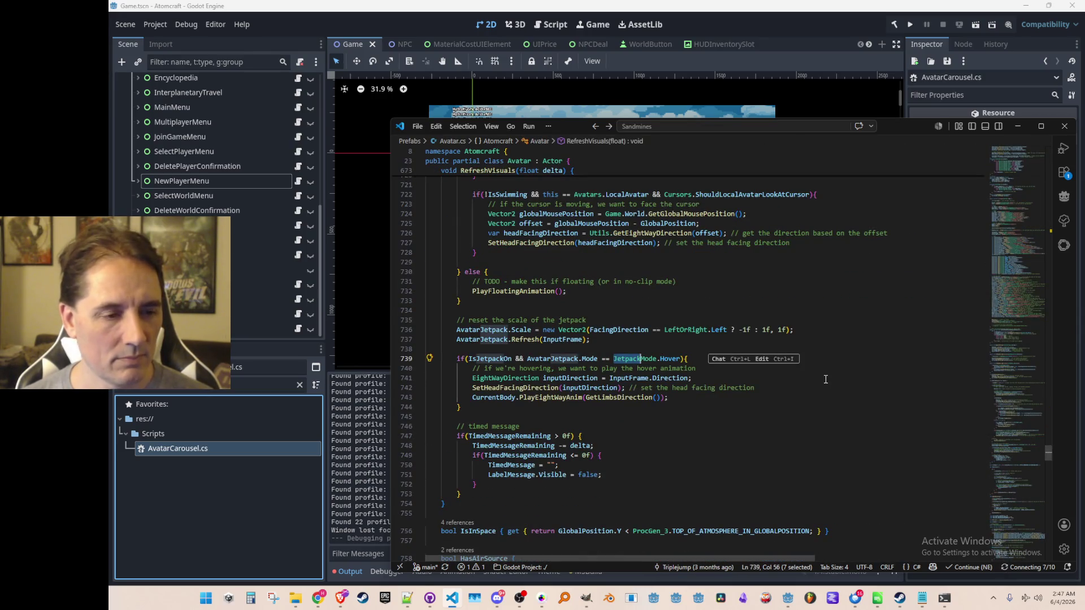
key(ctrl+Left)
key(ctrl+Left)
key(ctrl+Left)
key(ctrl+shift+Right)
key(ctrl+f)
key(Return)
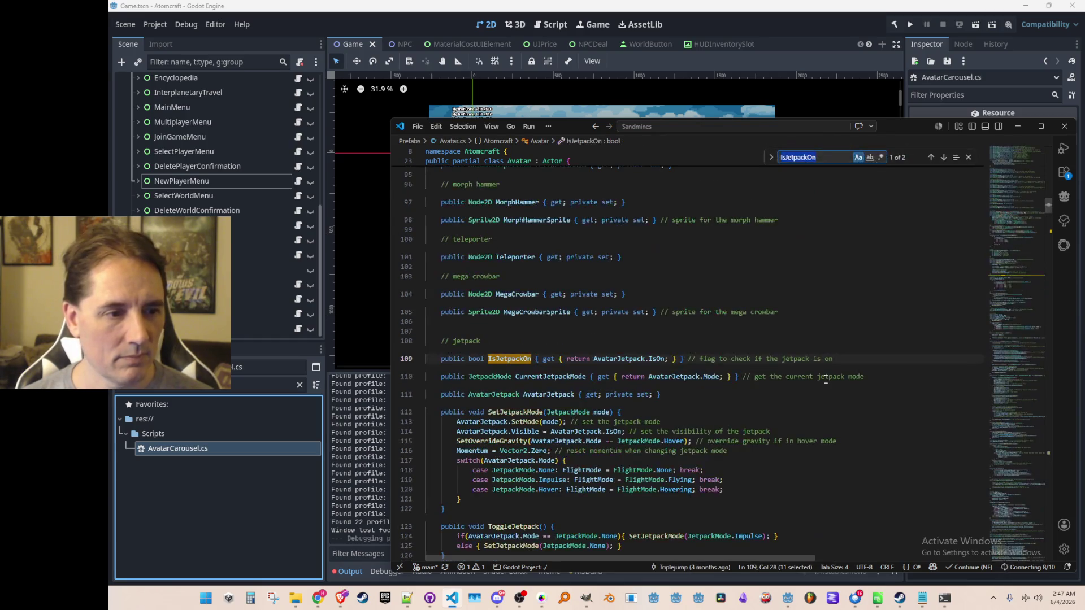
key(Escape)
key(Escape)
Step: Look up where SetJetpackMode is referenced in Avatar.cs
scroll(737, 373, down, 2)
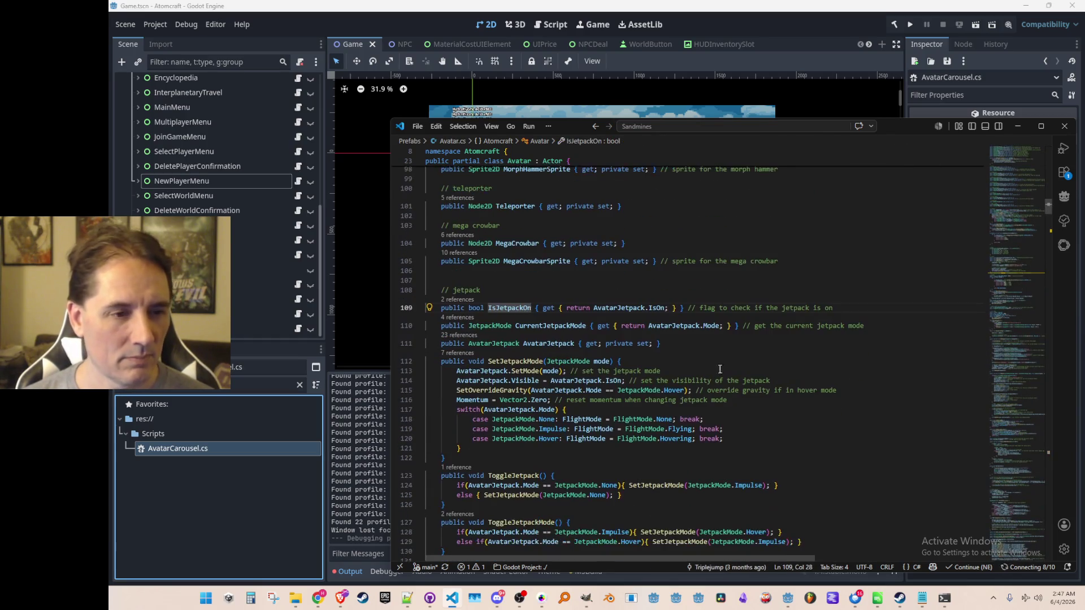
scroll(602, 317, down, 3)
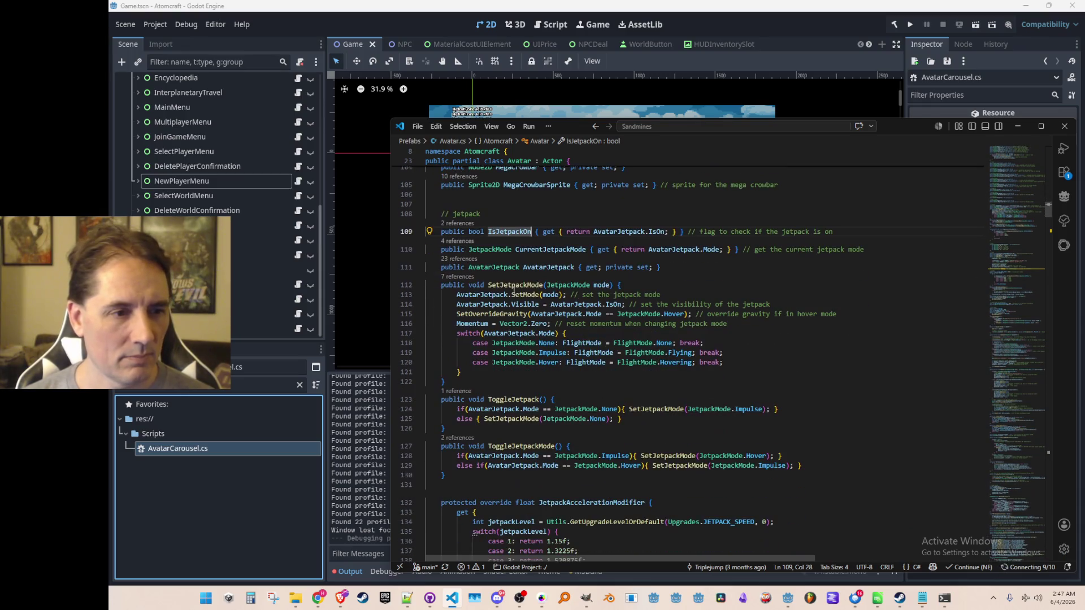
click(461, 276)
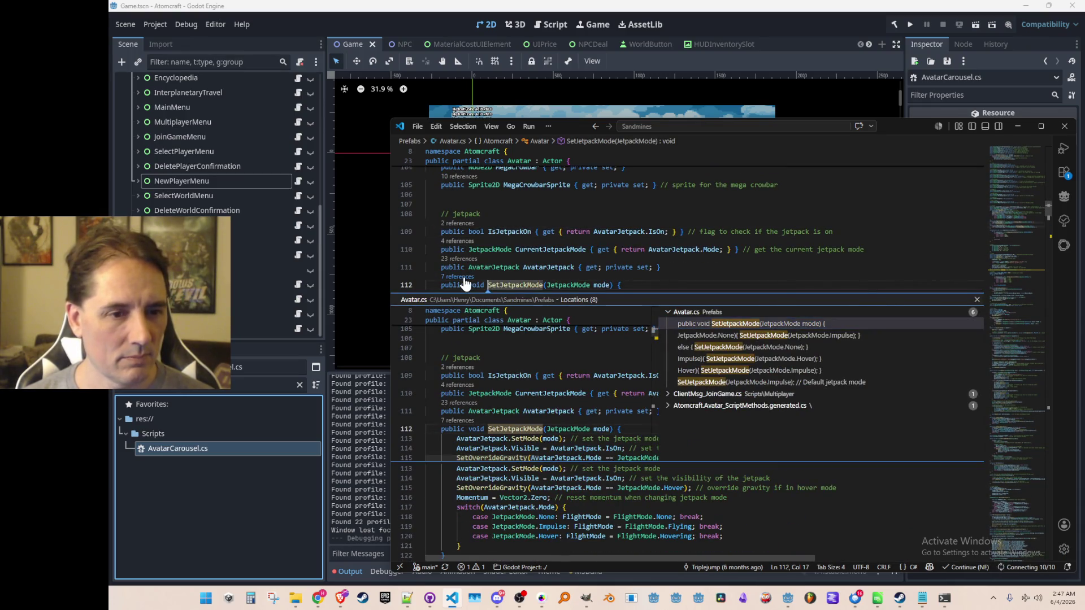
key(Escape)
scroll(482, 289, down, 1)
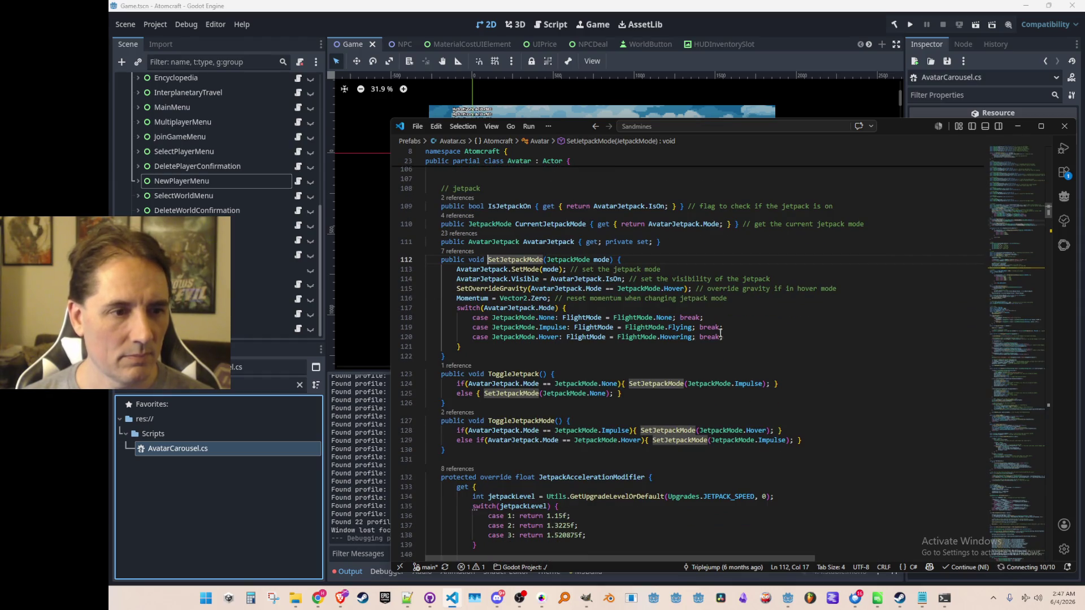
Step: Copy the SetJetpackMode signature and paste it over SetJetpack(false) on carousel line 91
key(shift+Right)
key(shift+Right)
key(shift+Right)
key(ctrl+c)
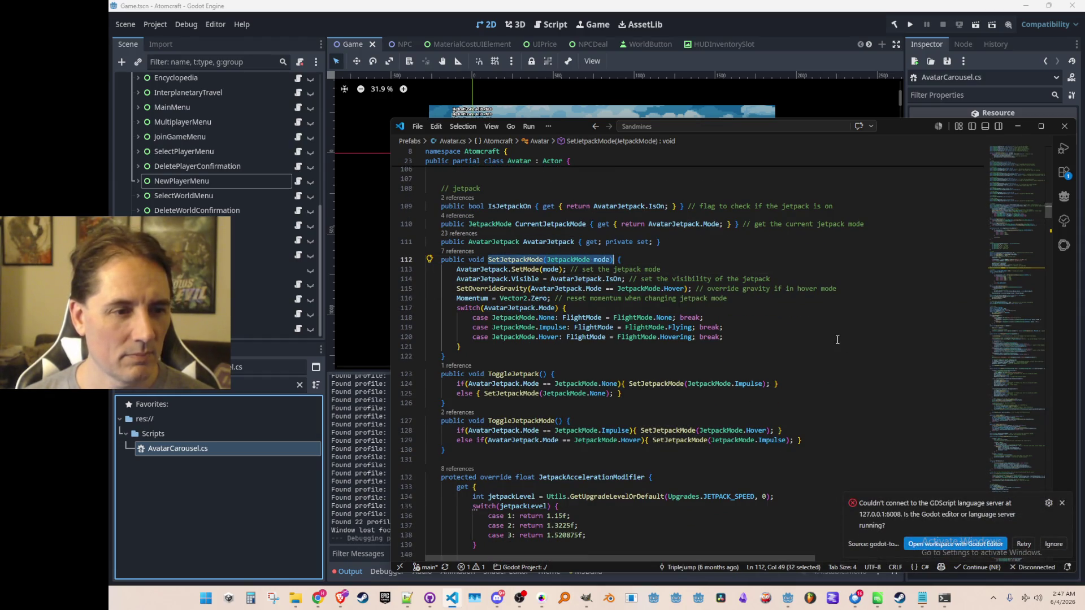
key(F3)
key(F3)
key(F3)
key(alt+Left)
key(alt+Left)
key(ctrl+v)
key(BackSpace)
key(BackSpace)
key(BackSpace)
key(BackSpace)
Step: Complete line 91 as avatar.SetJetpackMode(JetpackMode.None); and run the project from Godot
text(.None);)
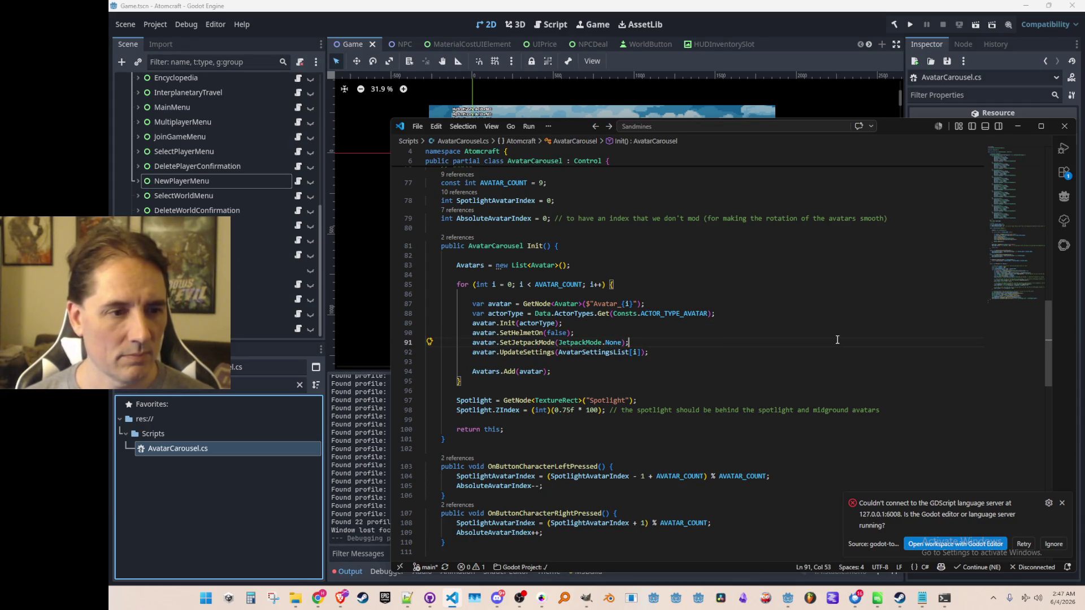
click(909, 24)
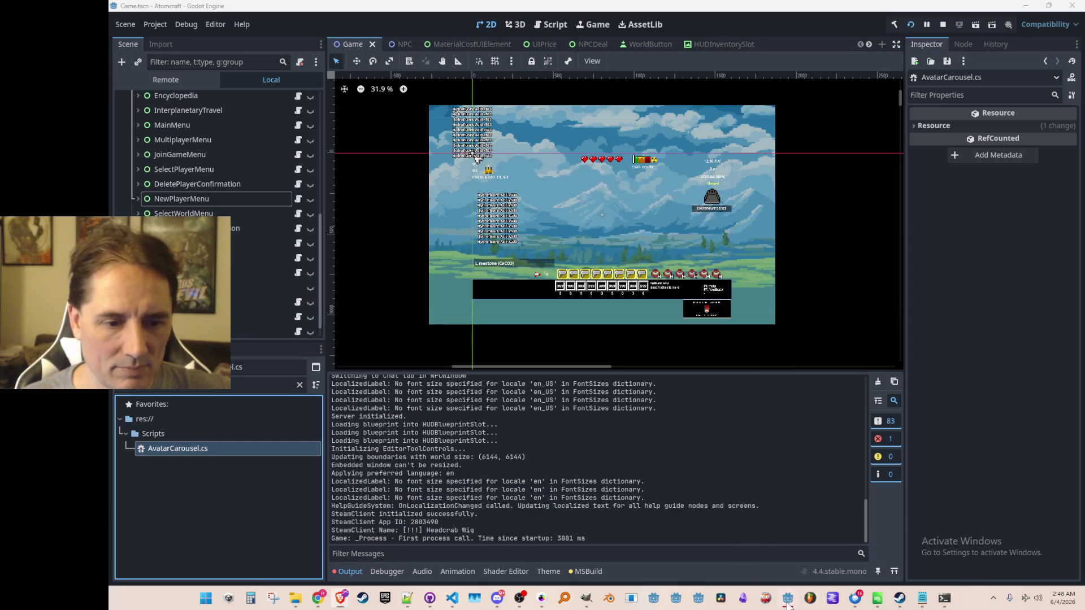
Step: In the running game, reach the New Player screen after briefly opening the A TEST 6 profile
mouse_move(789, 597)
click(848, 542)
click(683, 300)
scroll(601, 286, down, 3)
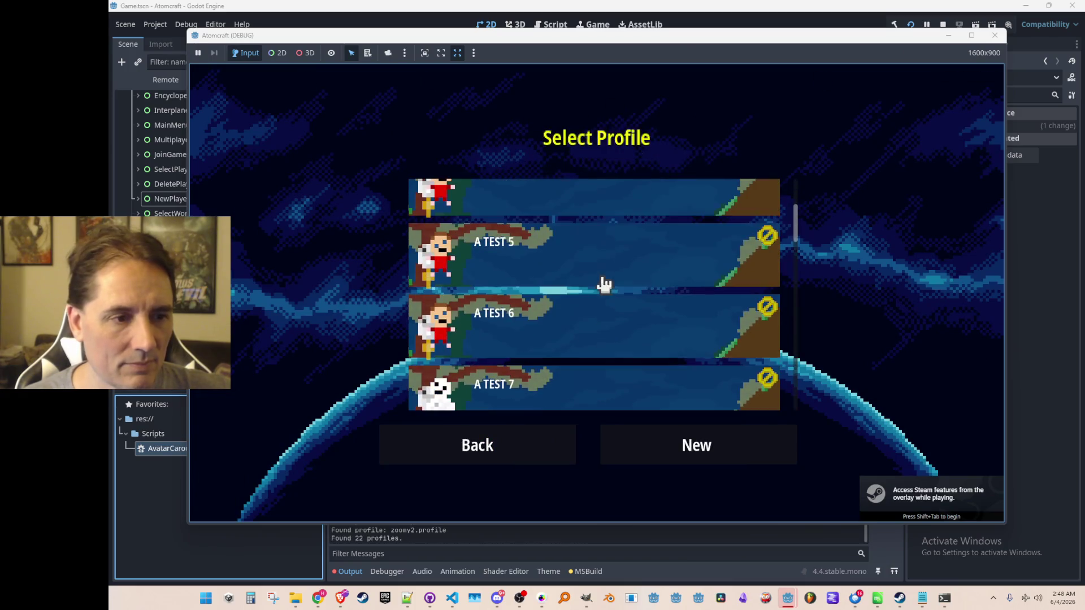
click(614, 332)
scroll(634, 329, down, 3)
click(519, 461)
click(678, 452)
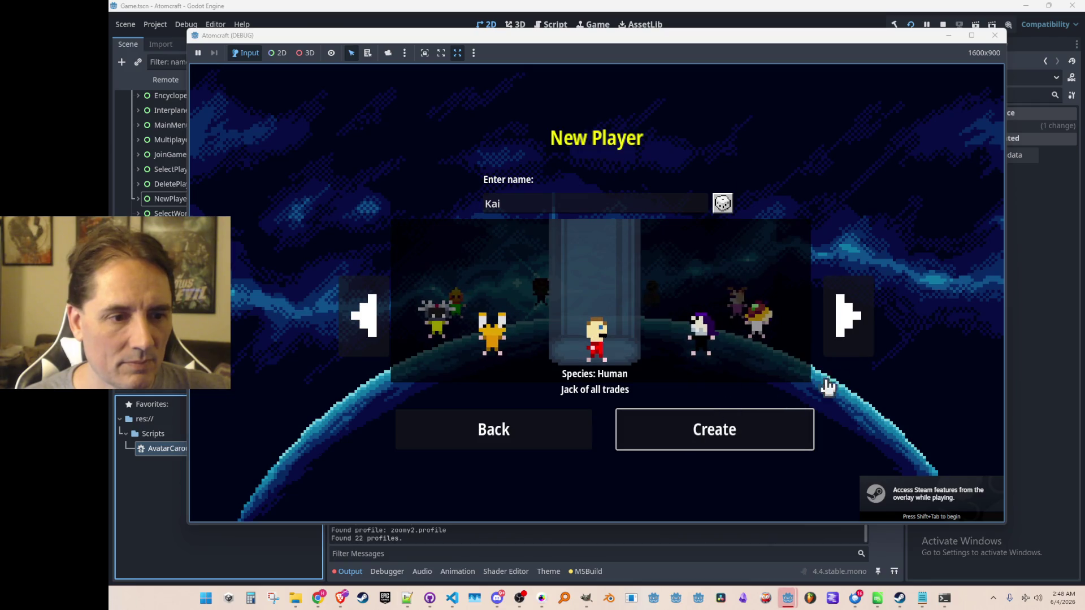
Step: Cycle the carousel through Robot, Fire and the rest back to Human, then stop the game
click(847, 330)
click(847, 331)
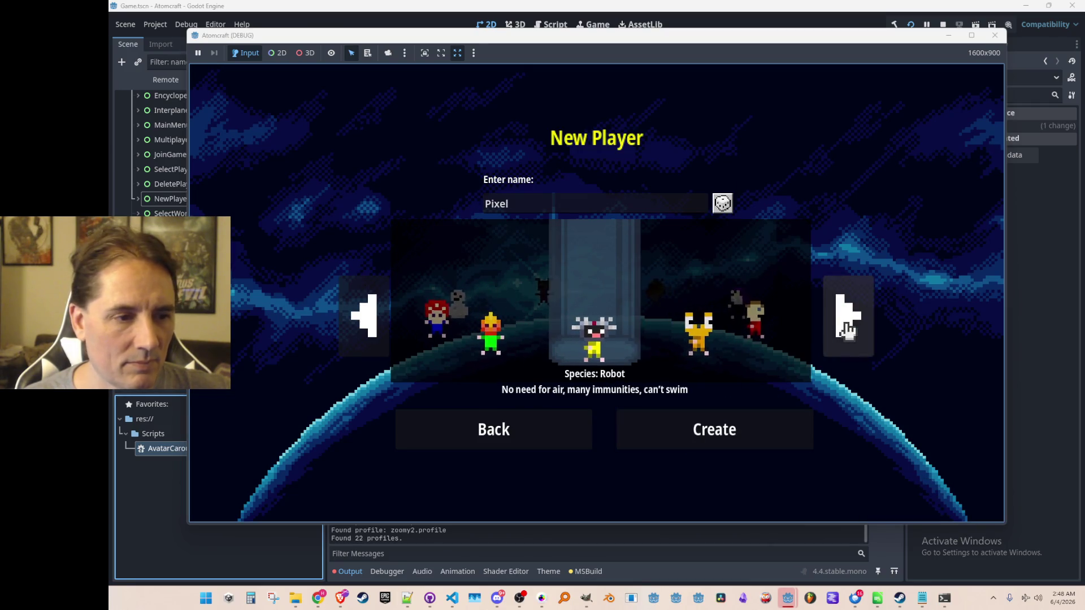
click(848, 330)
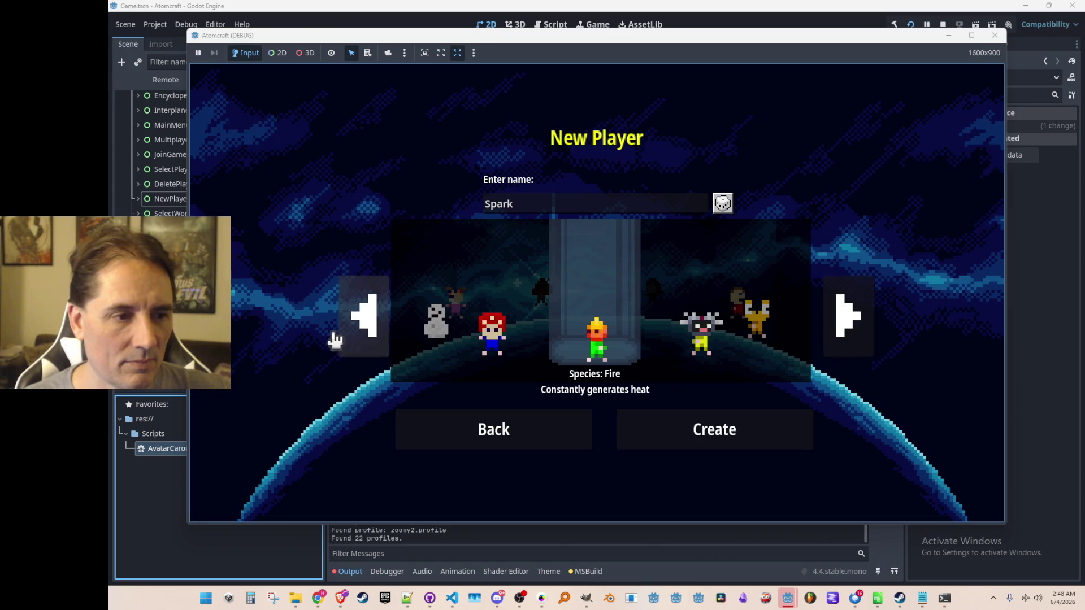
click(361, 327)
click(452, 600)
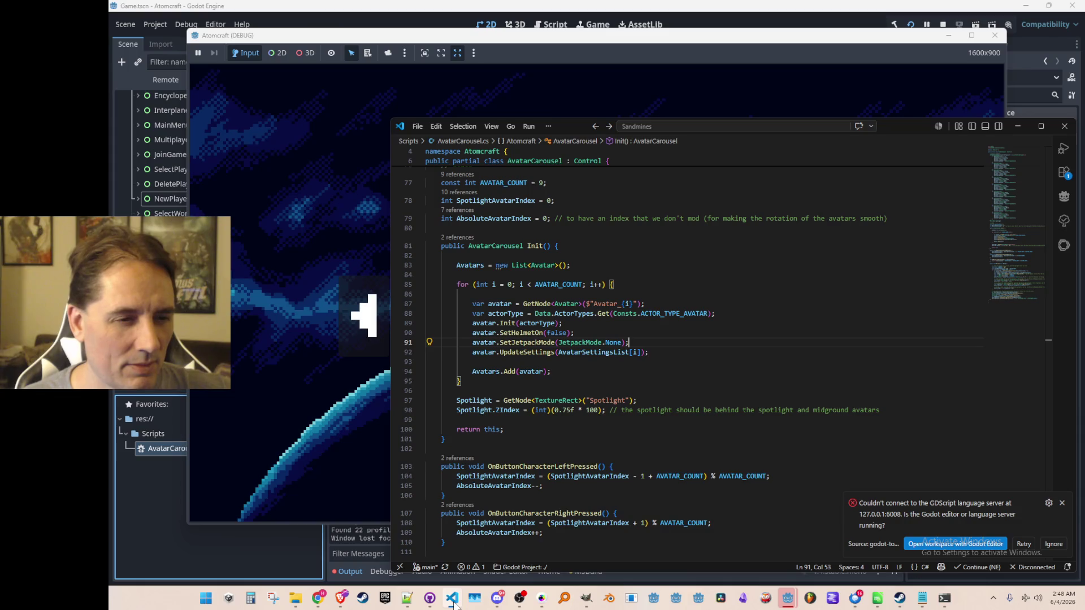
click(454, 600)
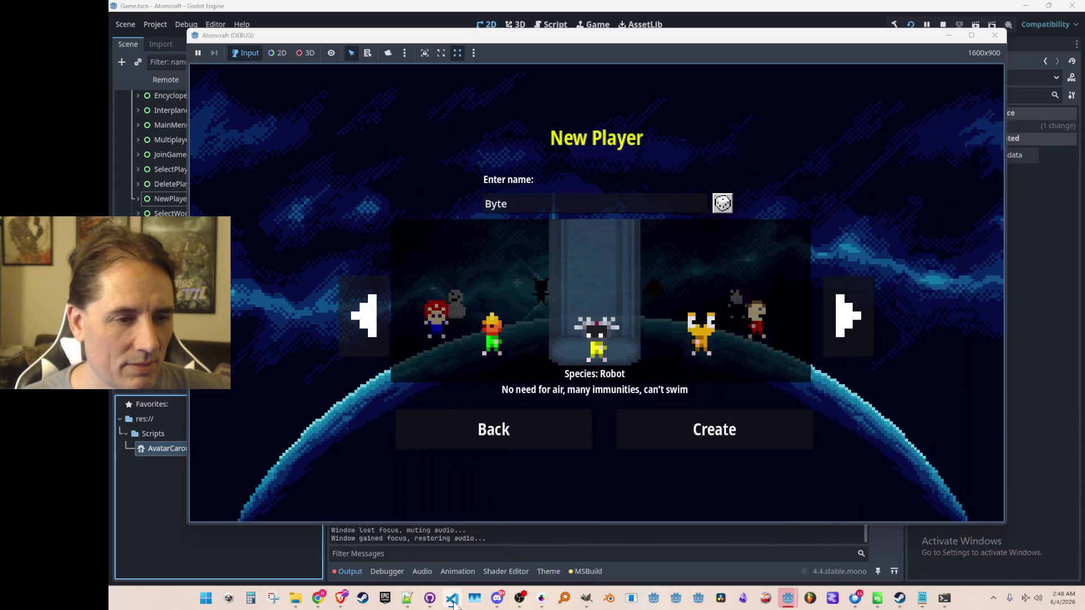
click(855, 327)
click(859, 330)
click(852, 334)
click(844, 339)
click(845, 339)
click(846, 339)
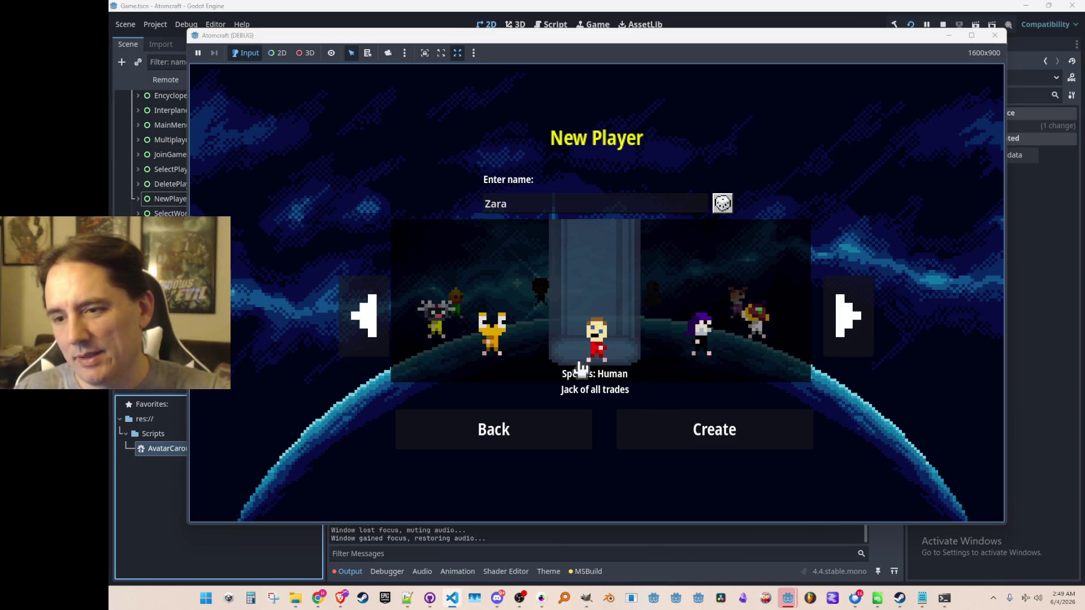
click(942, 23)
Step: After line 150, add the comment '// the spotlight slowly sinusoidally changes Moduleate alpha'
click(452, 599)
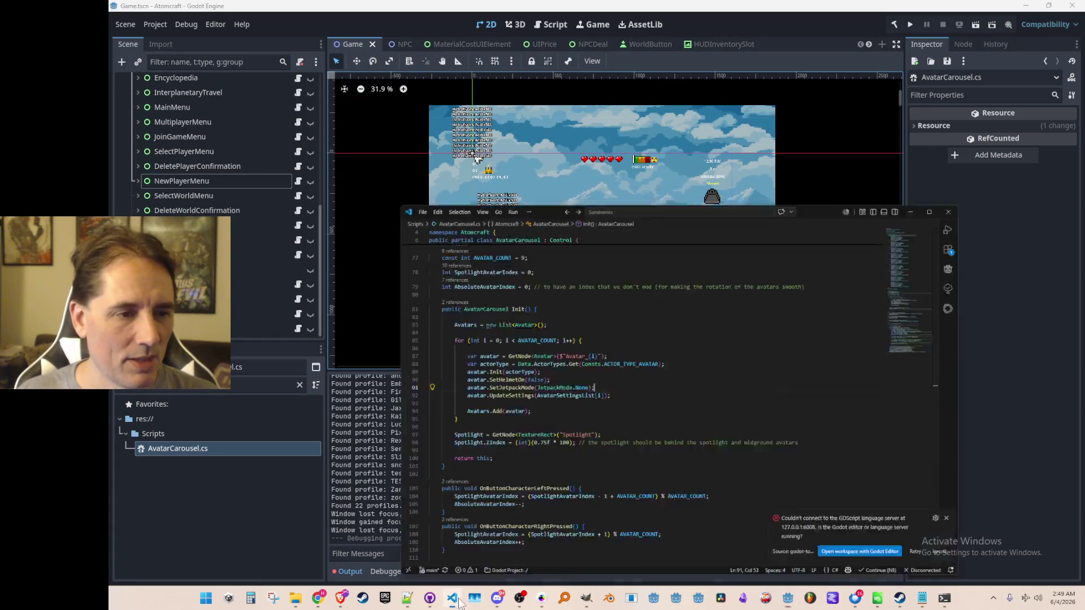
scroll(689, 312, up, 7)
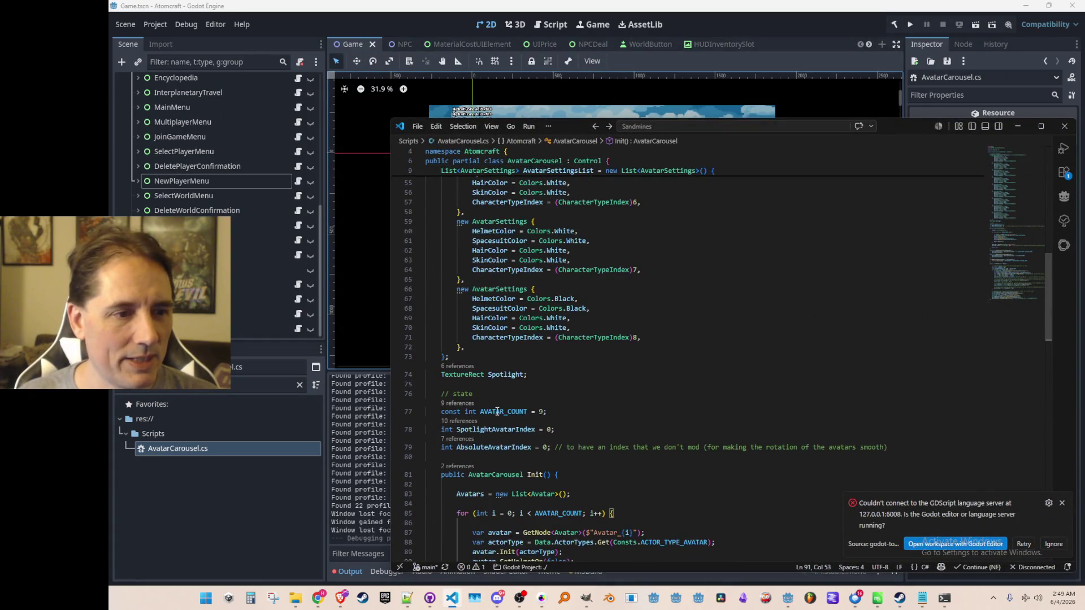
click(503, 384)
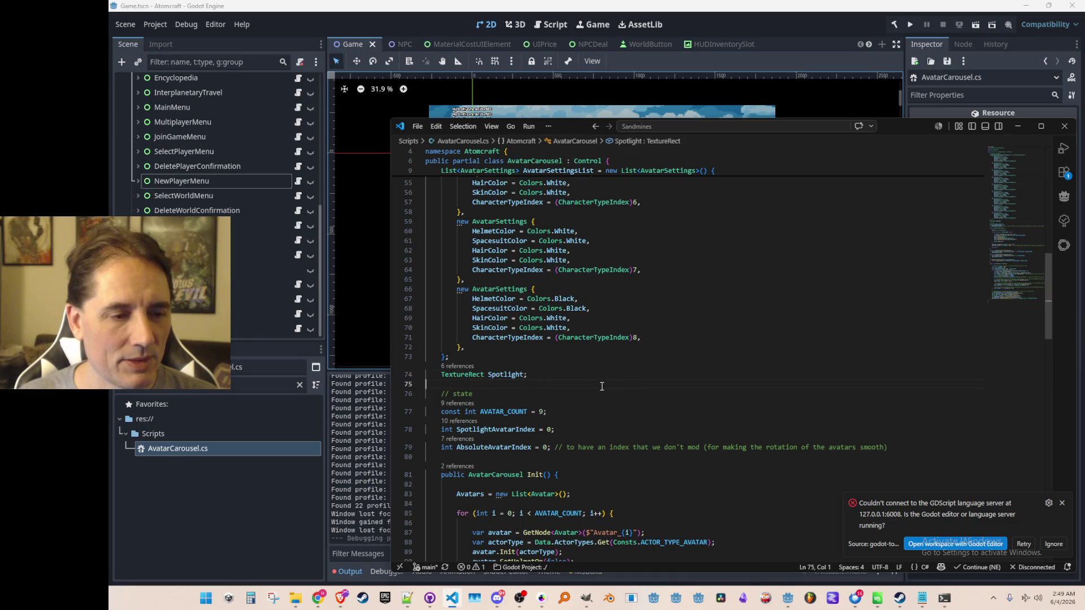
scroll(625, 370, down, 4)
scroll(626, 370, down, 20)
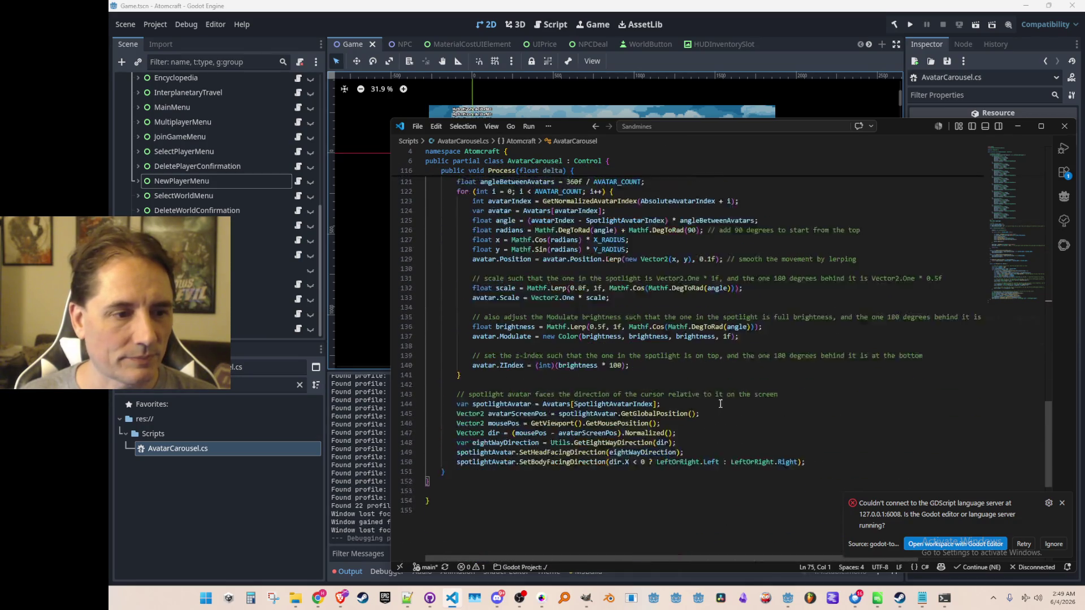
click(845, 380)
key(Return)
key(Return)
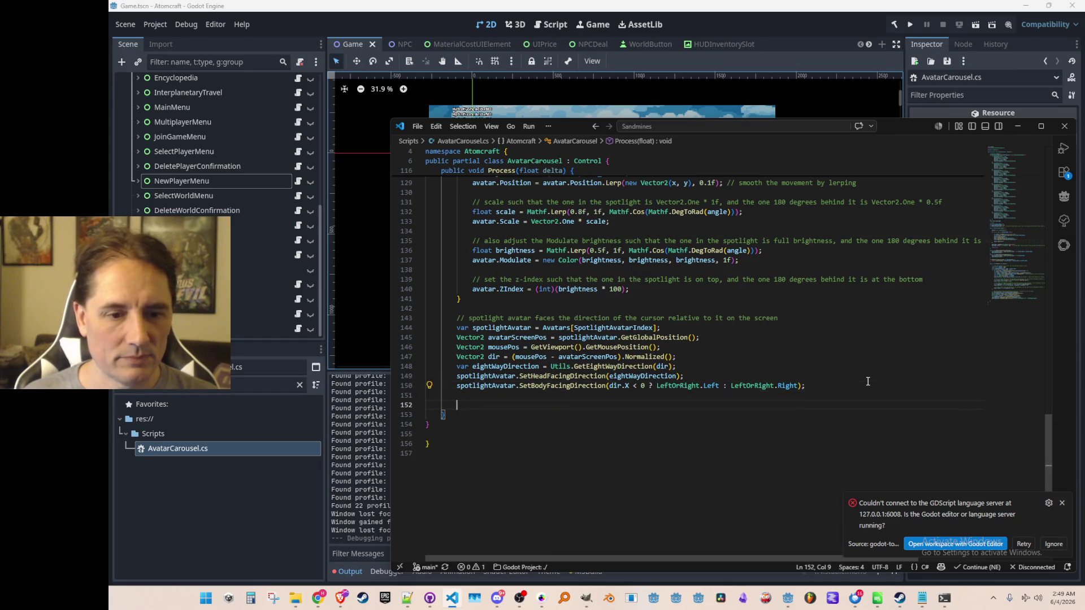
click(1061, 503)
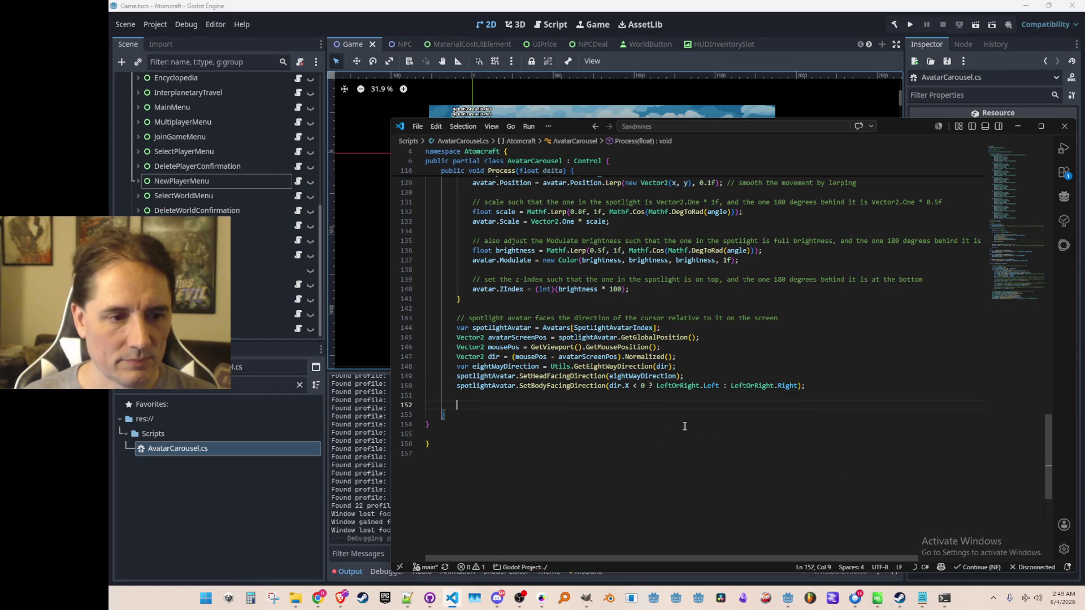
text(// the spo)
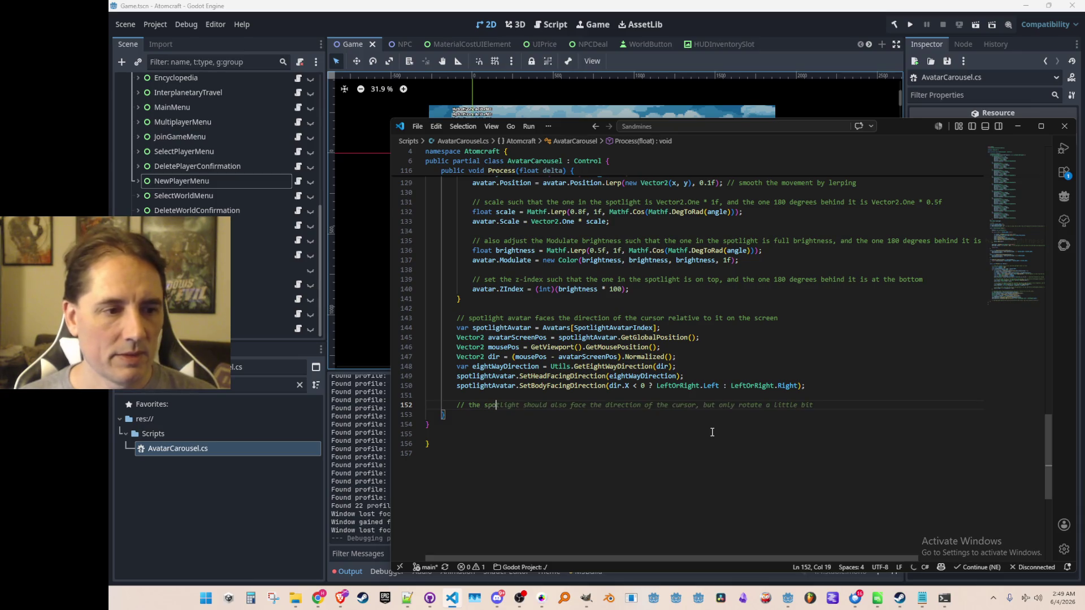
text(tlight slowly )
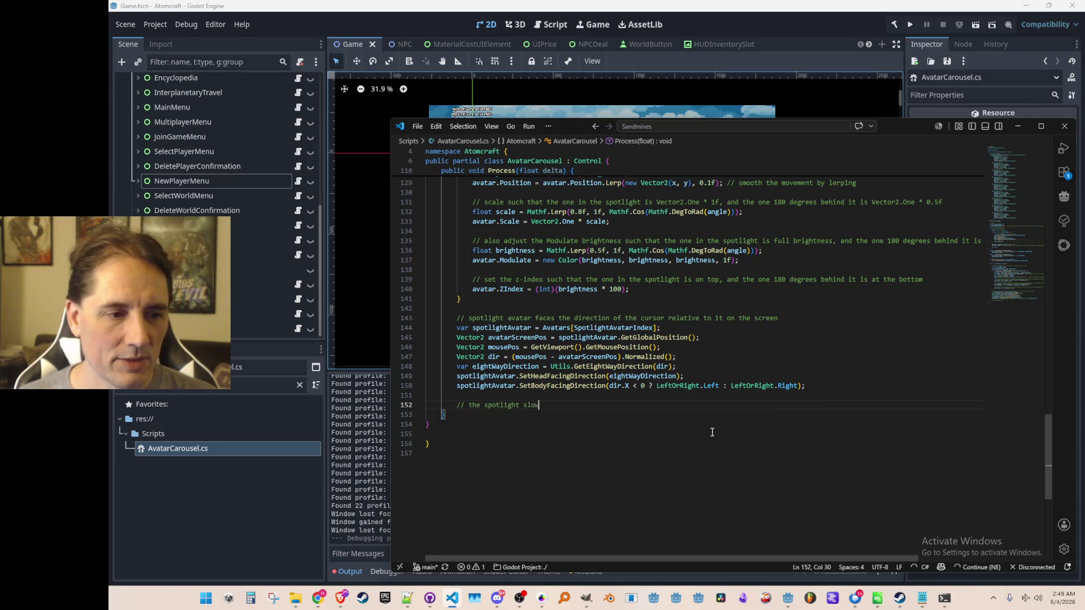
text(sin)
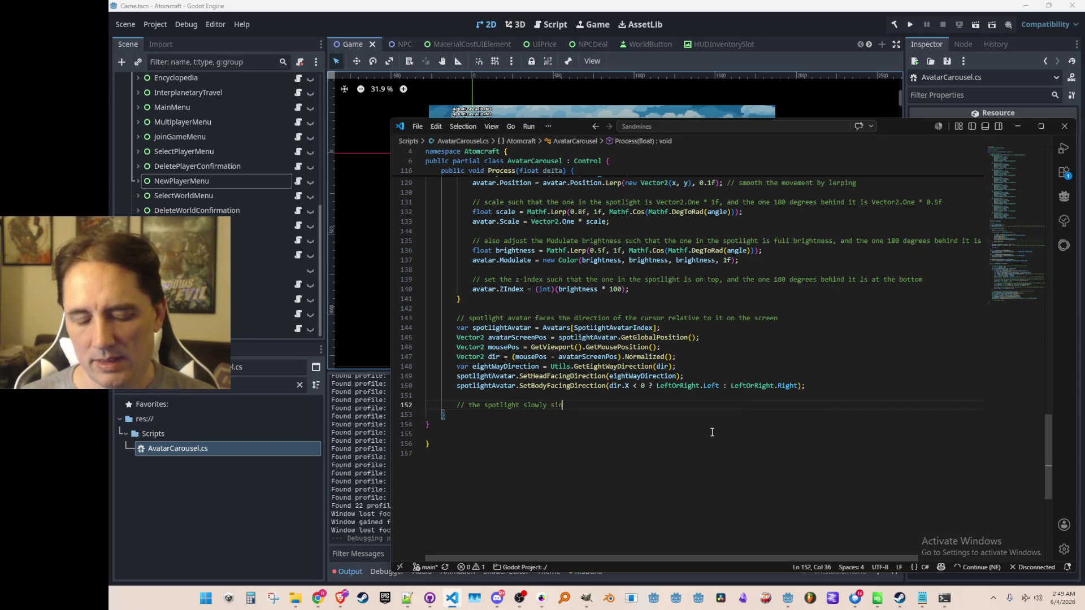
text(usoidally chan)
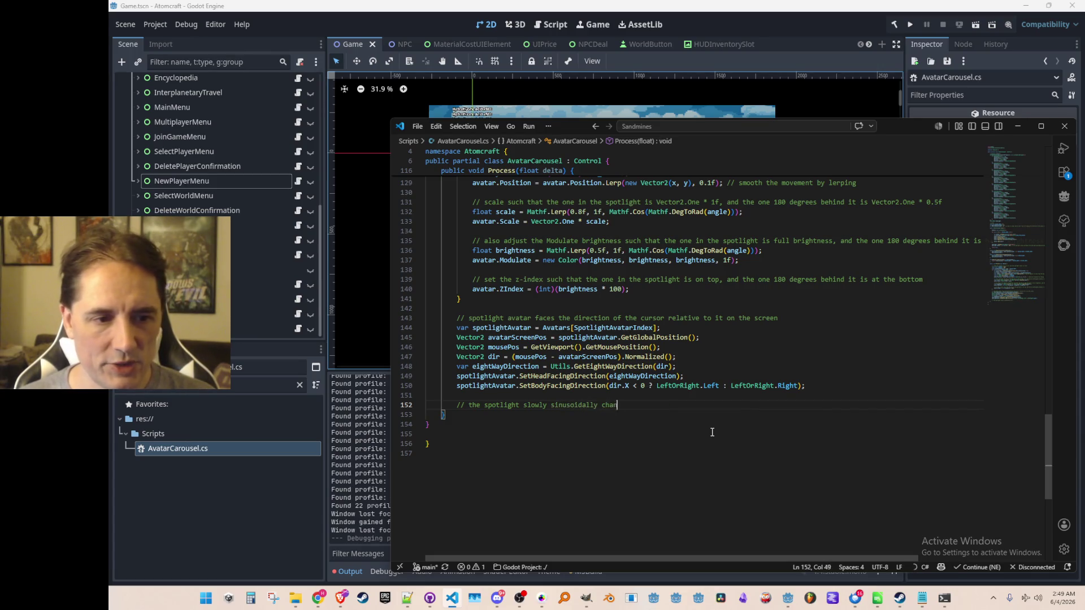
text(ges Moduleate alpha)
key(Return)
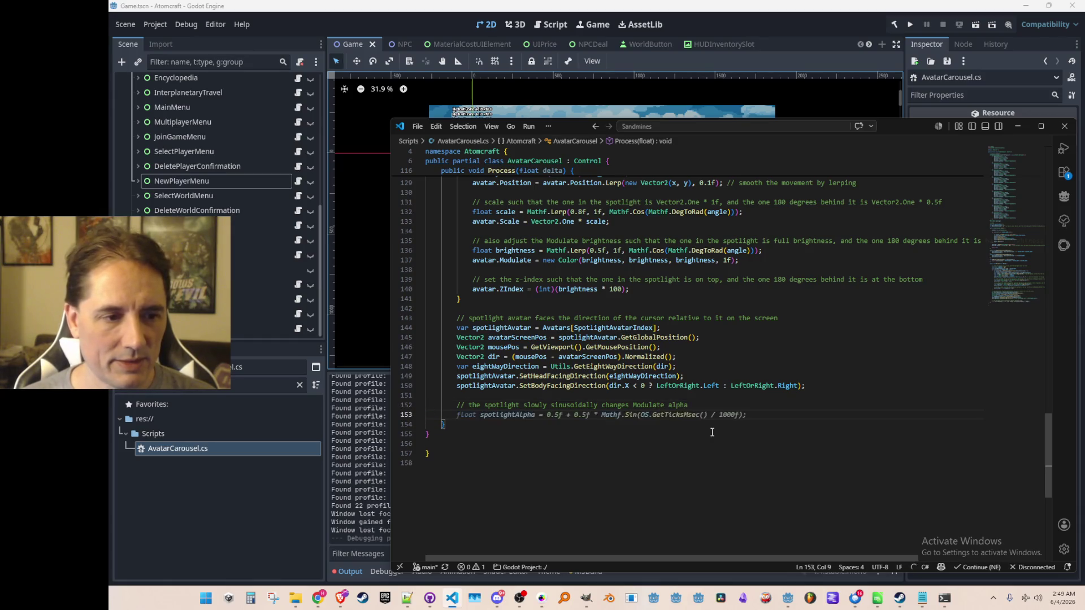
Step: Accept the suggested spotlightAlpha calculation and Spotlight.Modulate assignment lines
key(Tab)
key(Return)
key(ctrl+Right)
key(ctrl+Right)
key(ctrl+Right)
key(Tab)
Step: Replace OS.GetTicksMsec() with Game.Time in the alpha formula and check Game.Time's definition
key(Up)
key(ctrl+Left)
key(ctrl+Left)
key(ctrl+Left)
key(ctrl+shift+Right)
key(ctrl+shift+Right)
key(ctrl+shift+Right)
key(shift+Left)
key(shift+Left)
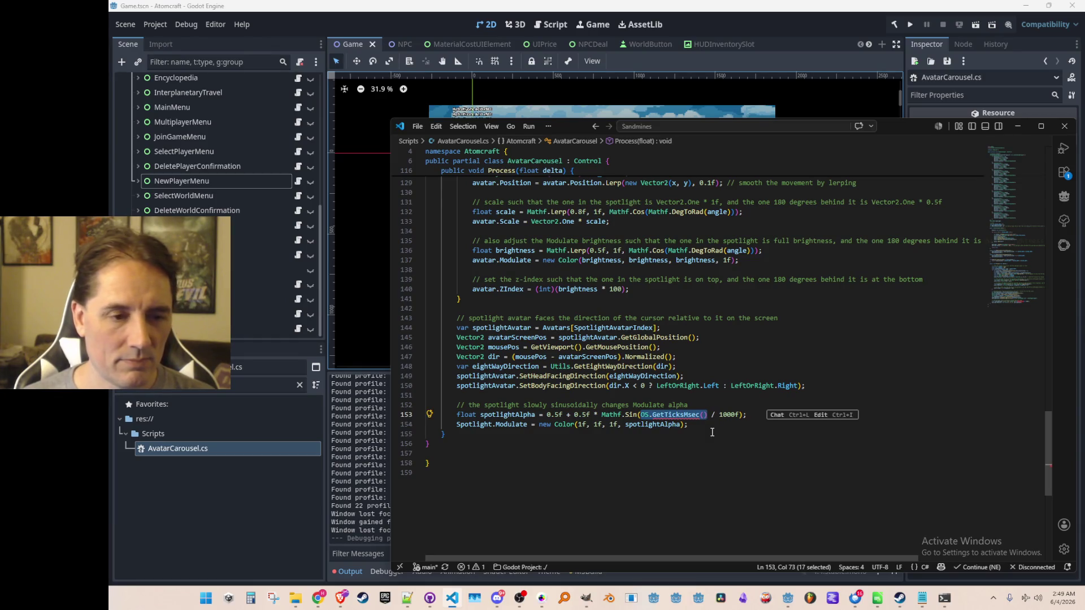
text(Game.Time)
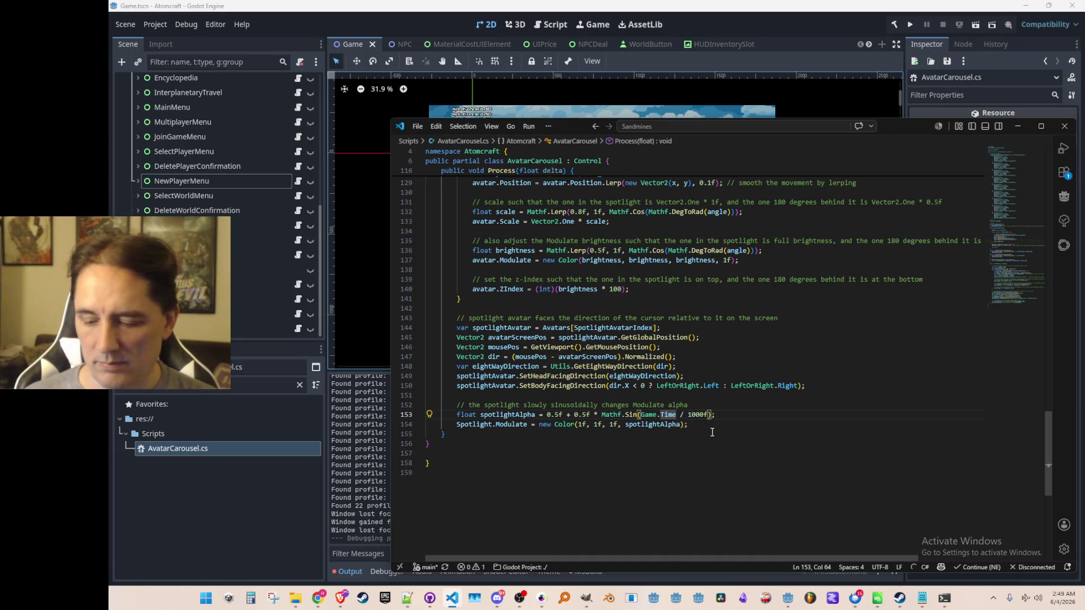
key(F12)
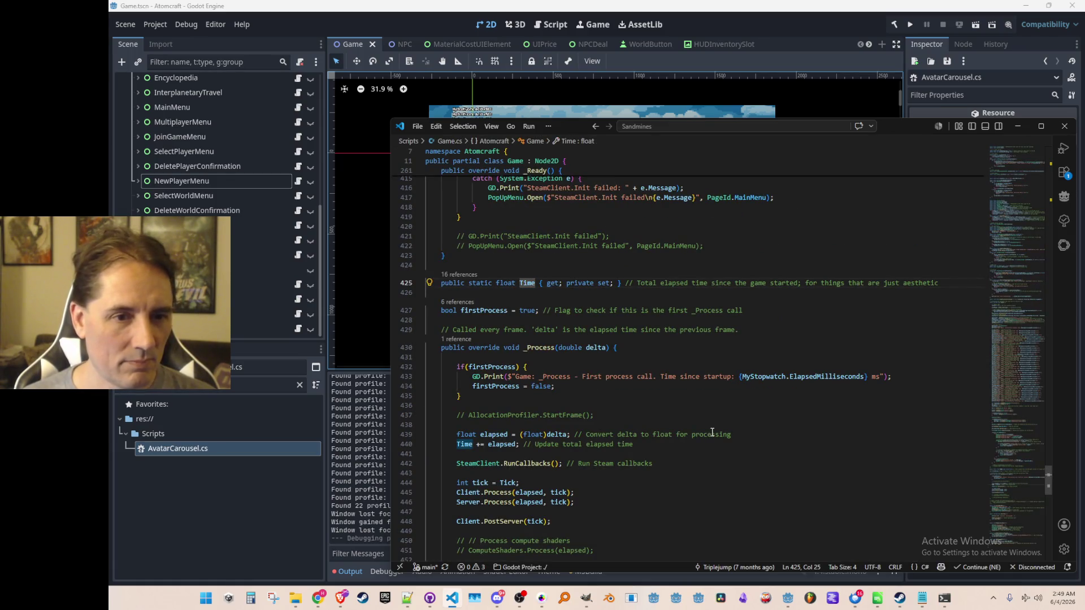
key(alt+Left)
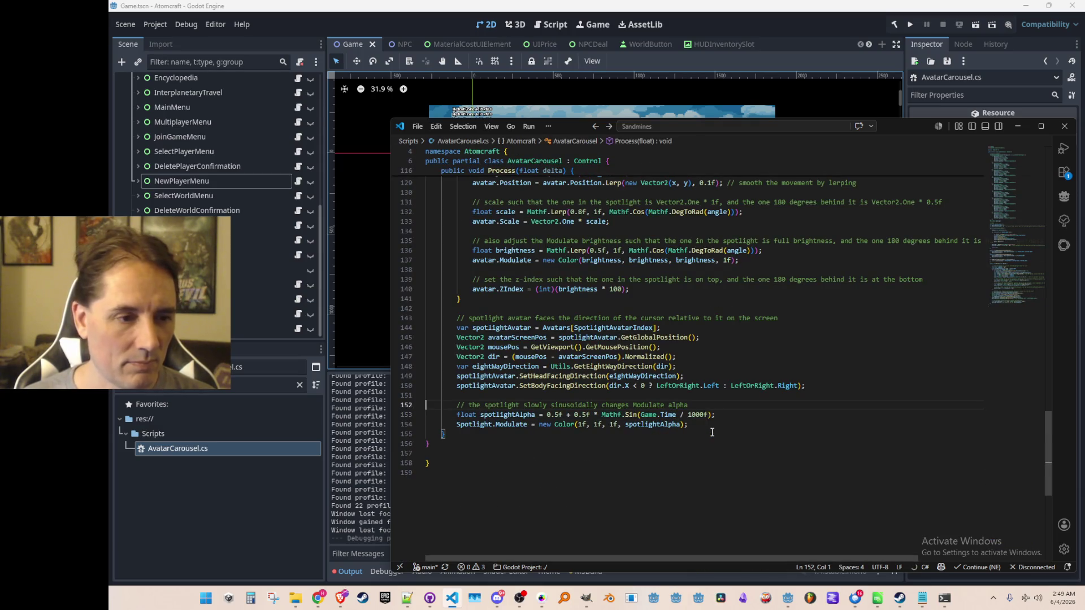
click(866, 25)
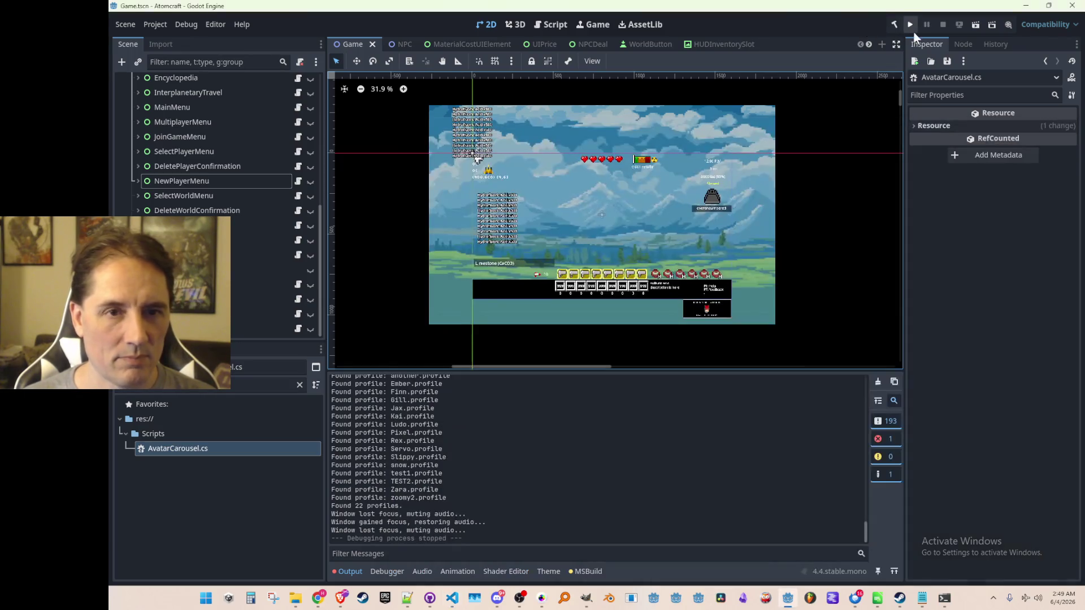
Step: Run the project and choose Play from the Atomcraft main menu
click(910, 24)
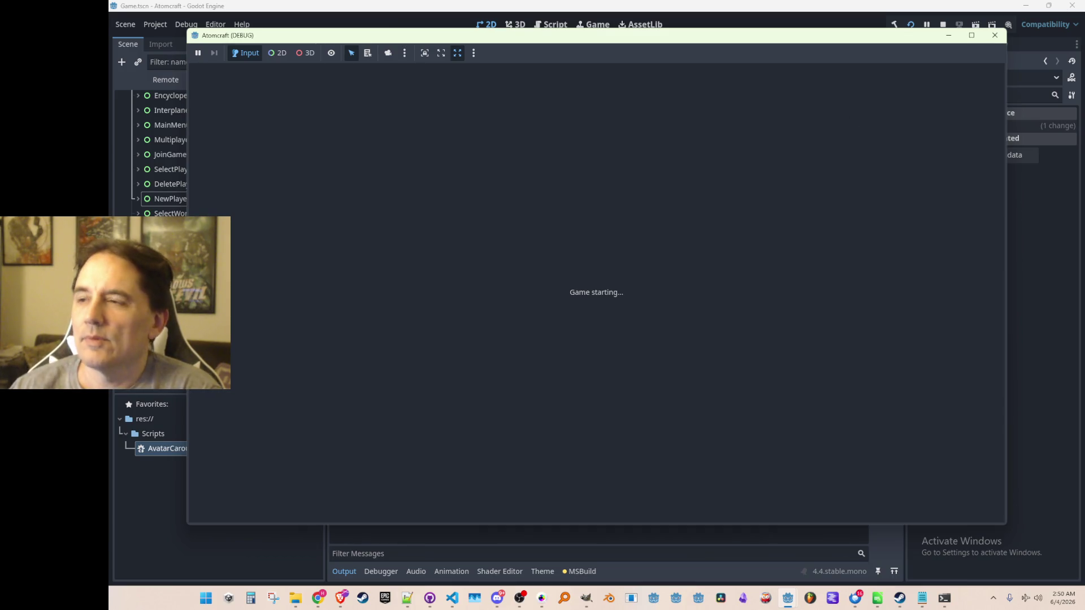
click(994, 35)
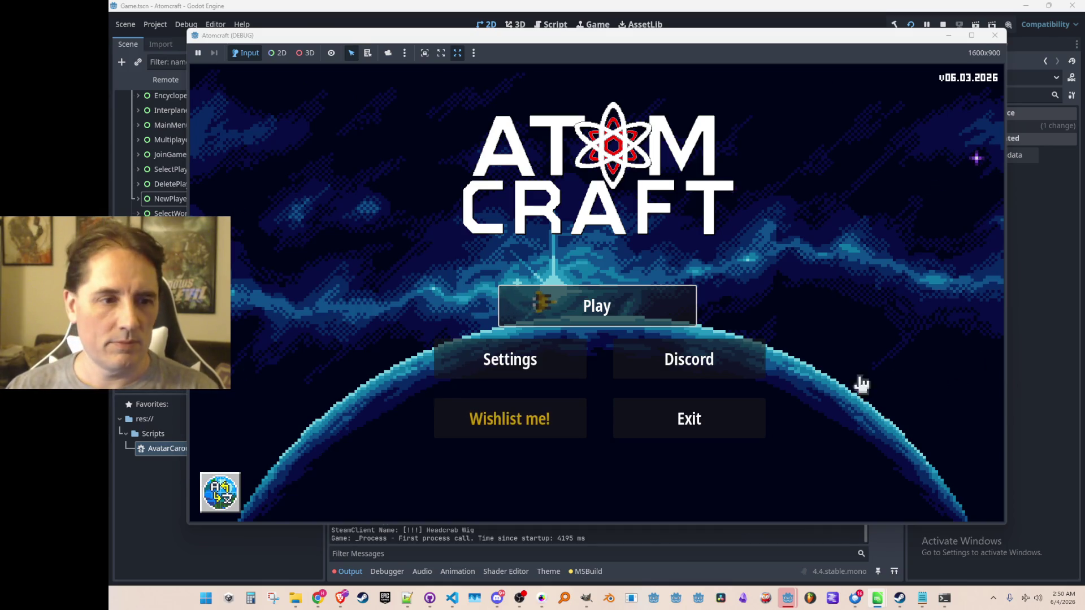
click(679, 323)
Step: Start a new player, advance the carousel past Slug and Mushroom back to Human, then stop the game
click(720, 445)
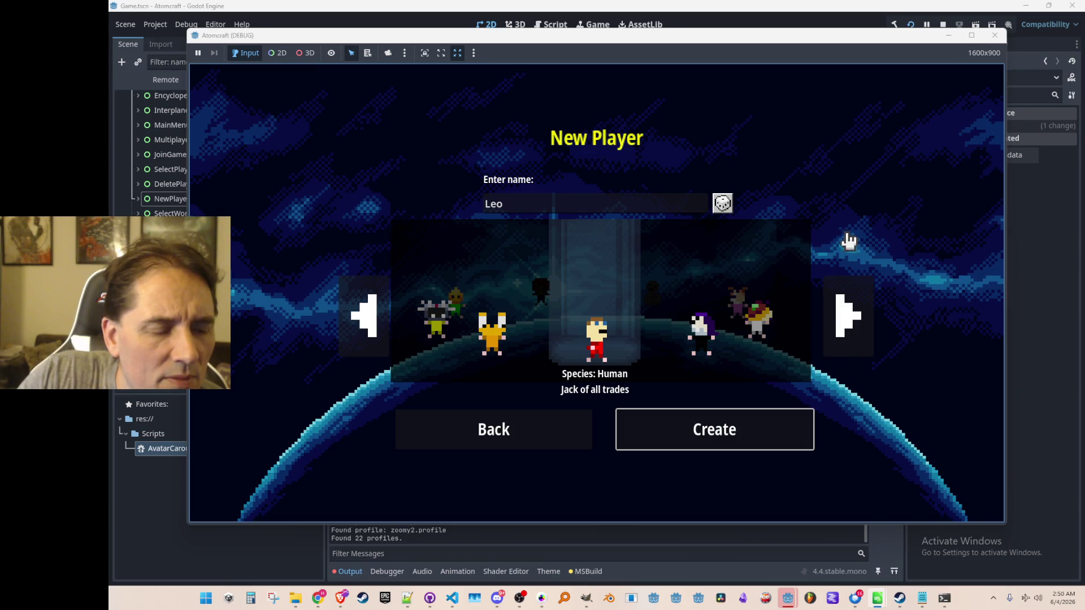
click(847, 327)
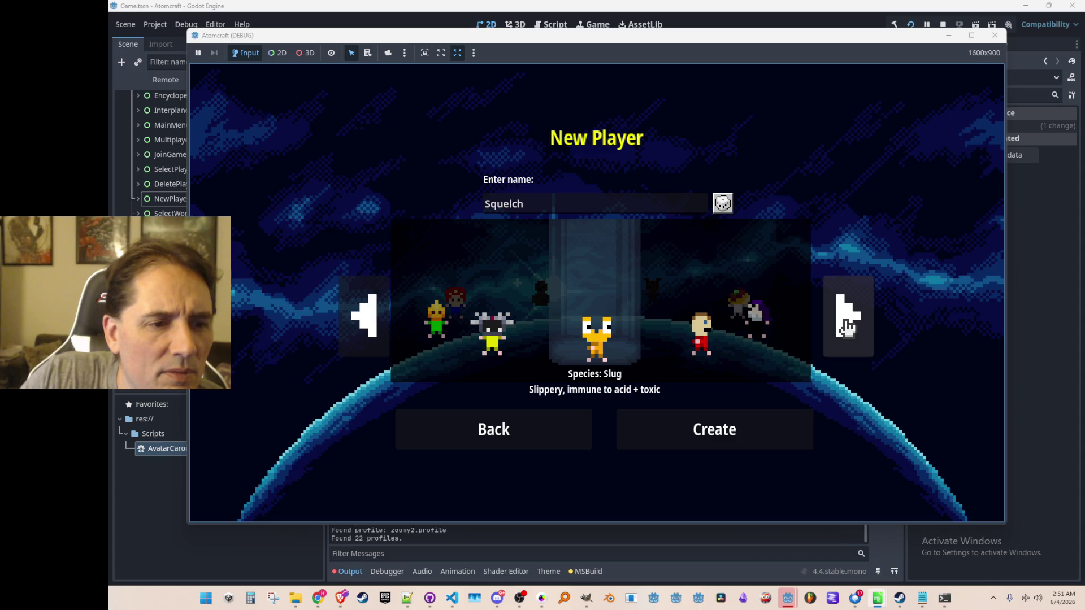
click(848, 328)
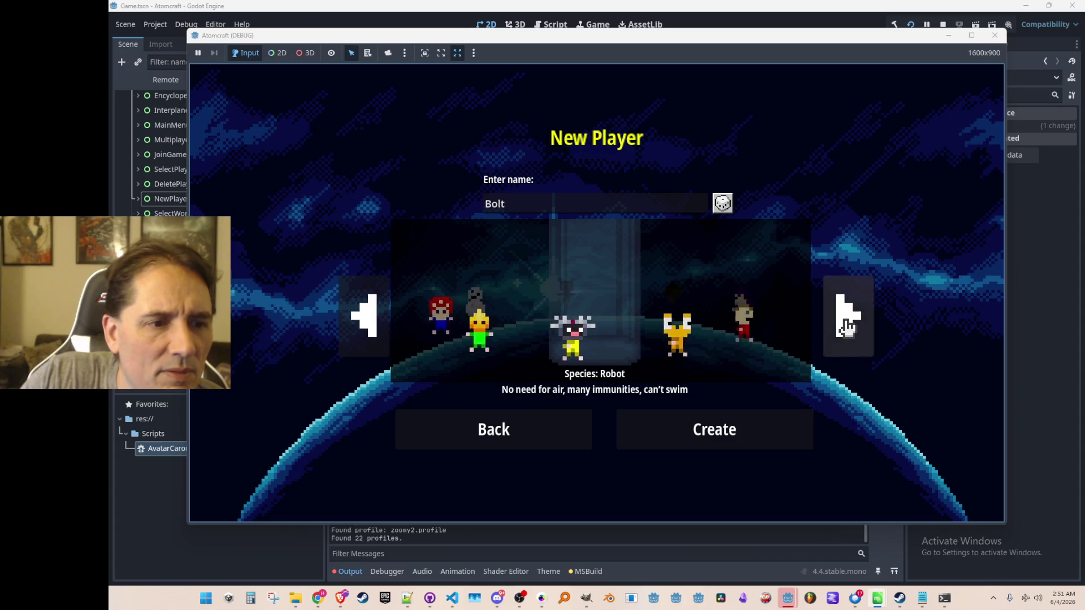
click(848, 328)
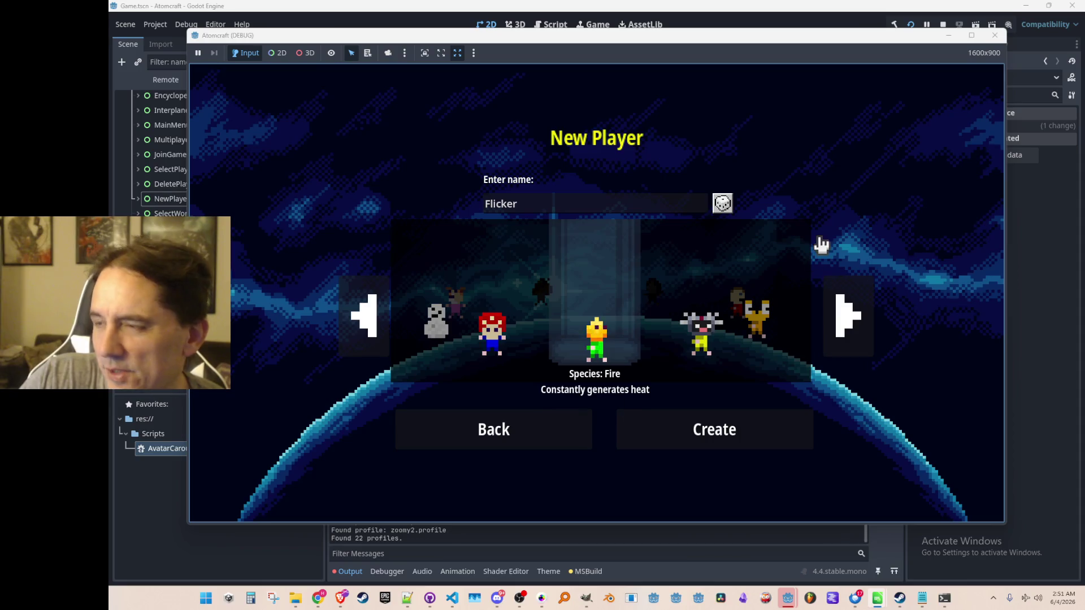
click(846, 313)
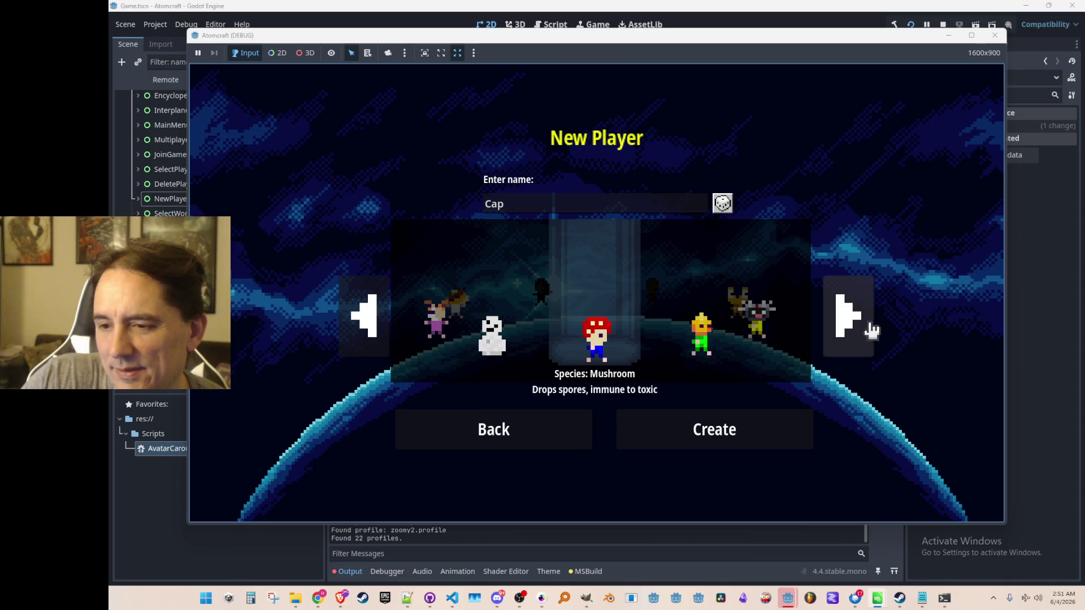
click(851, 319)
click(852, 322)
click(851, 320)
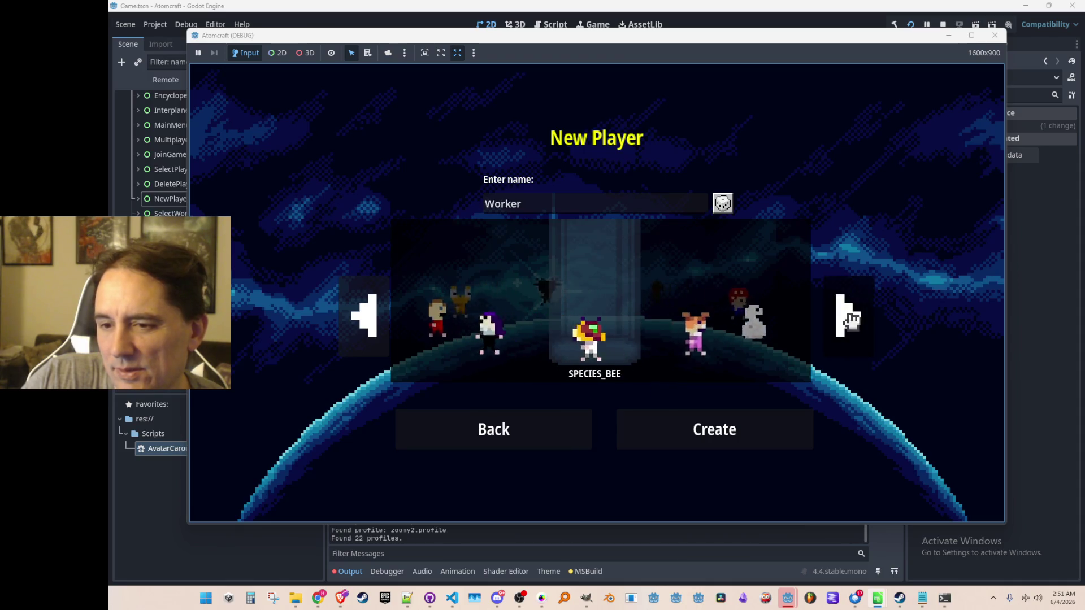
click(850, 320)
click(851, 320)
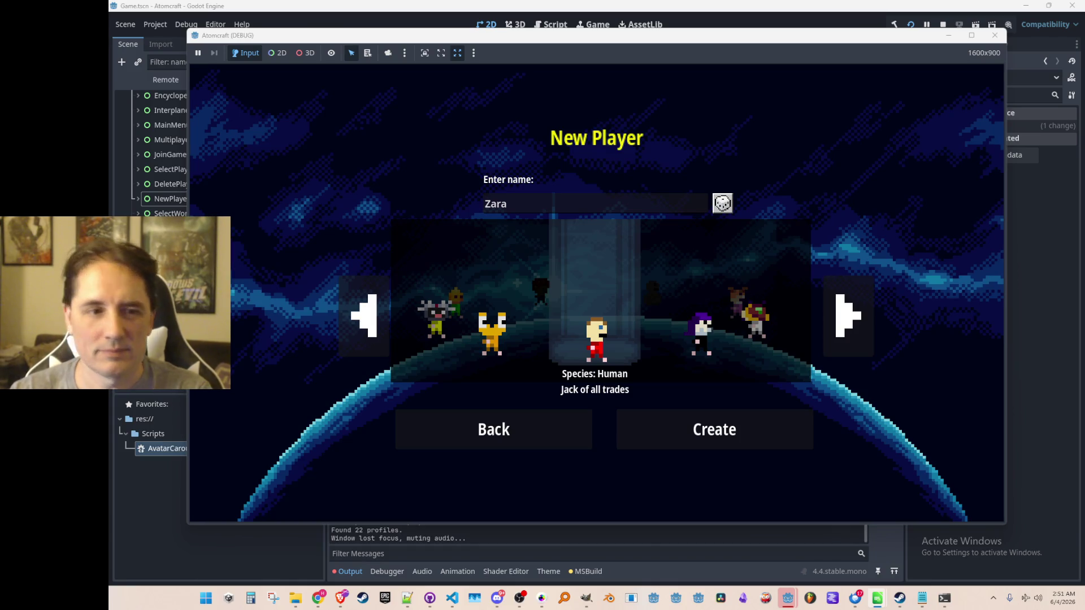
click(942, 24)
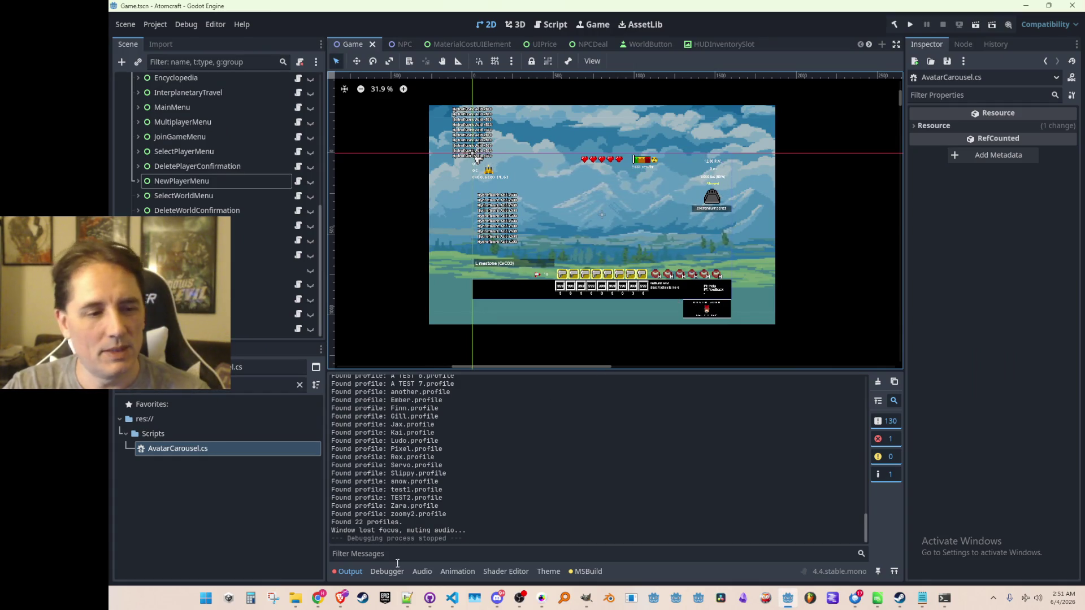
Step: Edit the line 153 formula: base 0.25f, amplitude 0.75f, and Game.Time divisor 10f
click(452, 597)
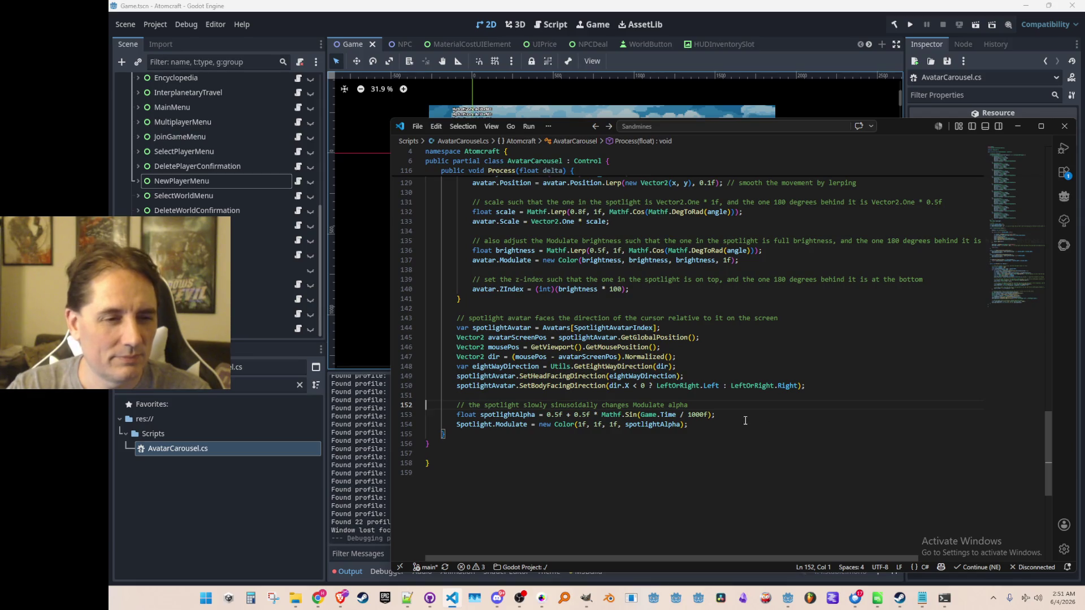
click(559, 414)
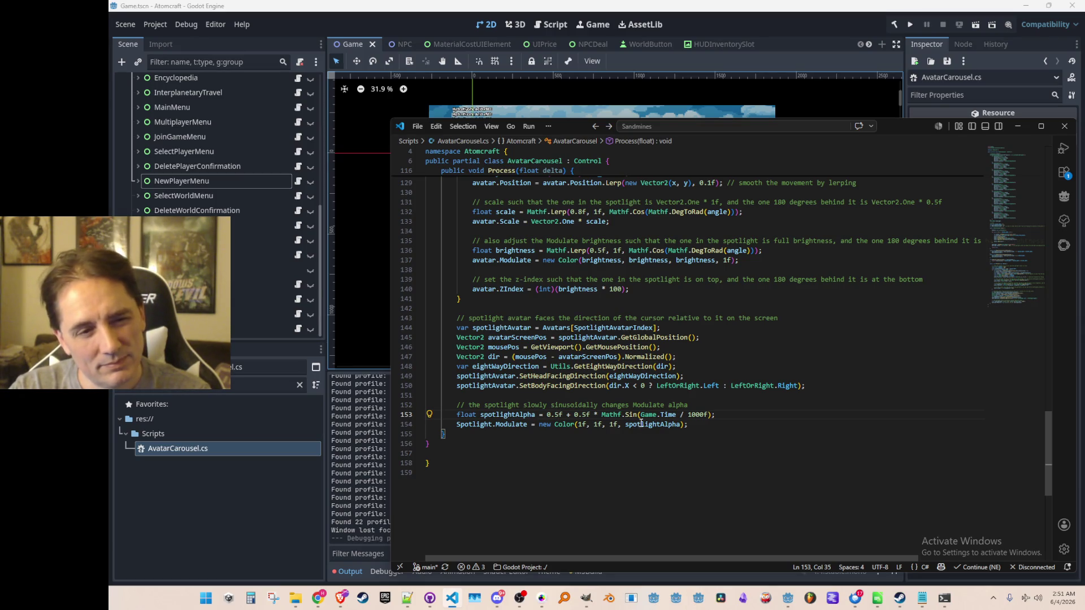
click(667, 414)
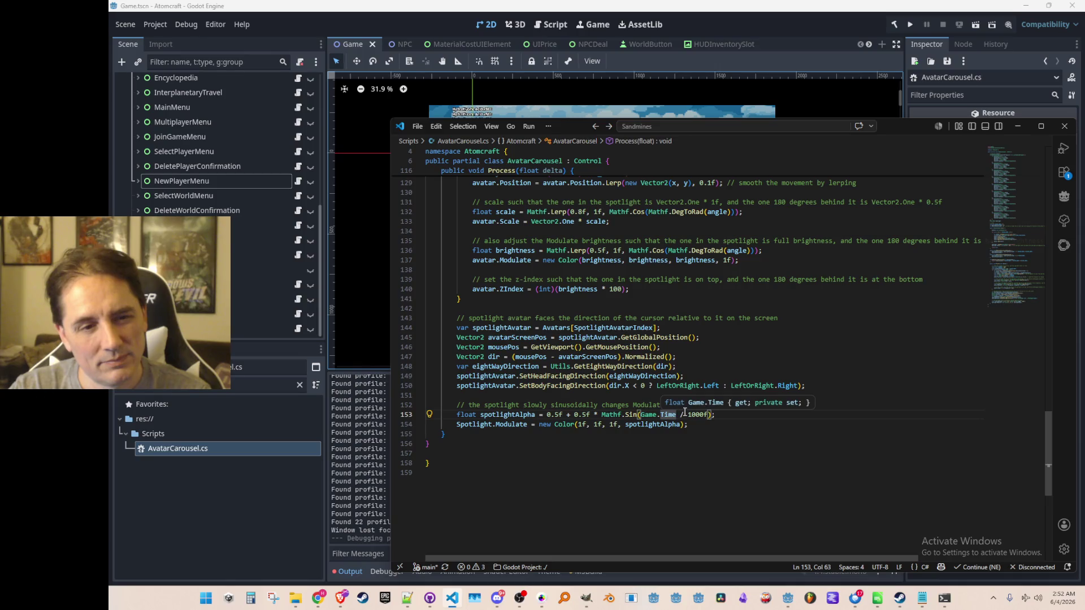
key(Right)
key(Right)
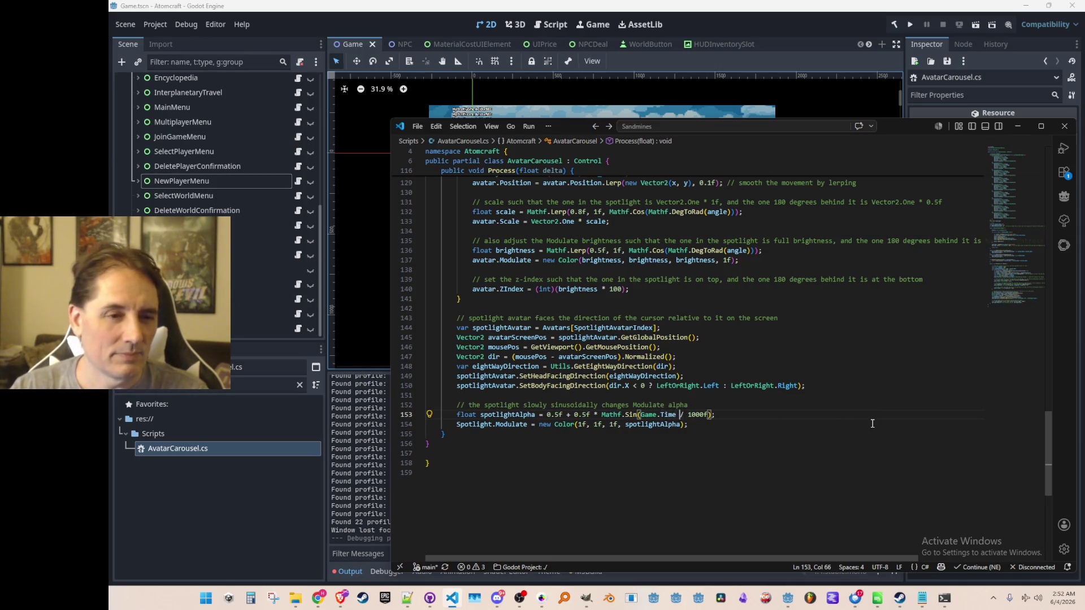
key(Delete)
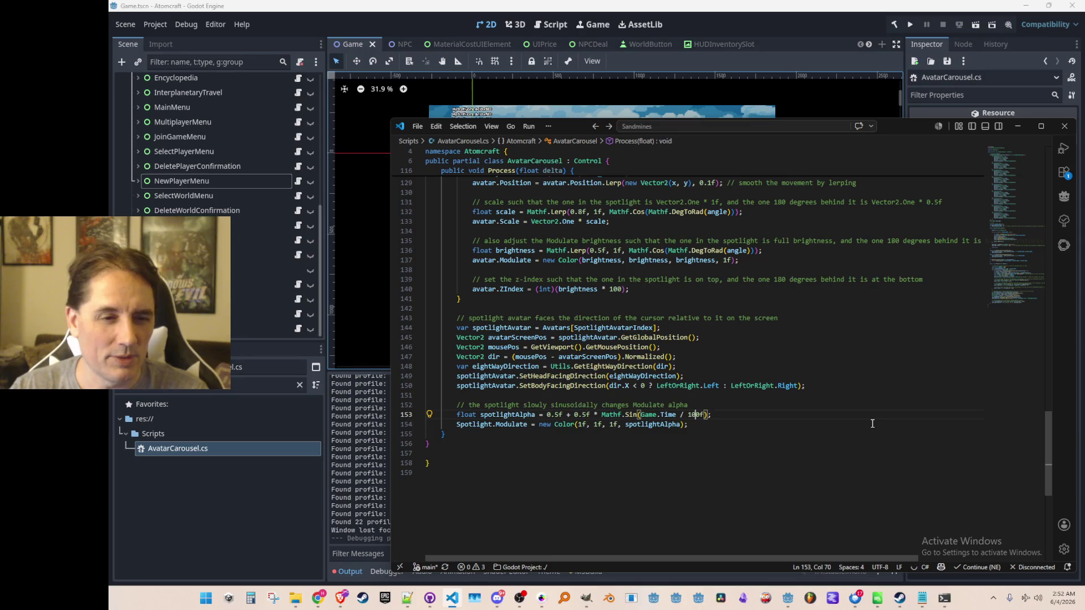
key(Left)
key(Left)
key(Left)
key(Left)
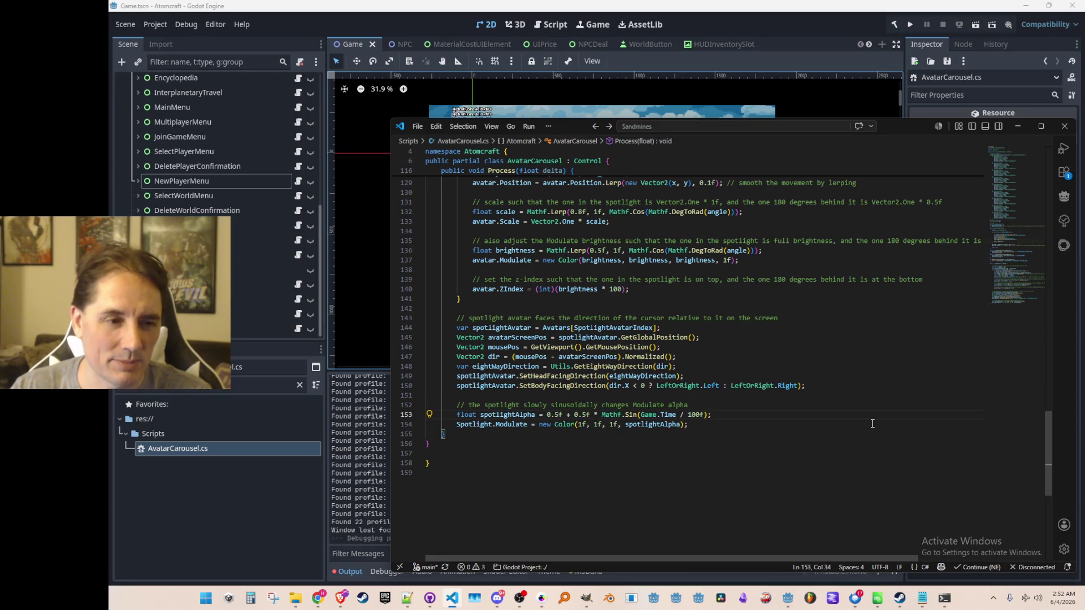
text(2)
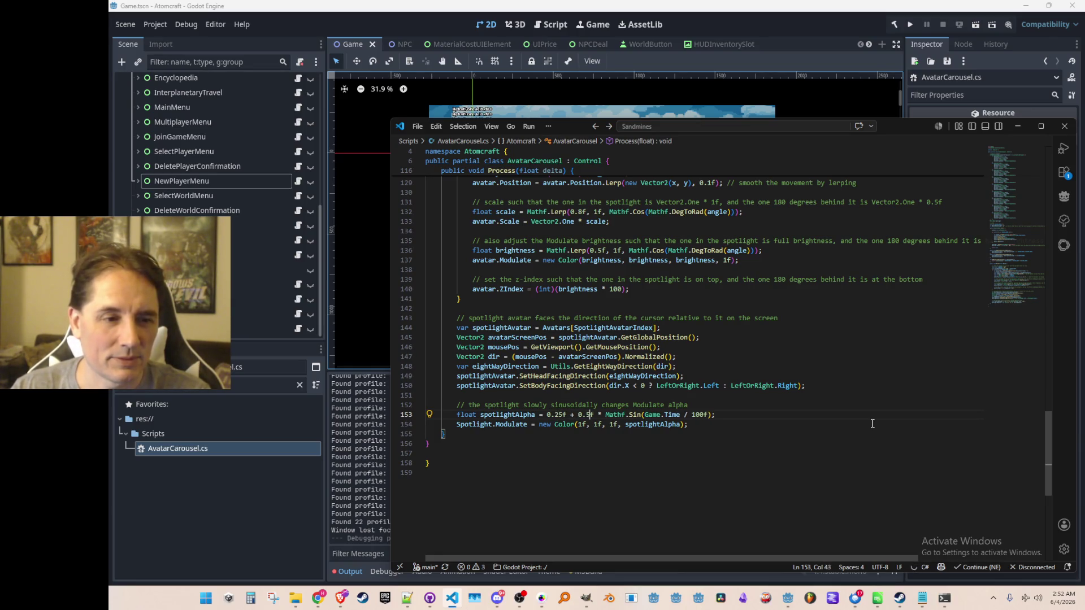
key(Left)
text(7)
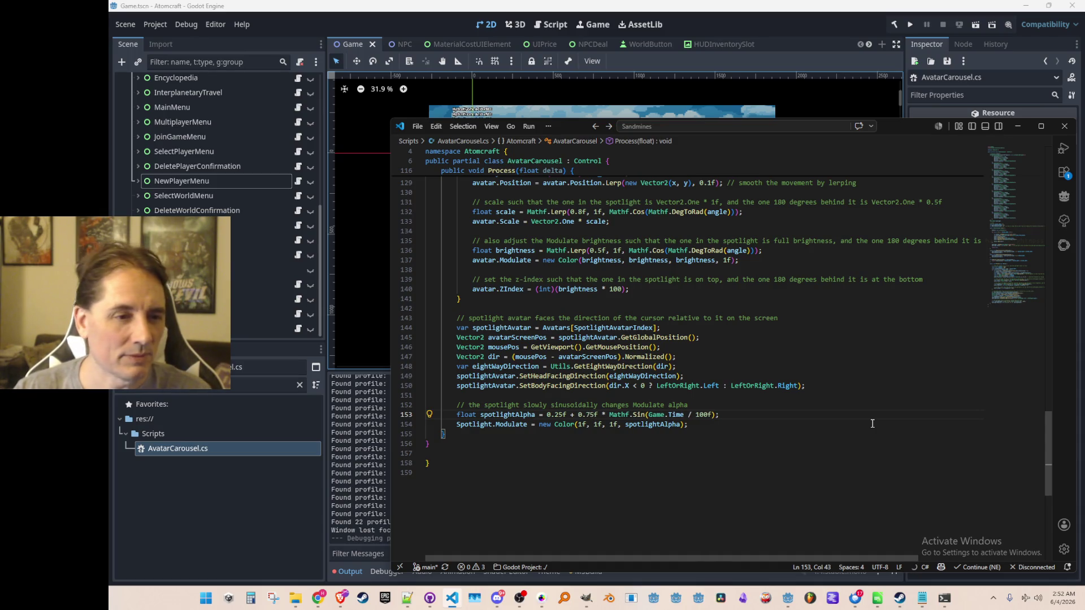
key(Left)
key(Left)
key(Left)
key(BackSpace)
key(End)
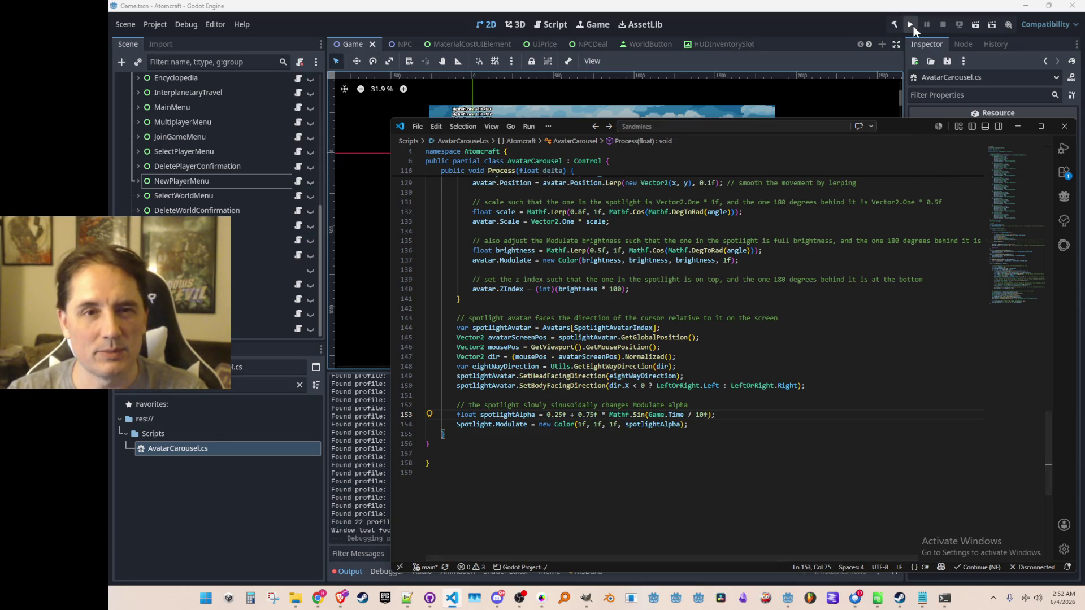
Step: Run the project and minimize VS Code to reveal the game's main menu
click(910, 24)
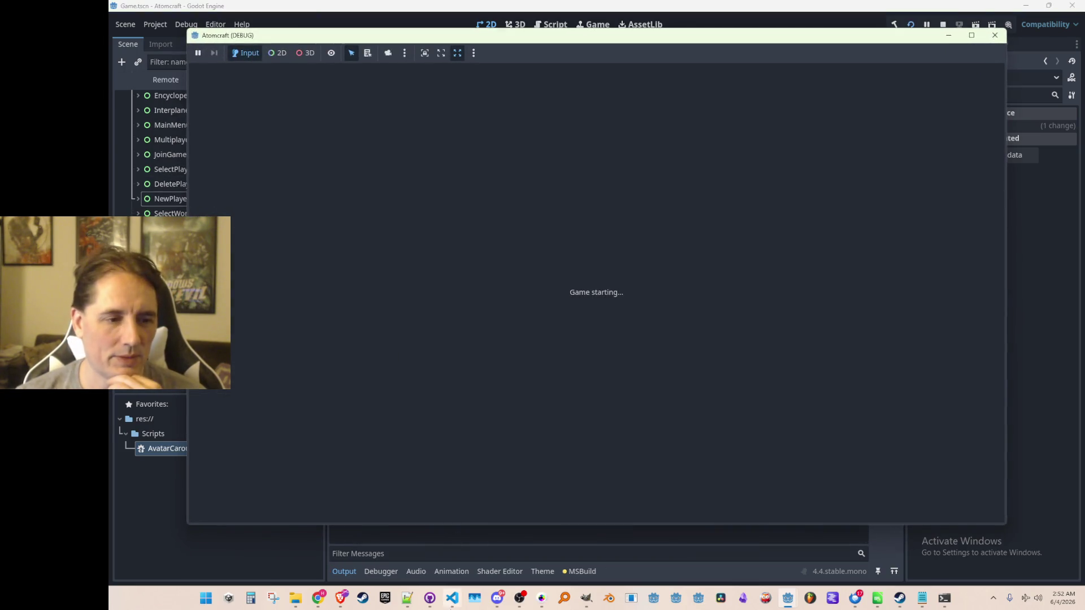
click(451, 600)
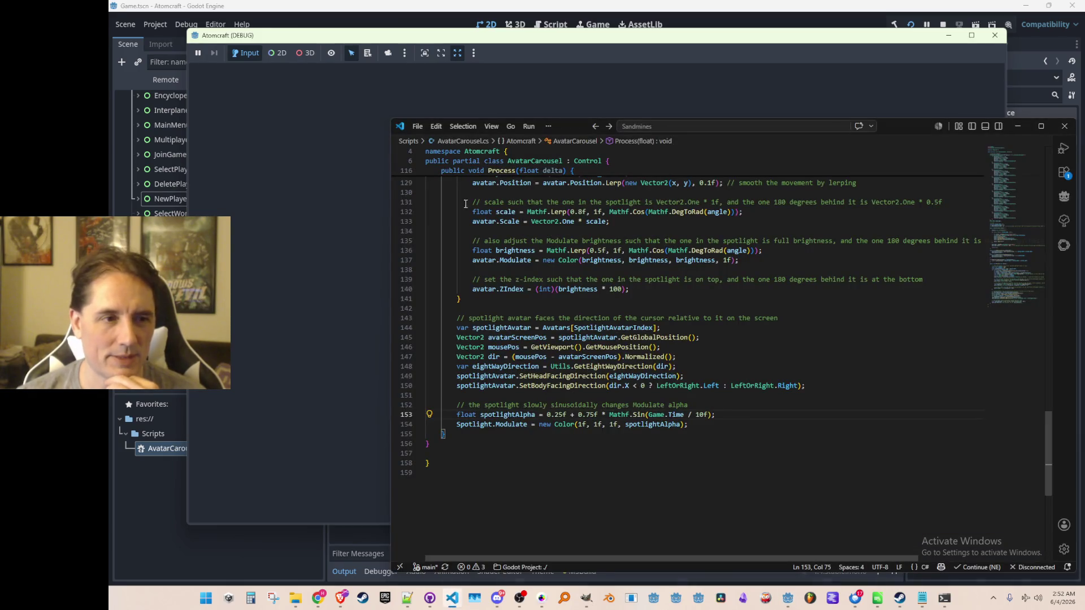
scroll(634, 327, up, 1)
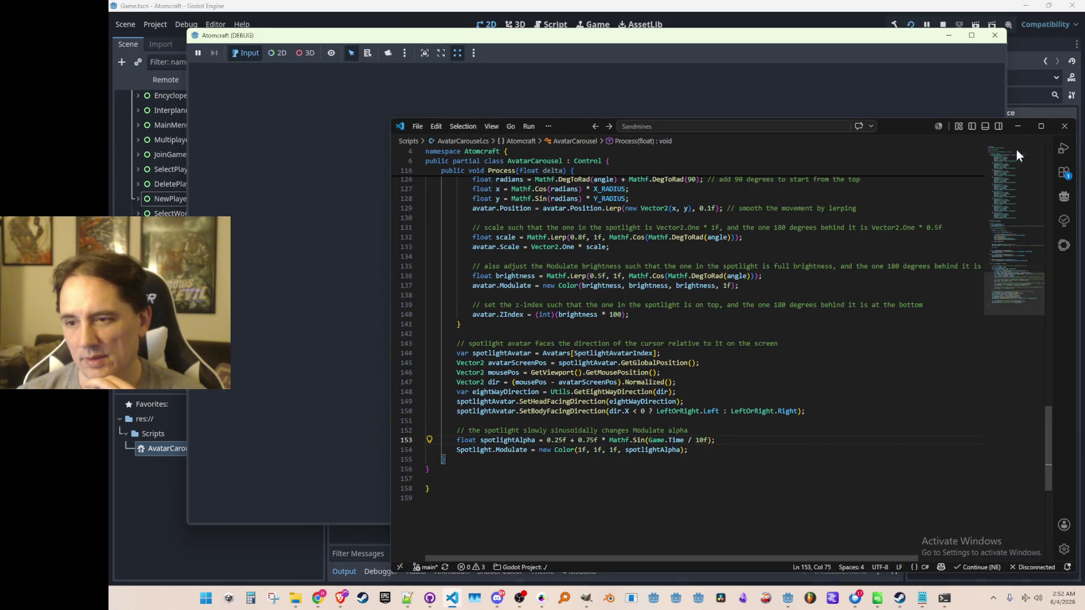
click(1015, 127)
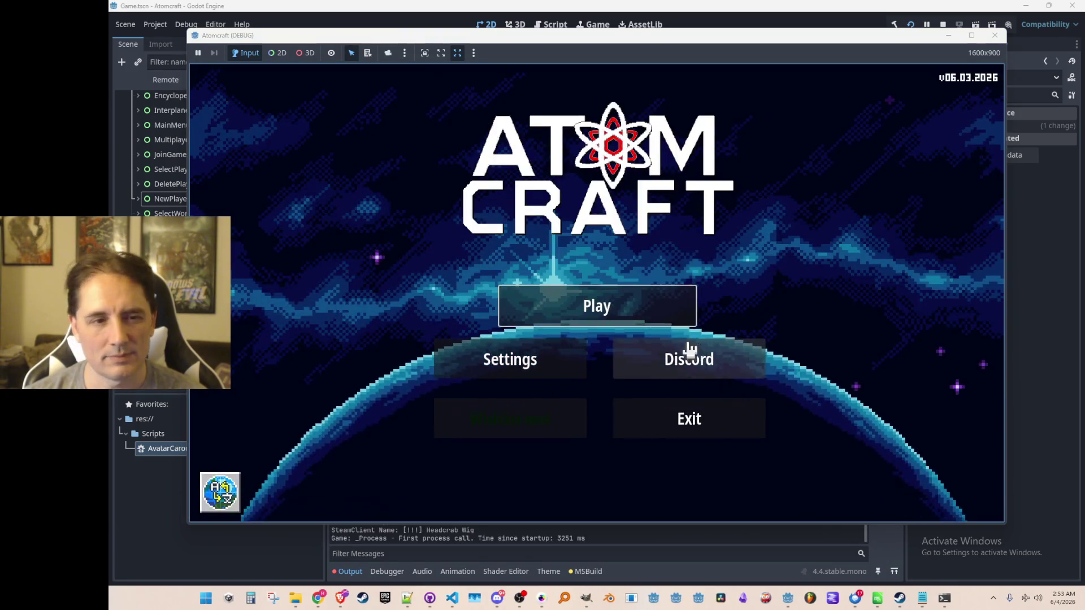
Step: Open New Player, advance the carousel four avatars to Mushroom, and stop the game
click(678, 322)
click(702, 446)
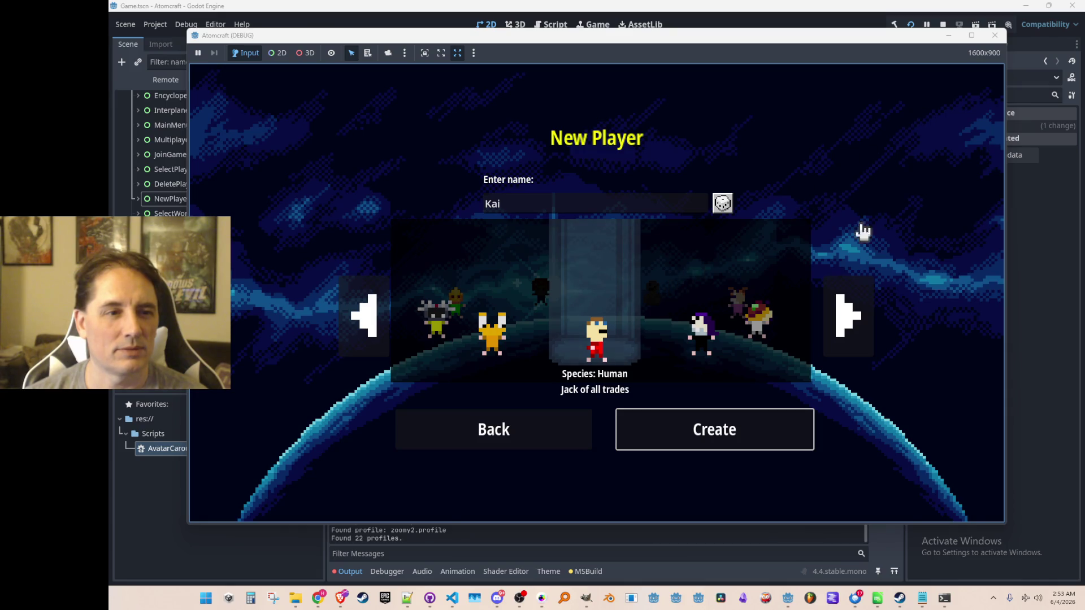
click(844, 314)
click(843, 325)
click(844, 324)
click(843, 324)
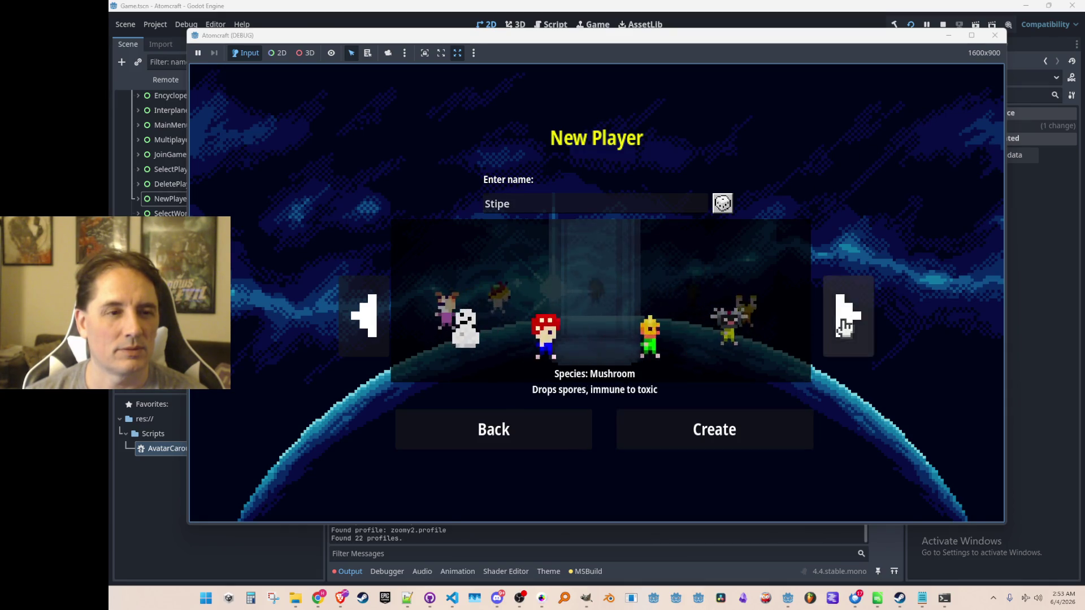
click(943, 25)
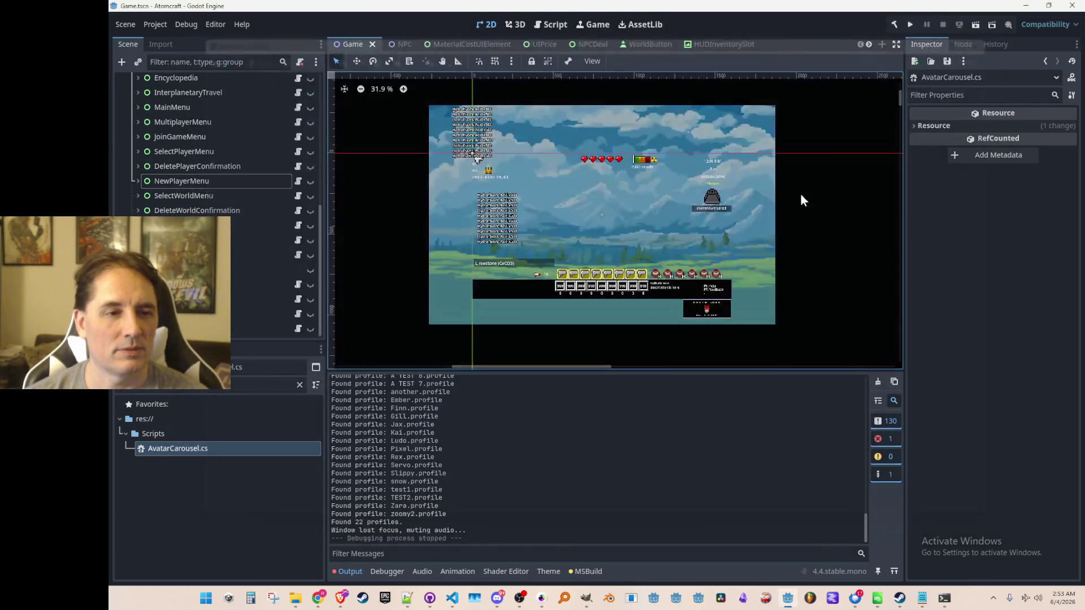
Step: Restore the alpha base to 0.5f and wrap the sine term in parentheses
click(452, 599)
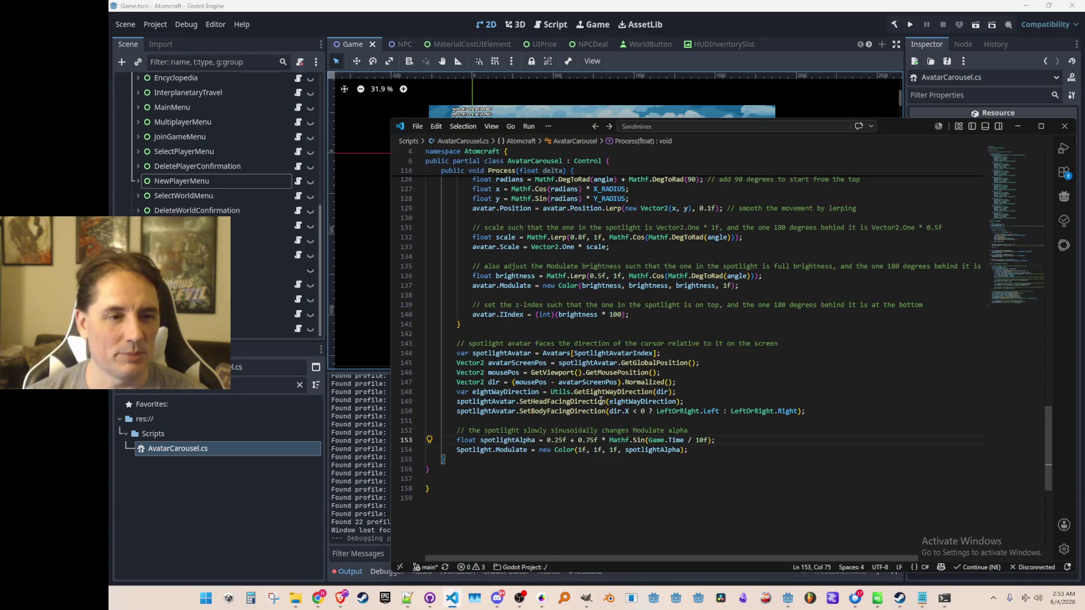
click(554, 429)
key(Down)
key(Delete)
key(Right)
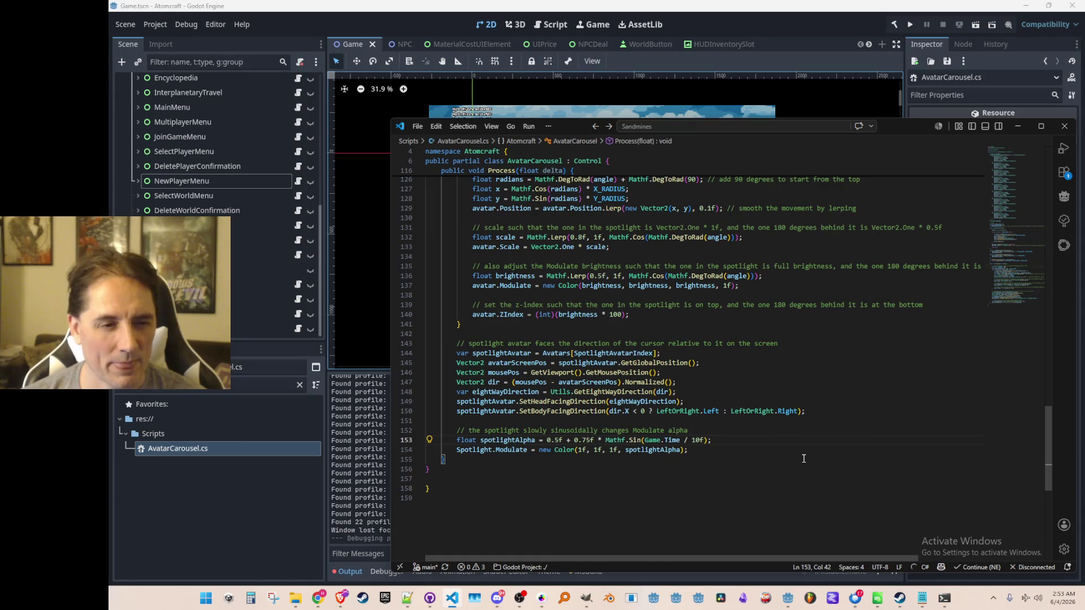
text(()
key(End)
key(Left)
text())
key(Left)
key(Left)
Step: Replace the / 10f divisor with * Mathf.Pi * 2f, then rerun the project
key(Left)
key(Delete)
key(BackSpace)
key(BackSpace)
key(BackSpace)
key(Left)
key(Right)
key(Right)
key(Right)
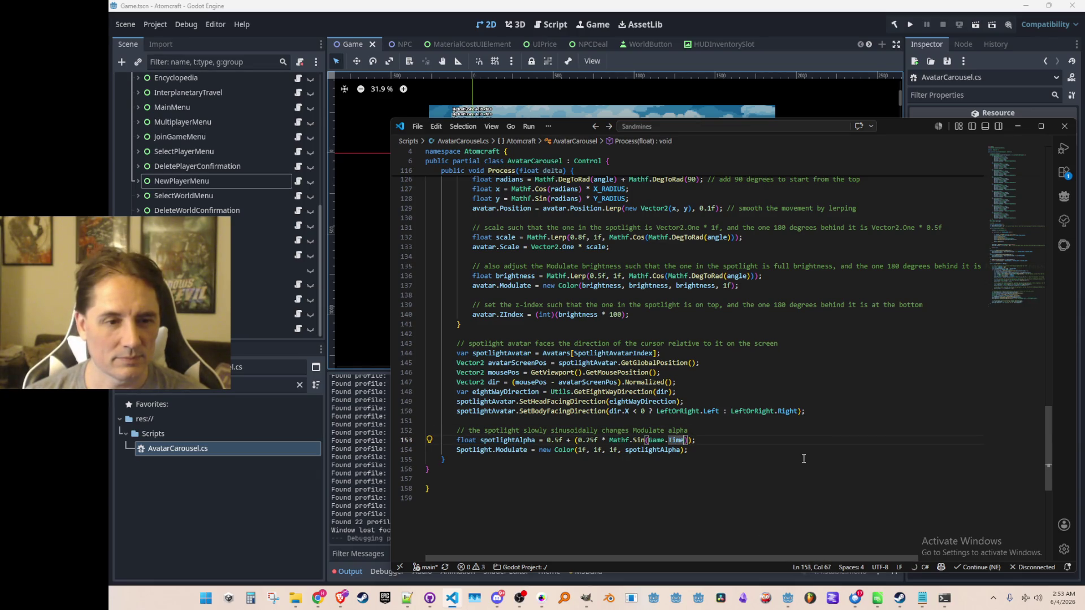
text(* Mathf.DegToRad(360f * 0.5f)
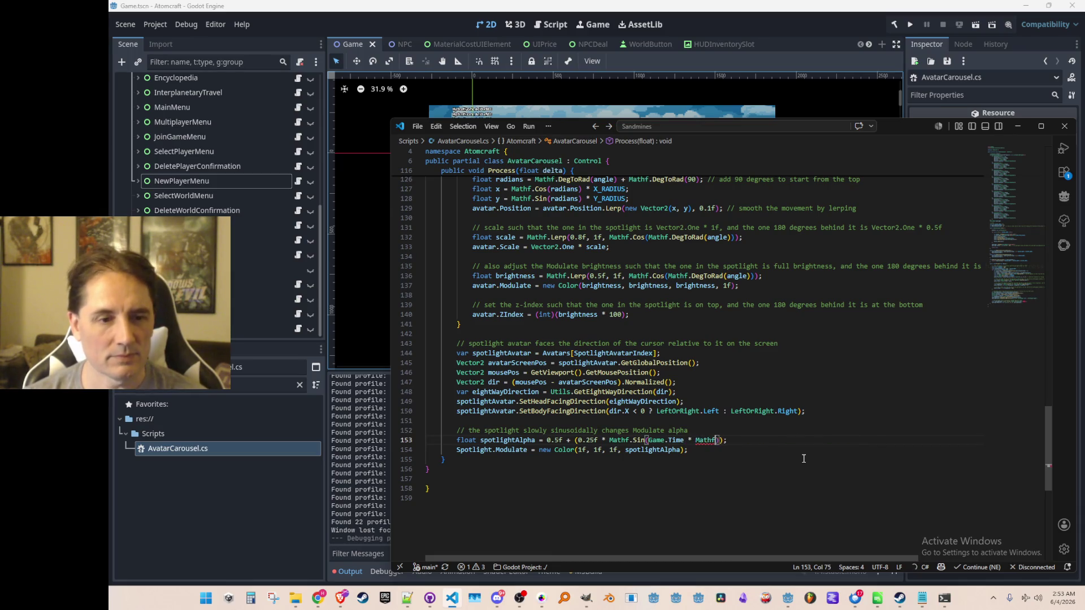
text(Pi)
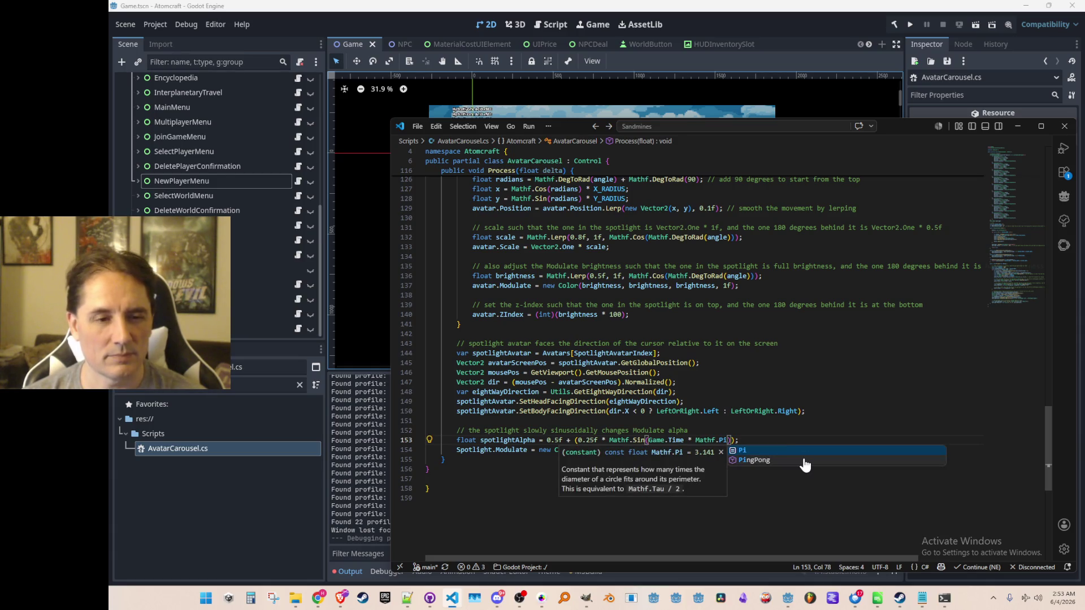
text( * 2)
key(Home)
key(Home)
key(Up)
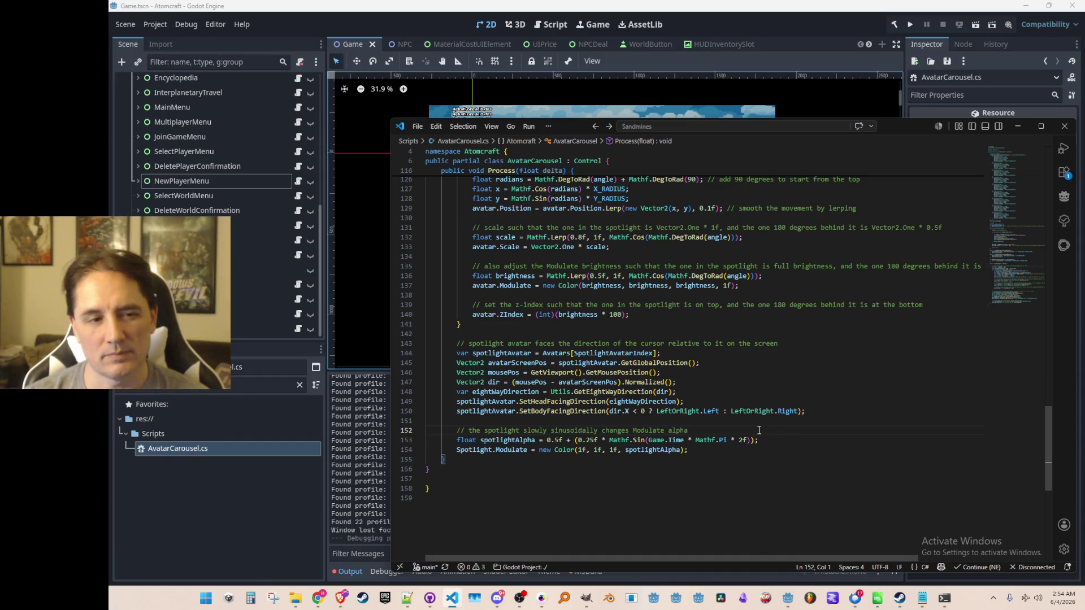
click(906, 25)
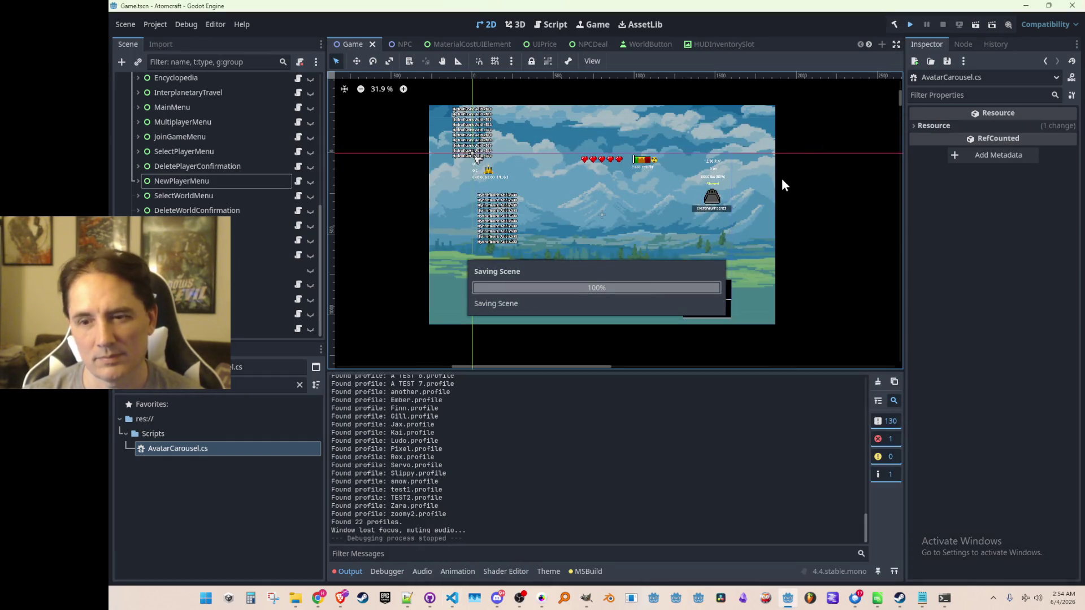
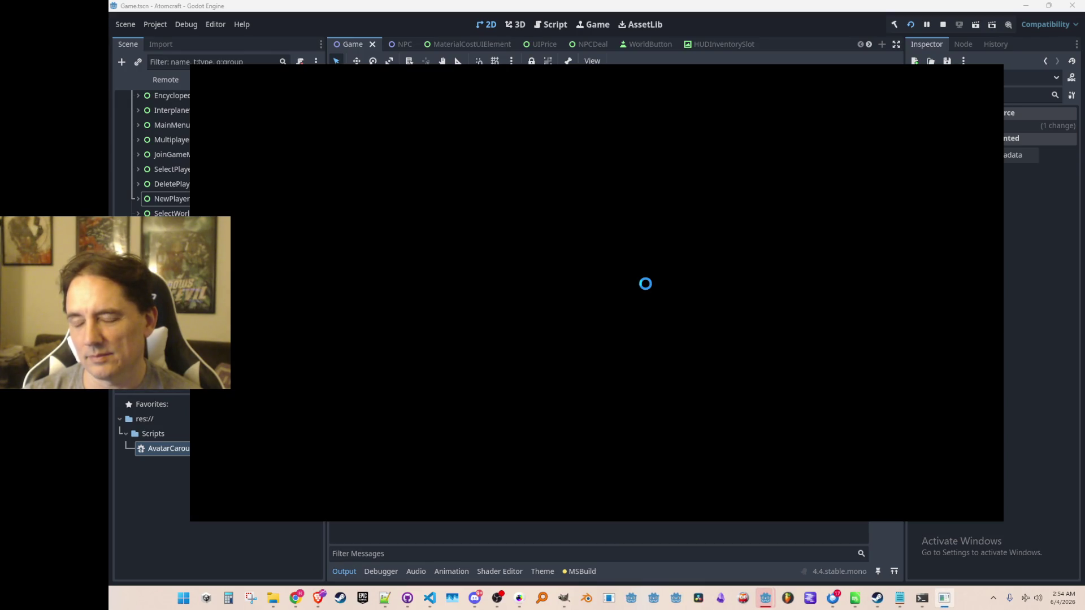
Step: Open Play > New, cycle the species carousel forward twice, then stop the debug run
click(636, 305)
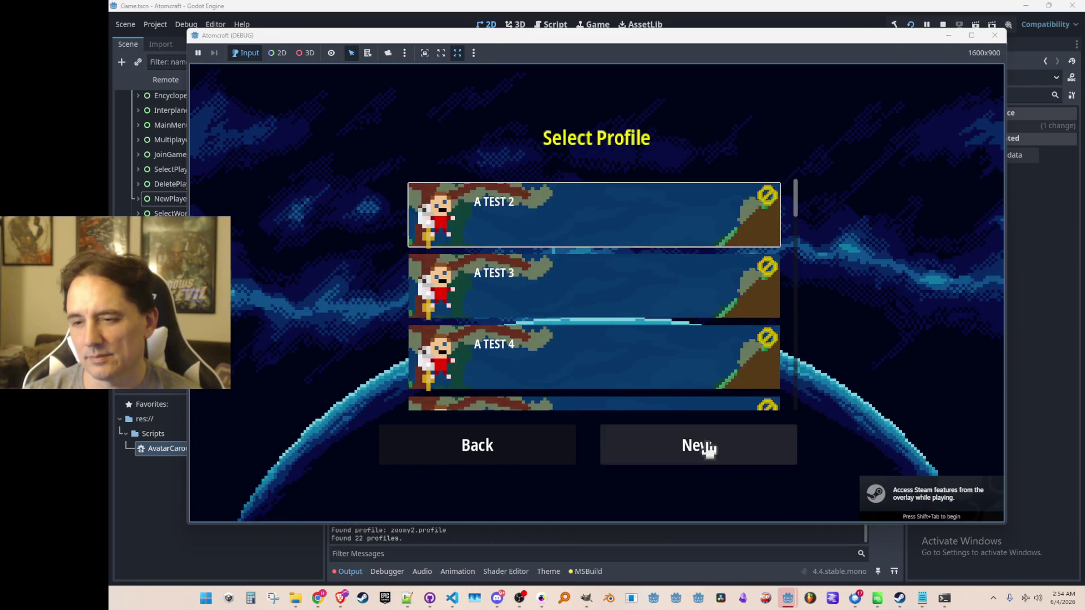
click(709, 449)
click(851, 328)
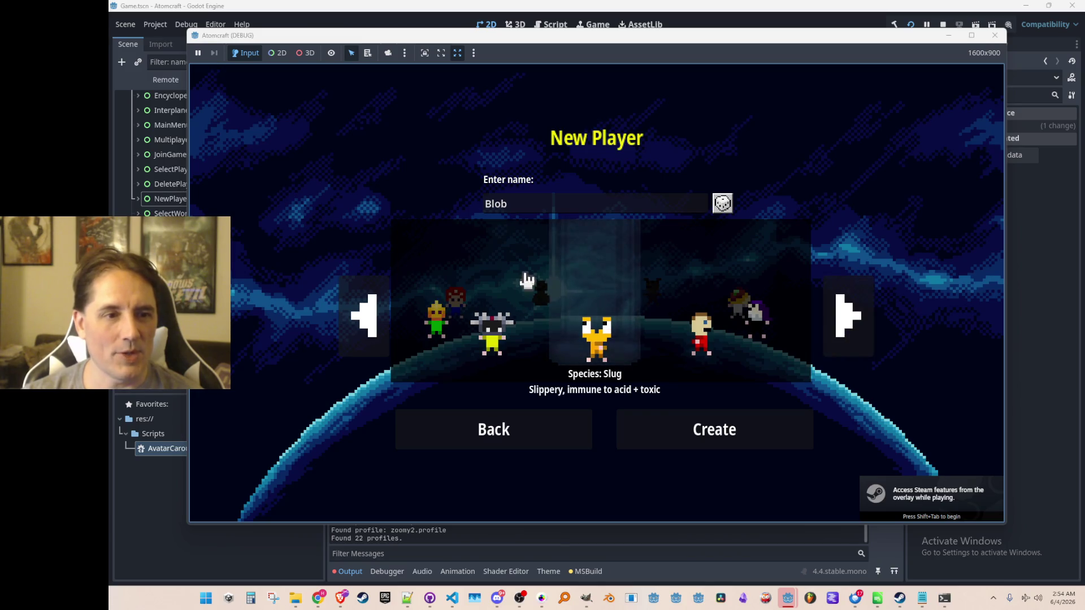
click(854, 326)
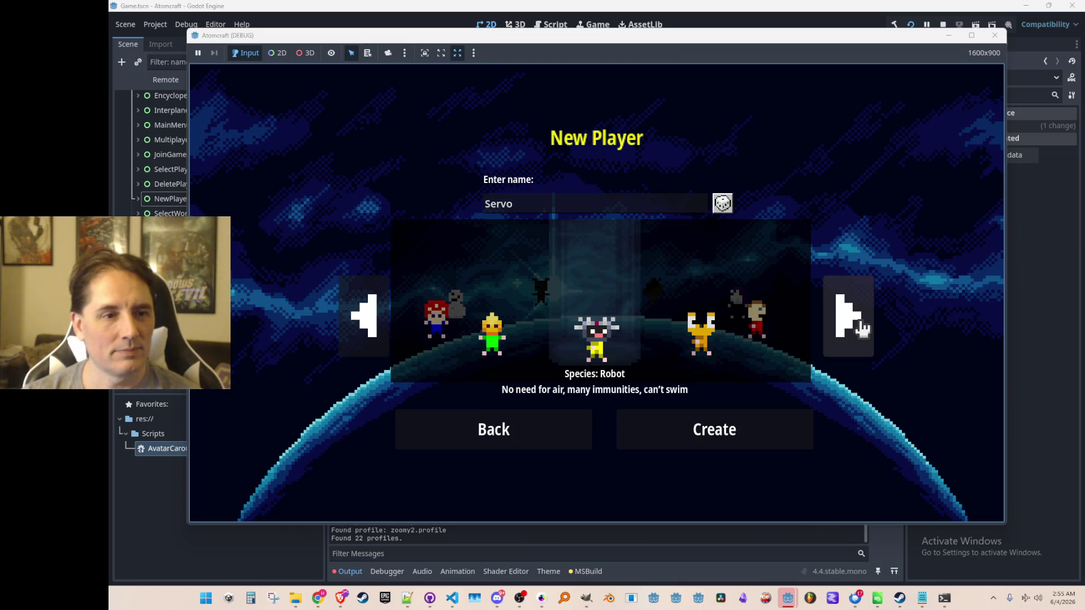
click(942, 24)
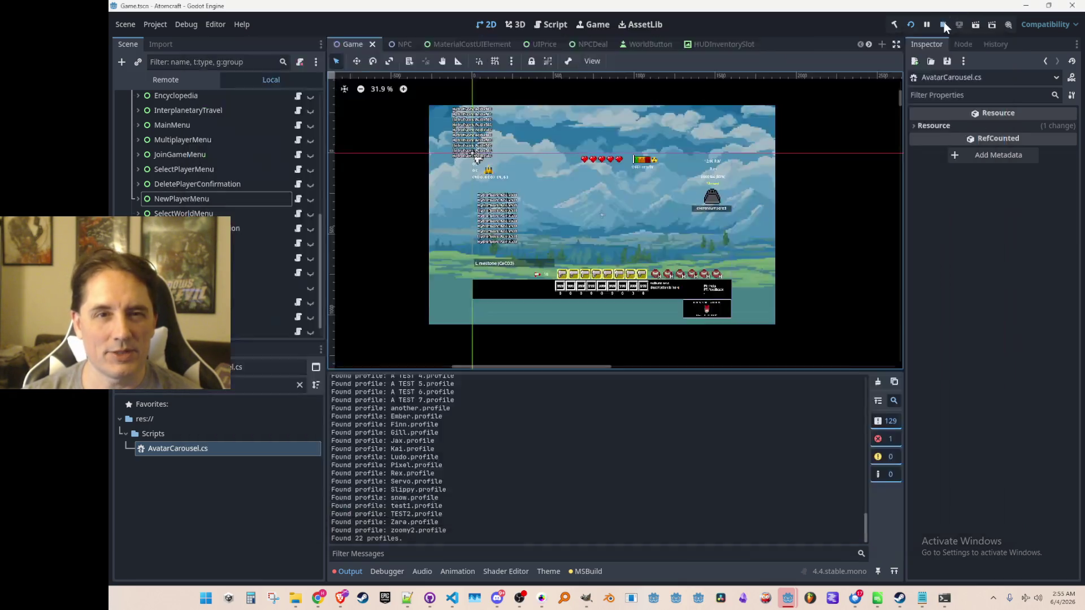
Step: In AvatarCarousel.cs, multiply the spotlight sine argument by 0.25f and begin a const float line above
click(452, 599)
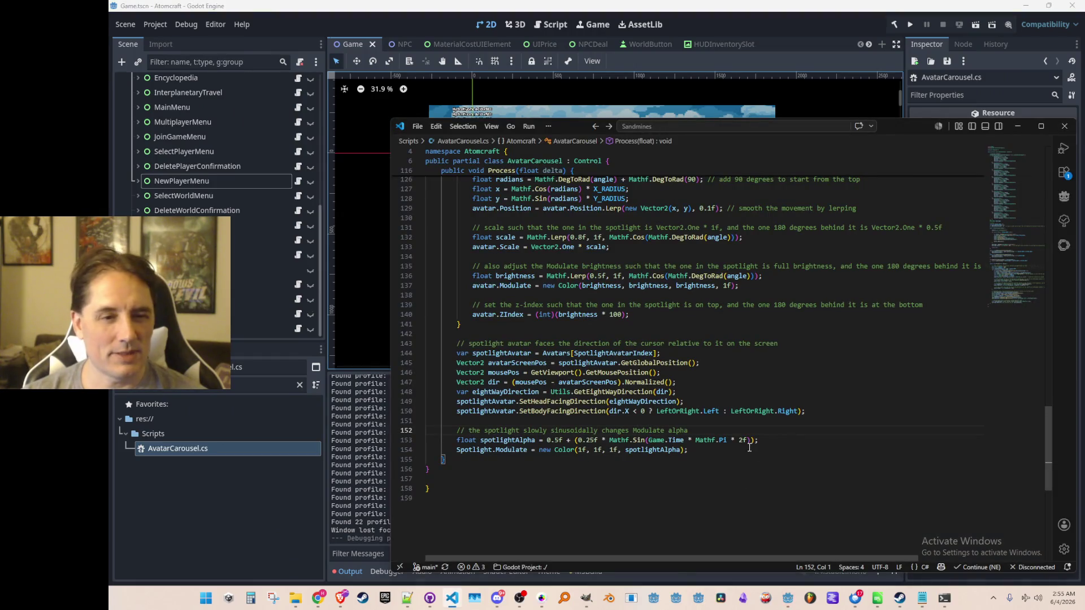
text(* 0.25f)
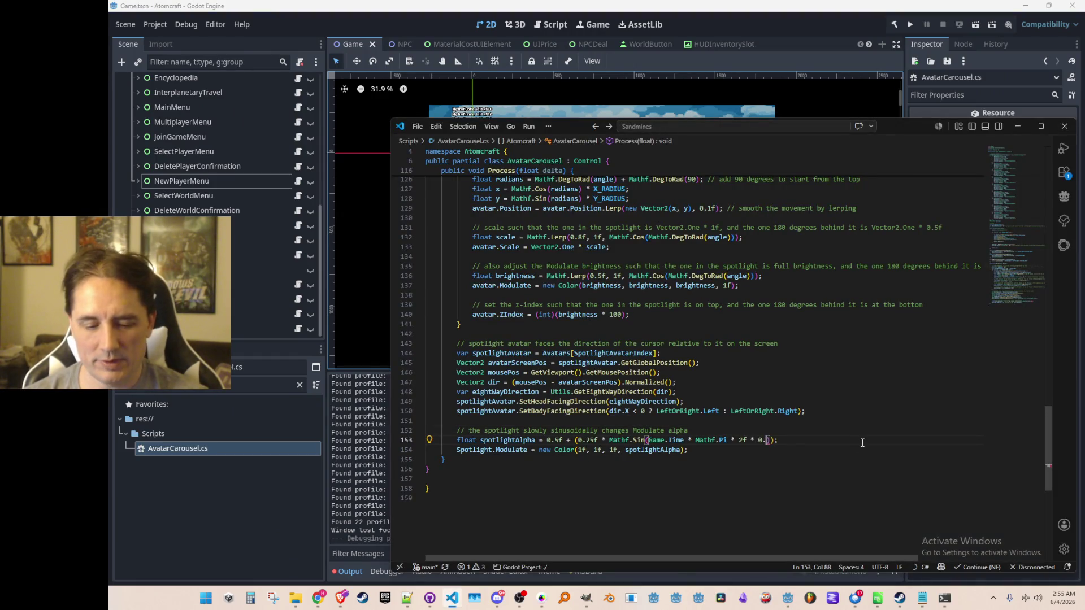
key(ctrl+shift+Return)
text(const float)
key(Tab)
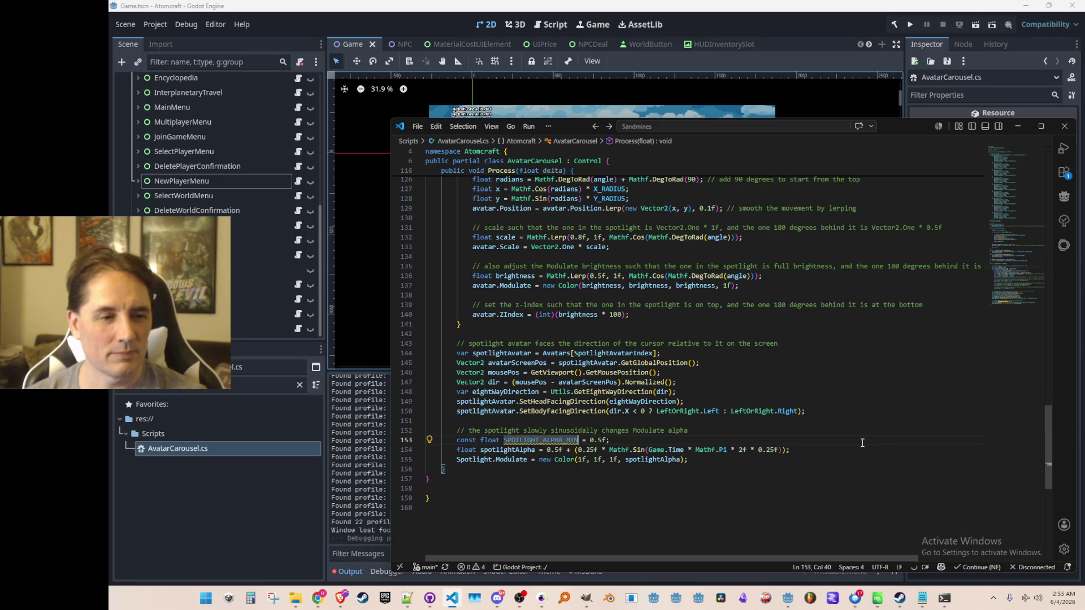
Step: Declare the constant SPOTLIGHT_SPEED_MODIFIER = 0.25f above spotlightAlpha
key(shift+End)
text(R)
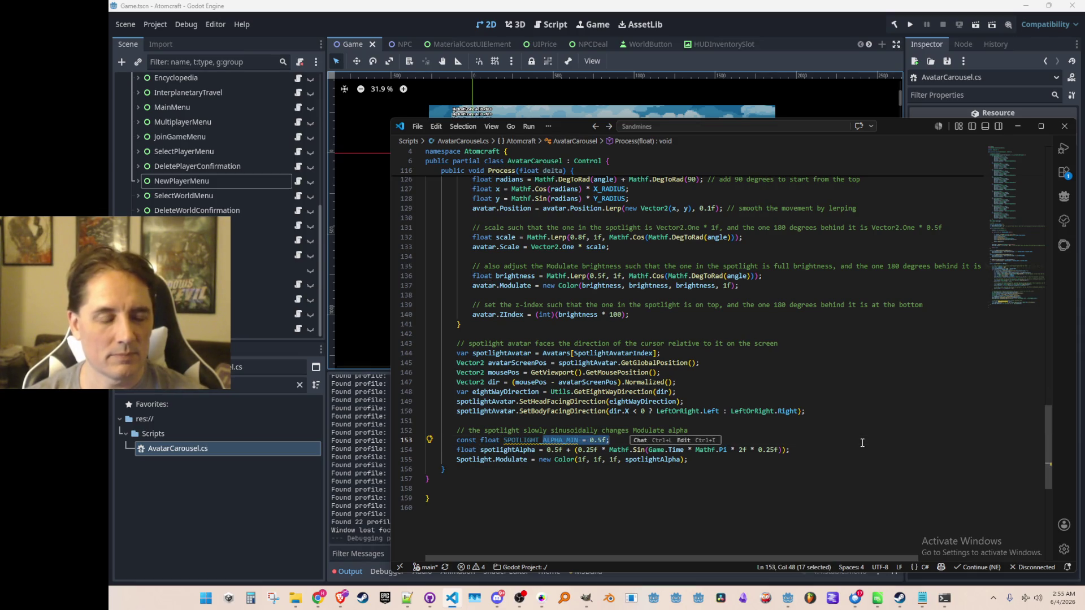
key(BackSpace)
text(SPEED)
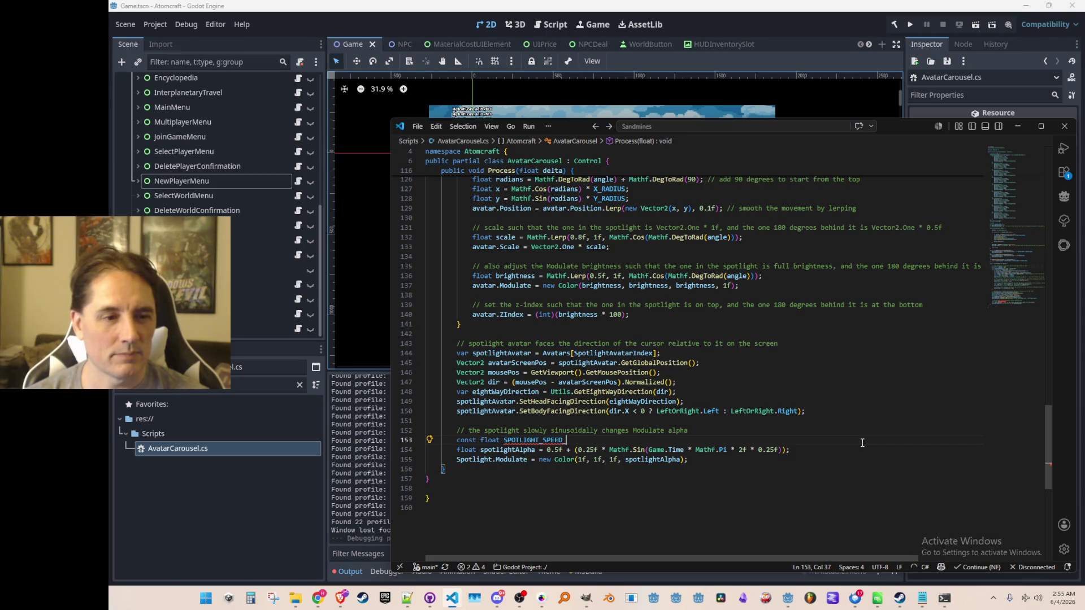
key(Tab)
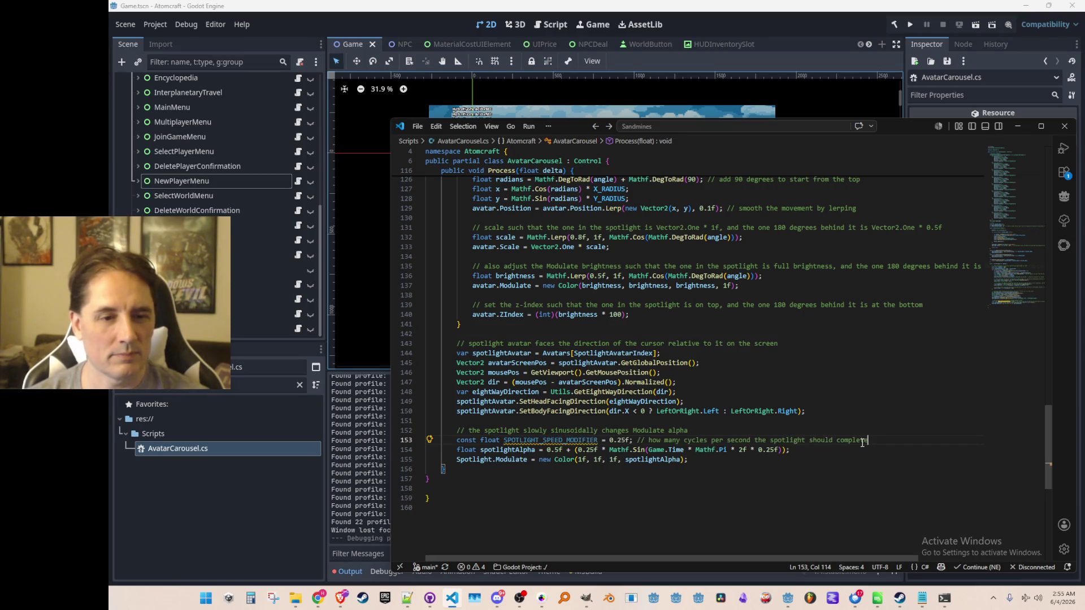
key(Home)
key(ctrl+Right)
key(ctrl+Right)
key(ctrl+shift+Right)
key(ctrl+c)
Step: Replace the 0.25f factor in the sine term with SPOTLIGHT_SPEED_MODIFIER
key(Down)
key(End)
key(Left)
key(Left)
key(Left)
key(shift+End)
key(shift+Left)
key(shift+Left)
key(shift+Left)
key(ctrl+v)
key(Home)
Step: Rebuild and relaunch the game to test the slower spotlight pulse
key(Up)
key(Up)
key(Home)
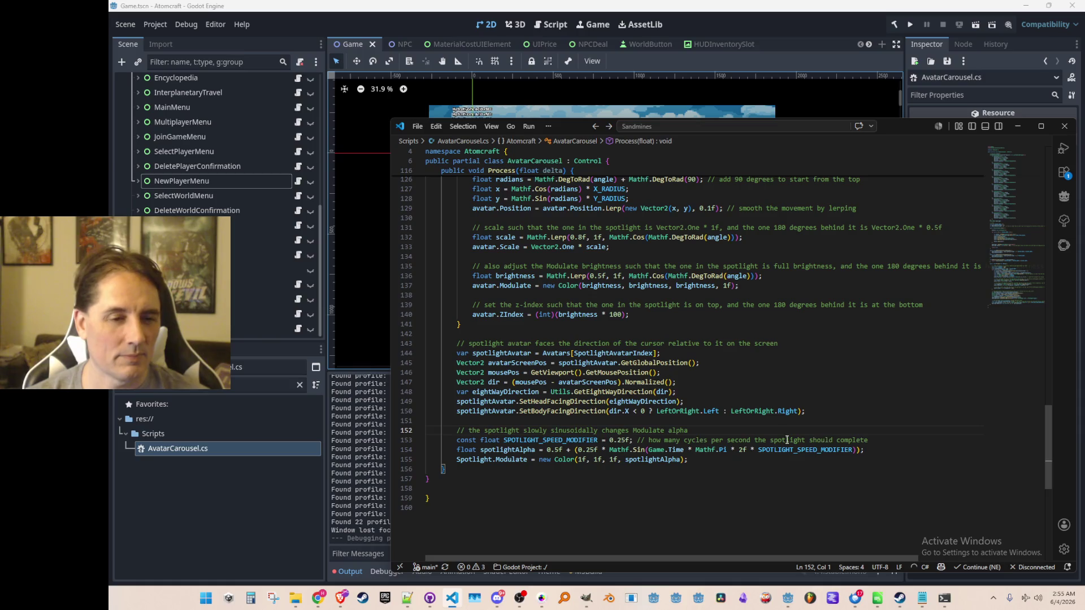
click(910, 25)
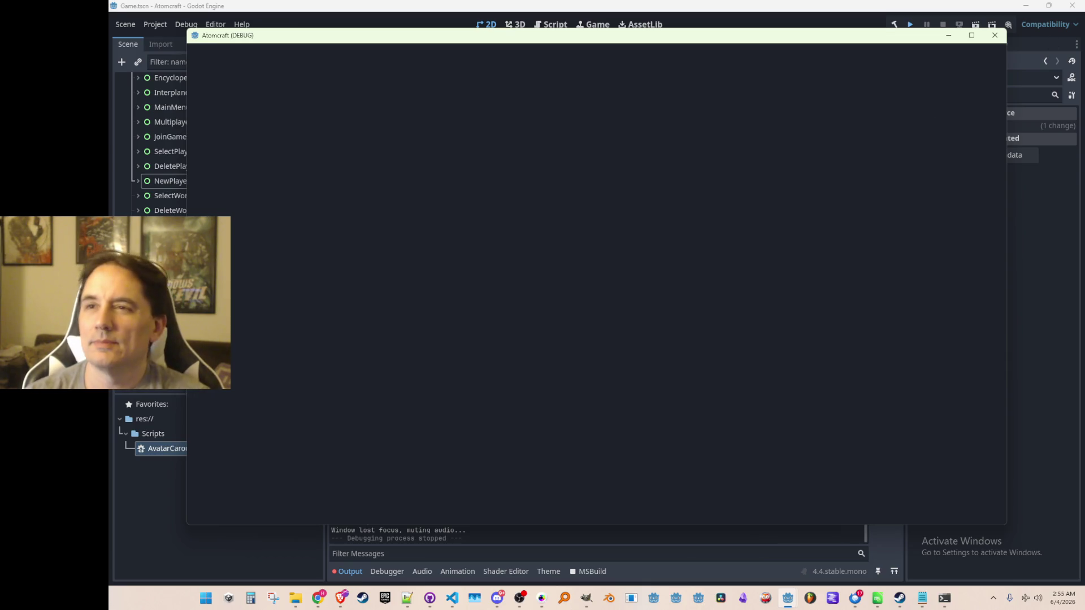
Step: Reach the New Player screen in the game window via Play and New
click(994, 35)
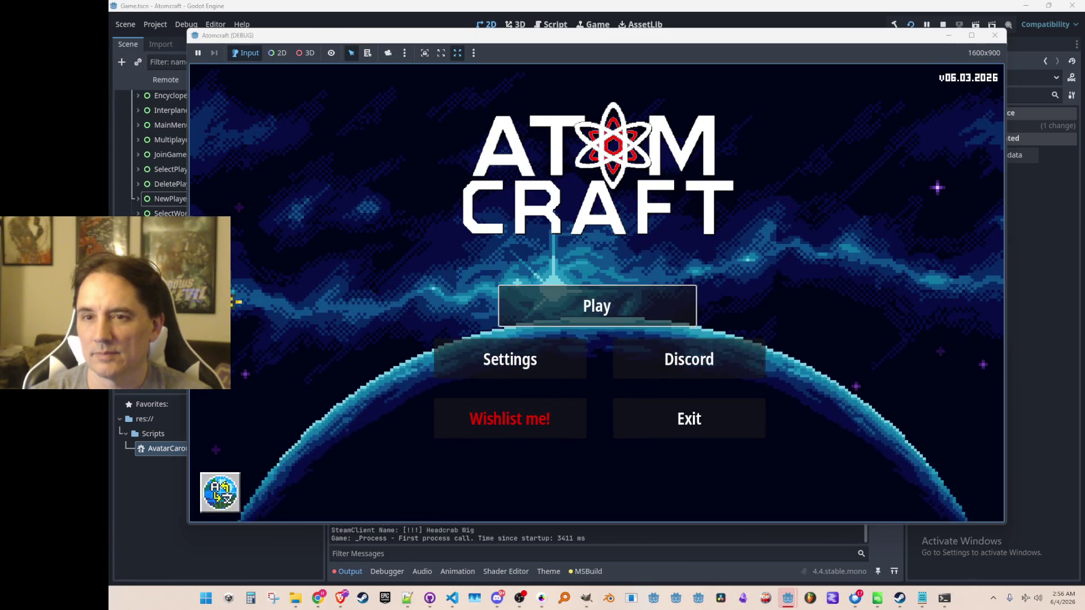
click(595, 317)
click(709, 443)
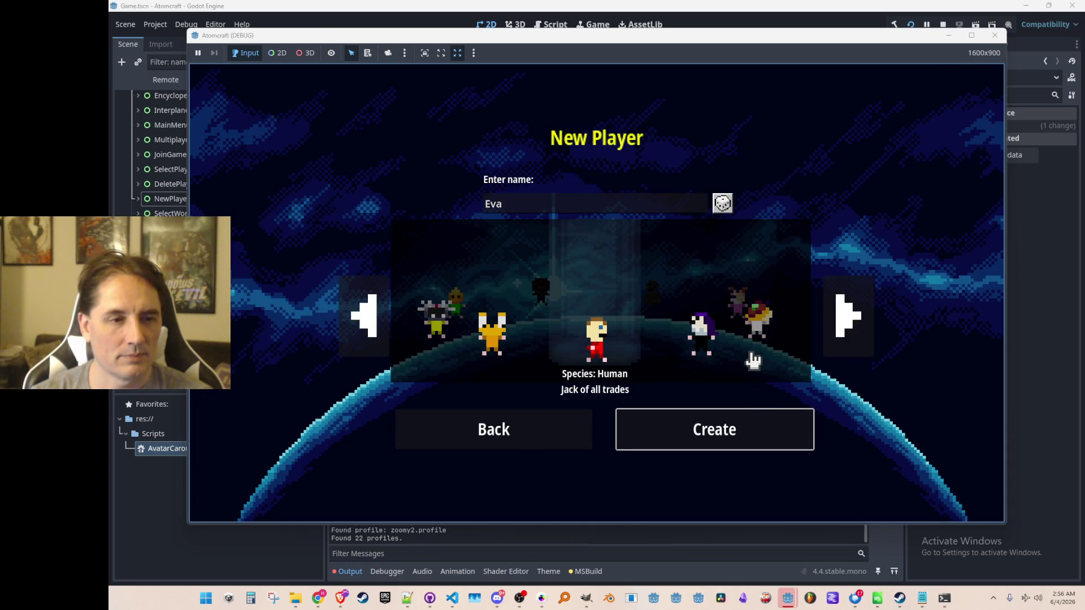
Step: Cycle the species carousel forward twelve times to watch the spotlight, then stop the run
click(840, 327)
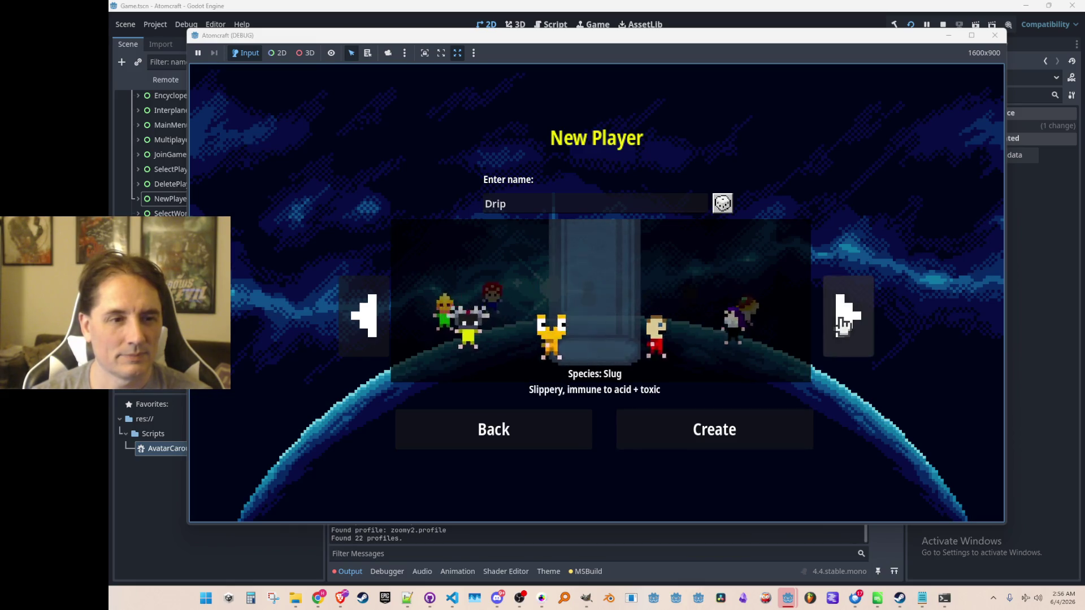
click(842, 327)
click(845, 325)
click(849, 323)
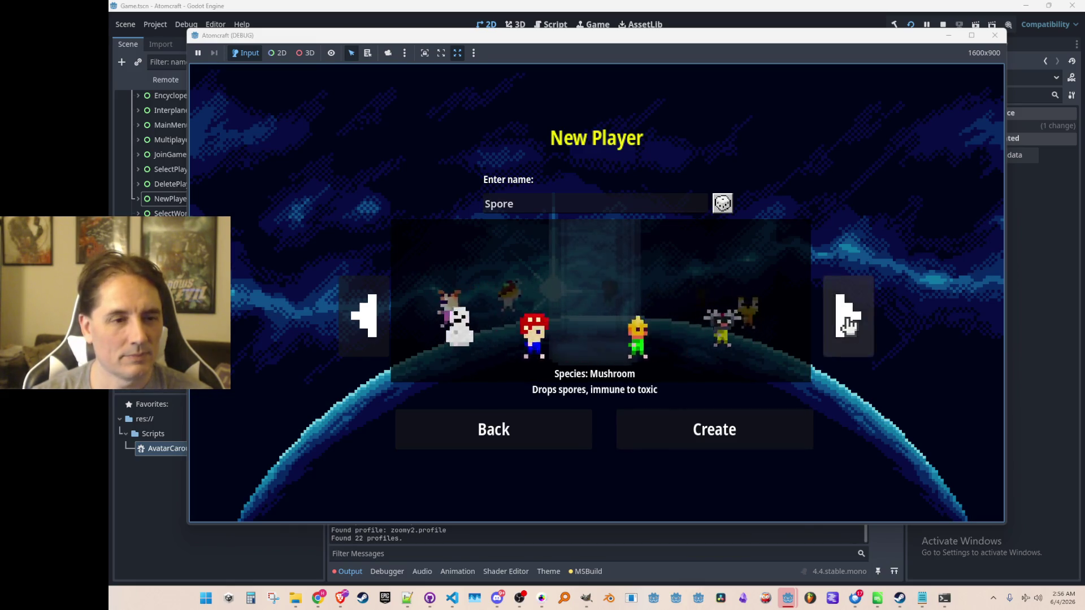
click(852, 322)
click(852, 322)
click(852, 321)
click(852, 321)
click(852, 321)
click(852, 321)
click(850, 320)
click(850, 320)
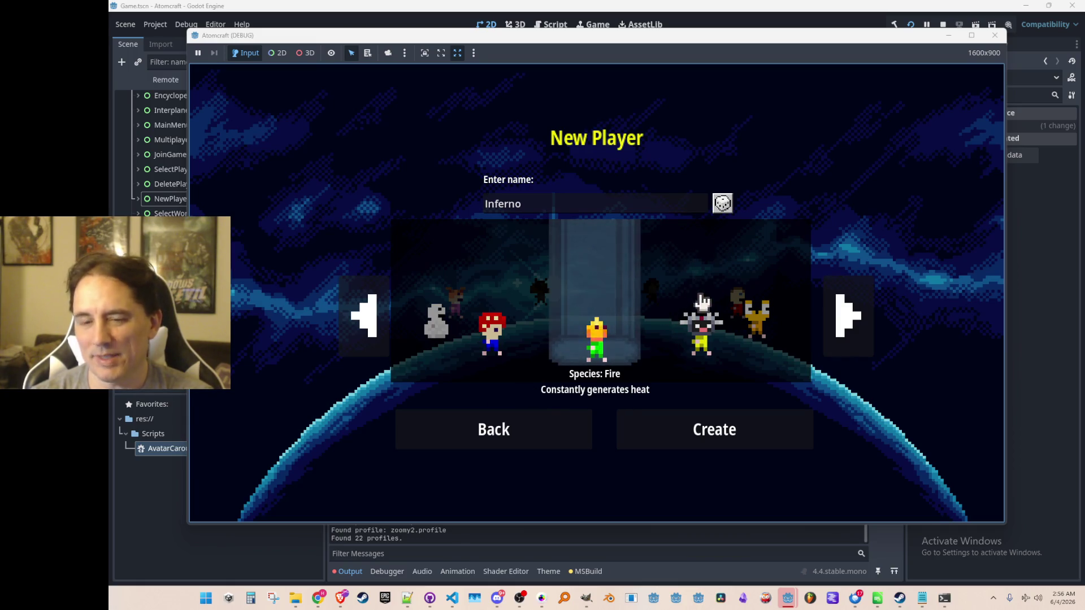
click(943, 24)
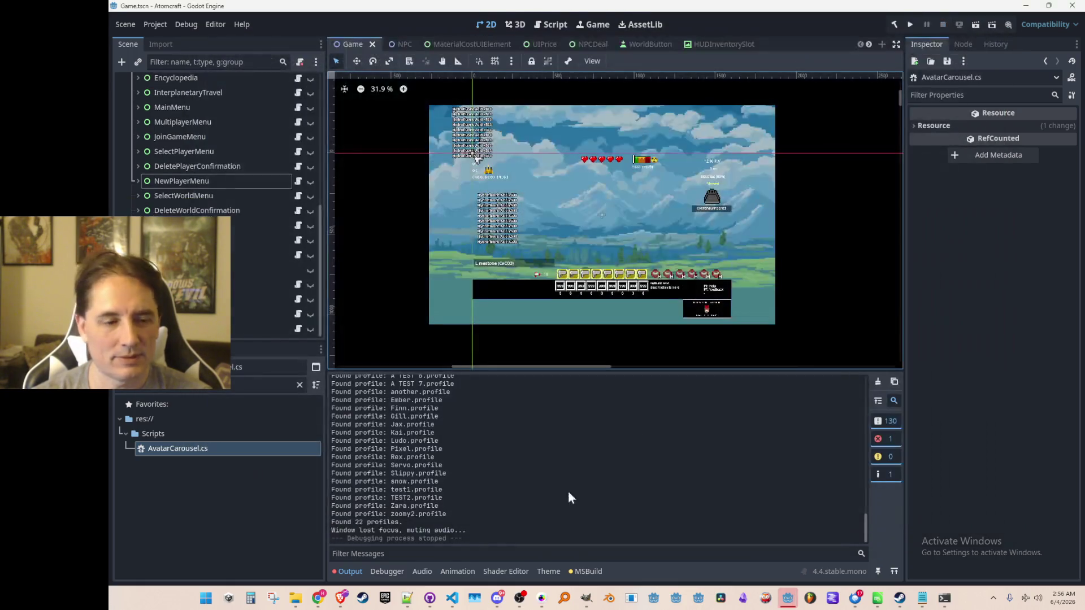
Step: Change the spotlight base value 0.5f to 0.75f and the amplitude 0.25f to 0.125f
click(452, 598)
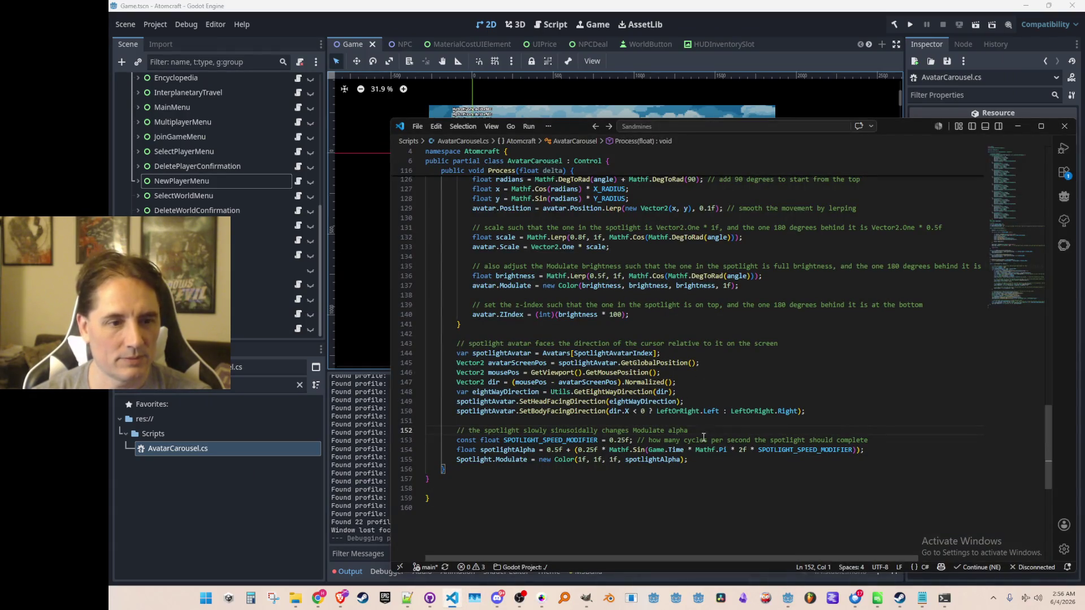
click(554, 450)
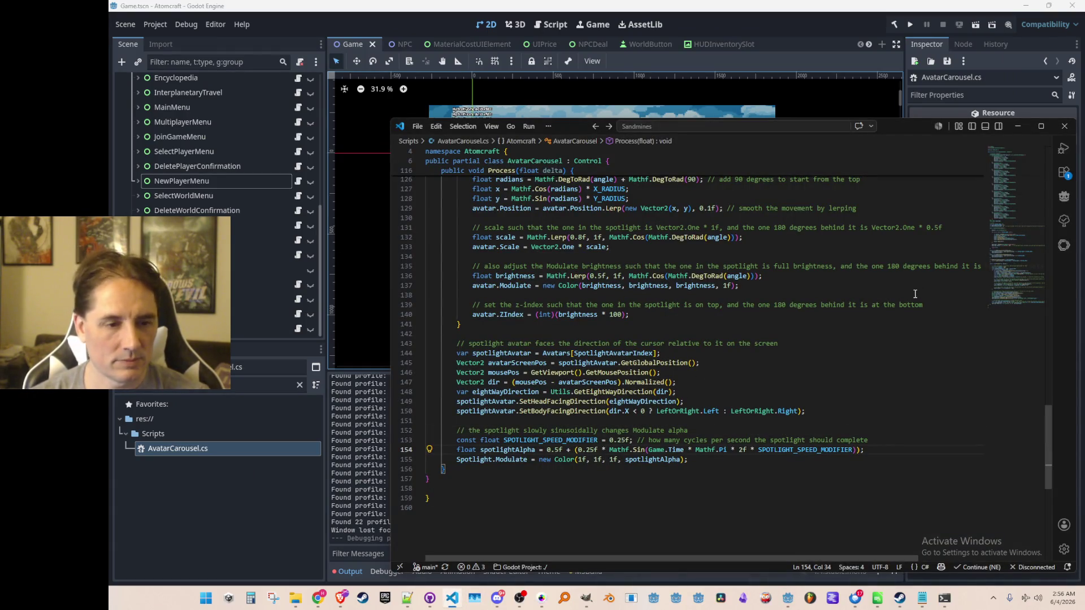
text(7)
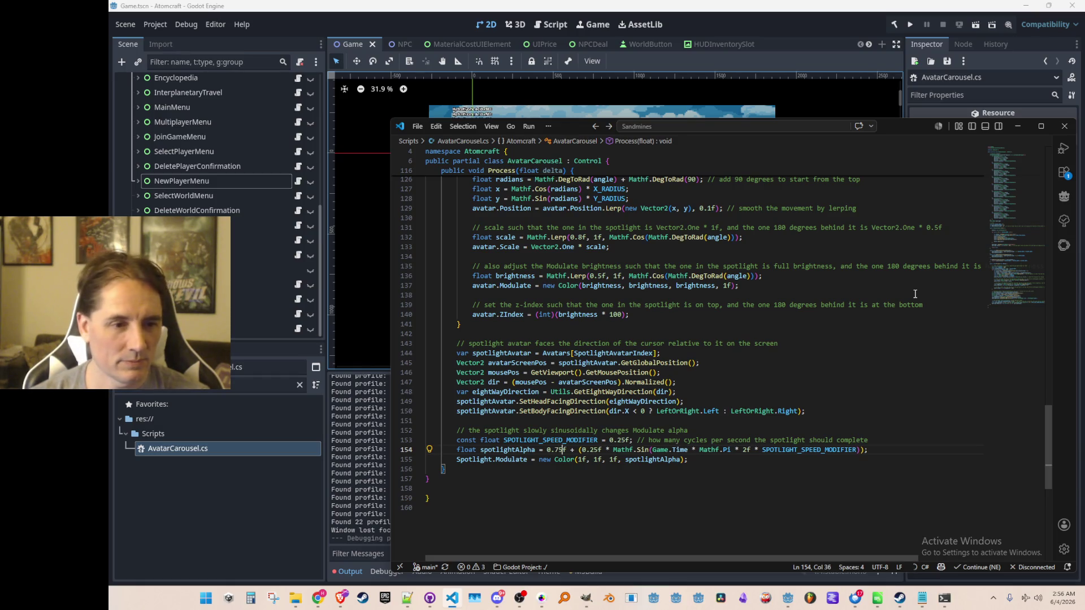
key(Right)
key(Right)
key(Right)
text(1)
Step: Add const float SPOTLIGHT_INTENSITY_RANGE = 0.125f above the speed constant
key(Up)
key(Home)
key(Home)
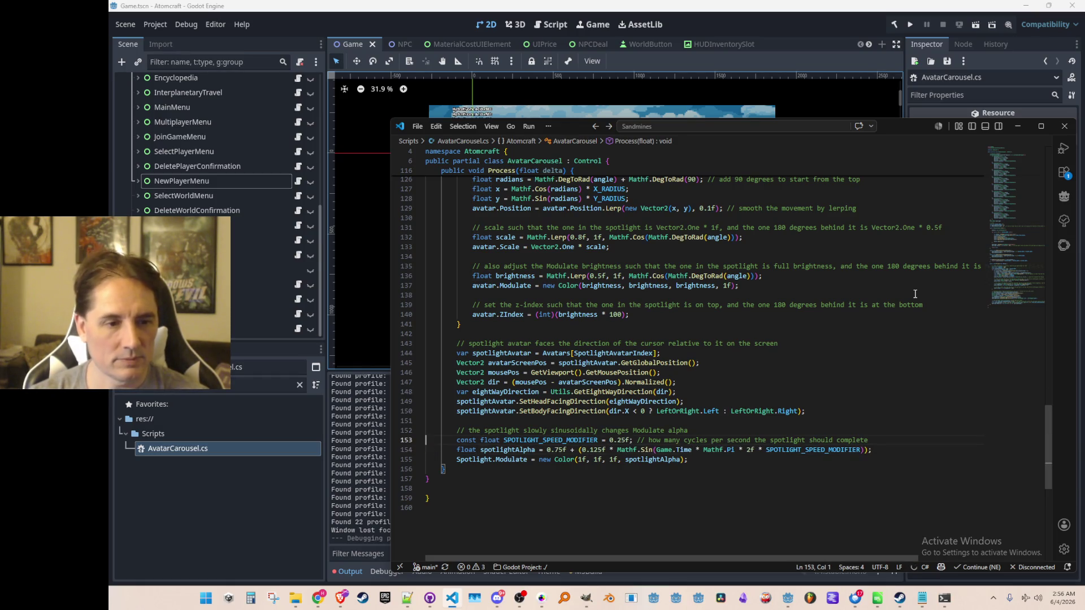
key(Home)
key(Return)
key(Up)
text(const)
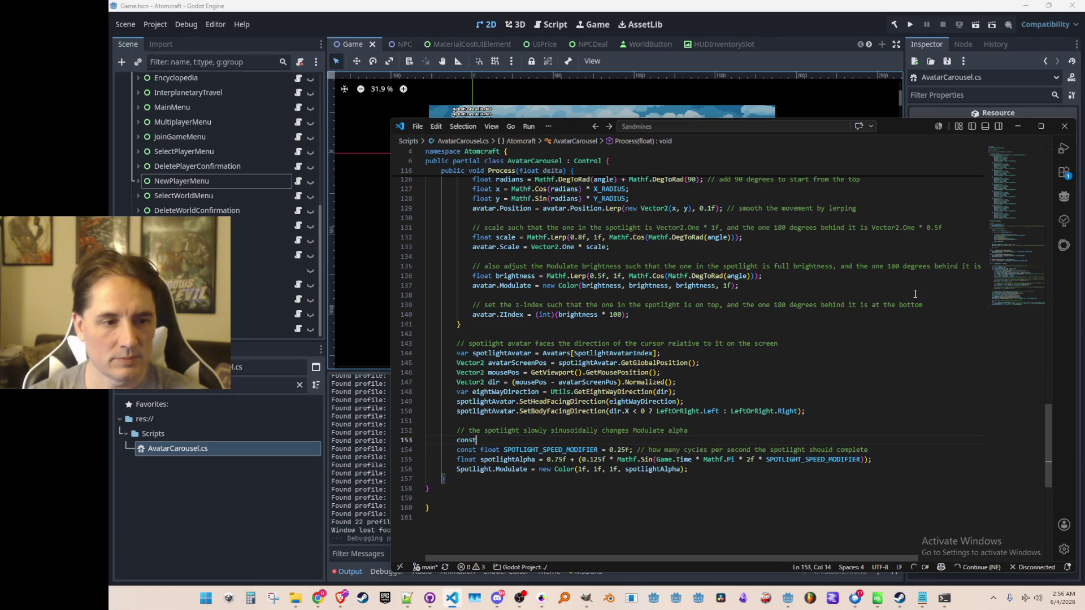
text( float SPOTLIGHT_INTE)
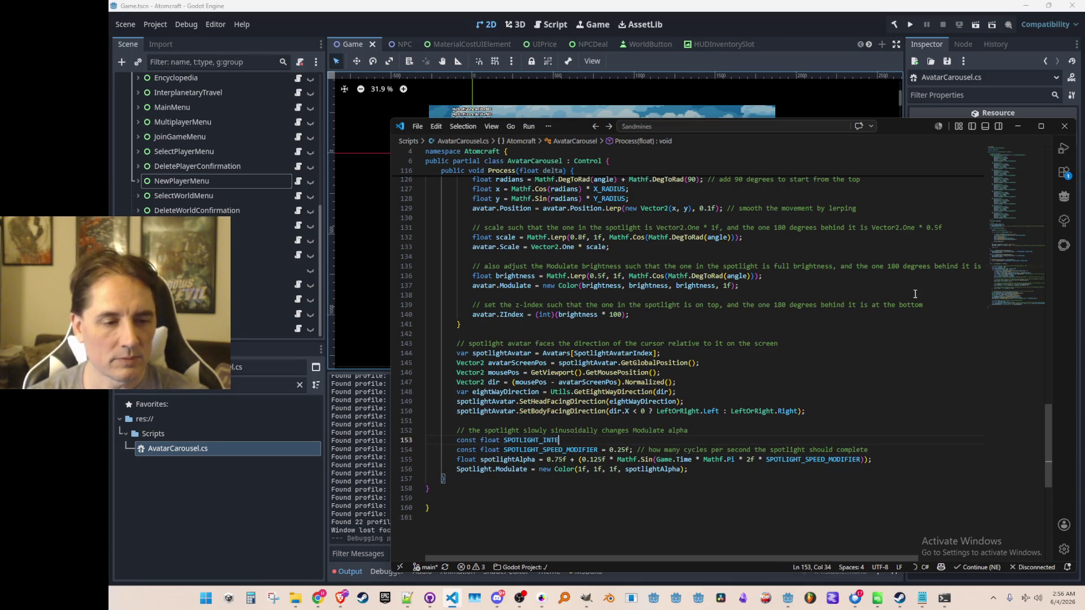
text(NSITY_RANGE)
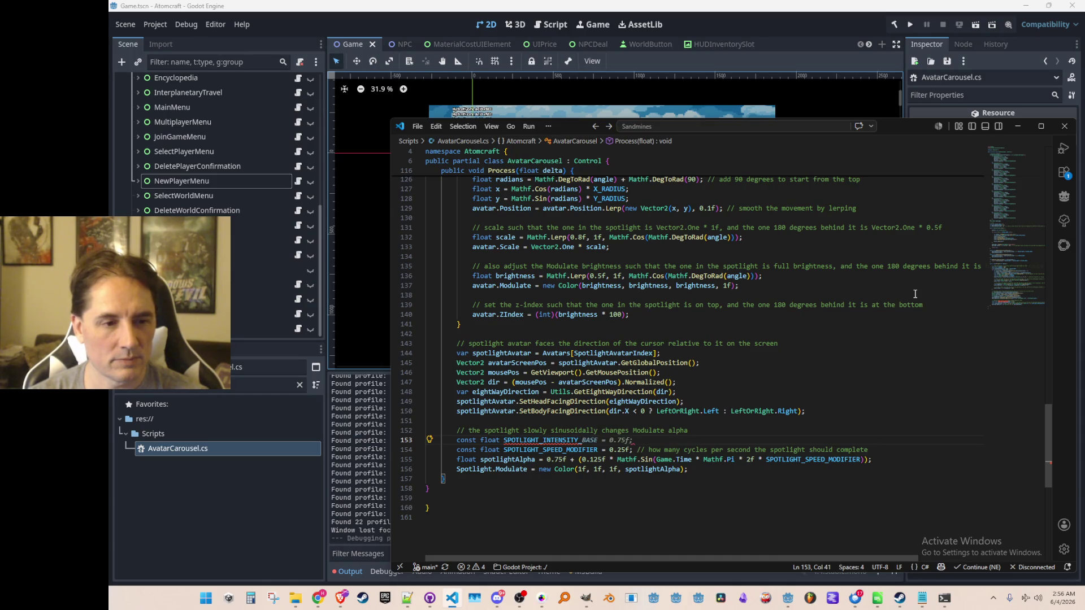
key(Tab)
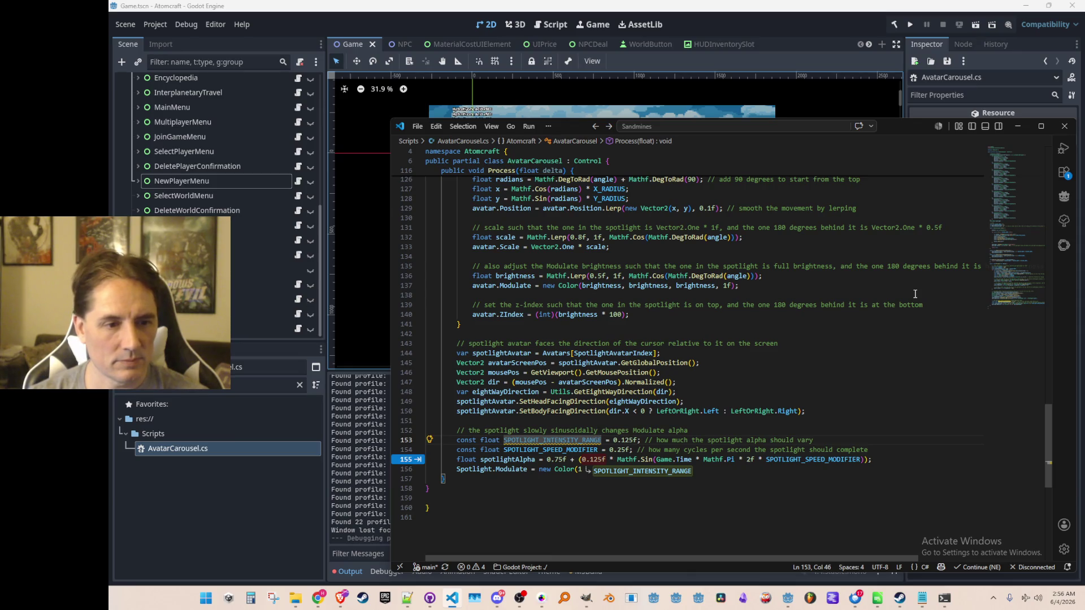
Step: Use SPOTLIGHT_INTENSITY_RANGE in place of 0.125f in the sine term
key(Tab)
key(Home)
key(Home)
key(Up)
key(Up)
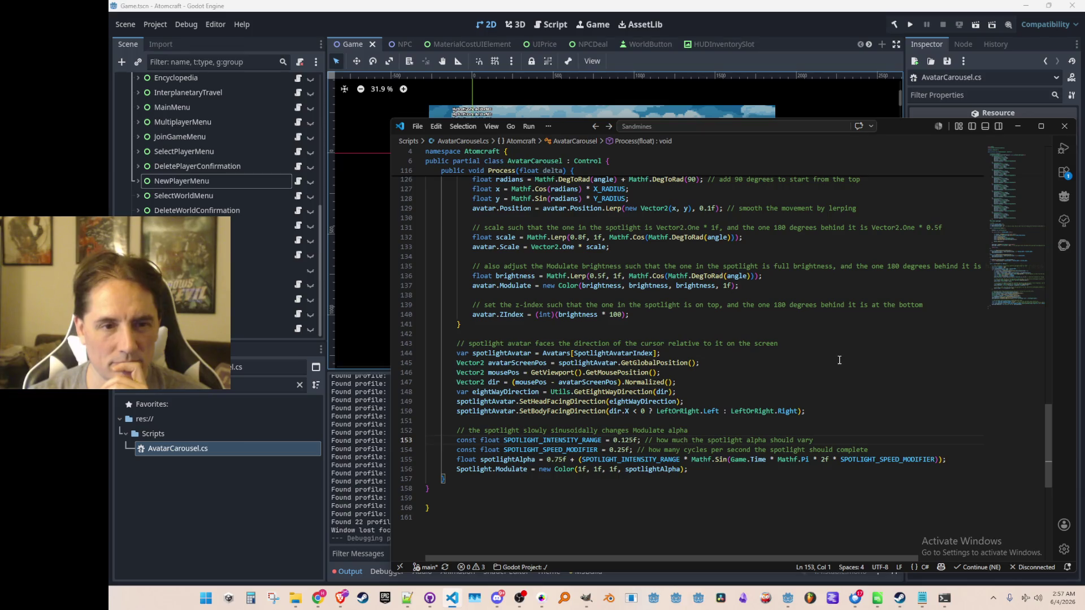
click(802, 70)
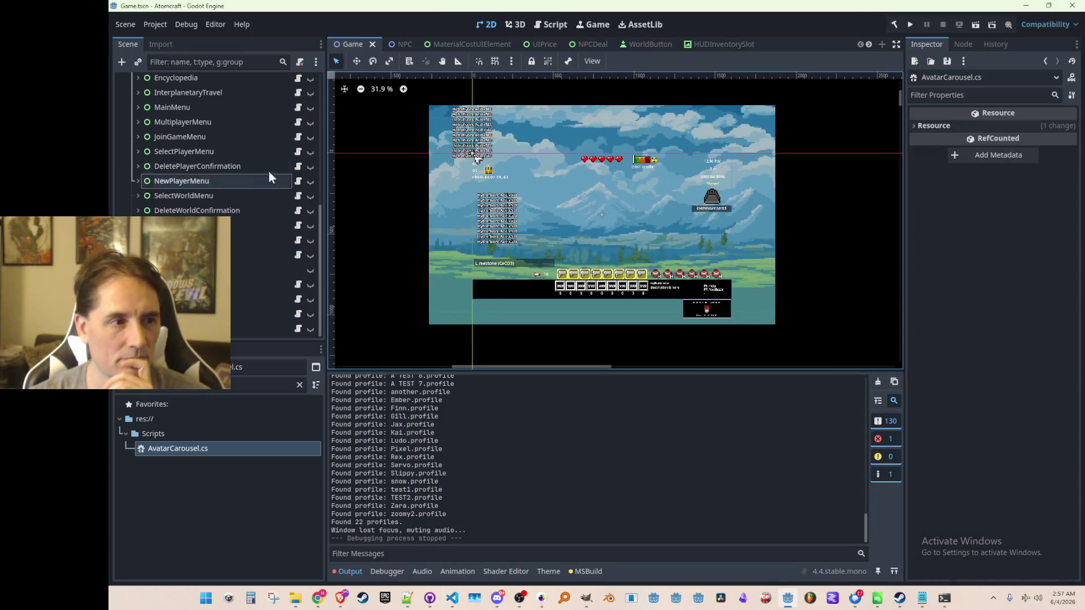
Step: Make NewPlayerMenu visible and select its ColorPickerButtonHelmet node
click(310, 181)
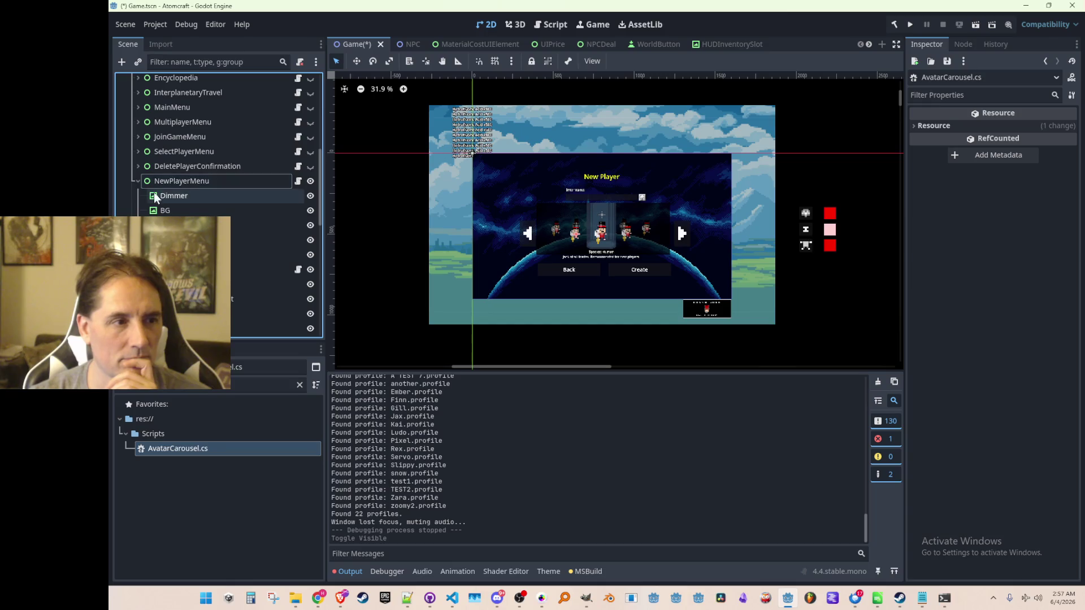
click(138, 181)
scroll(798, 284, up, 4)
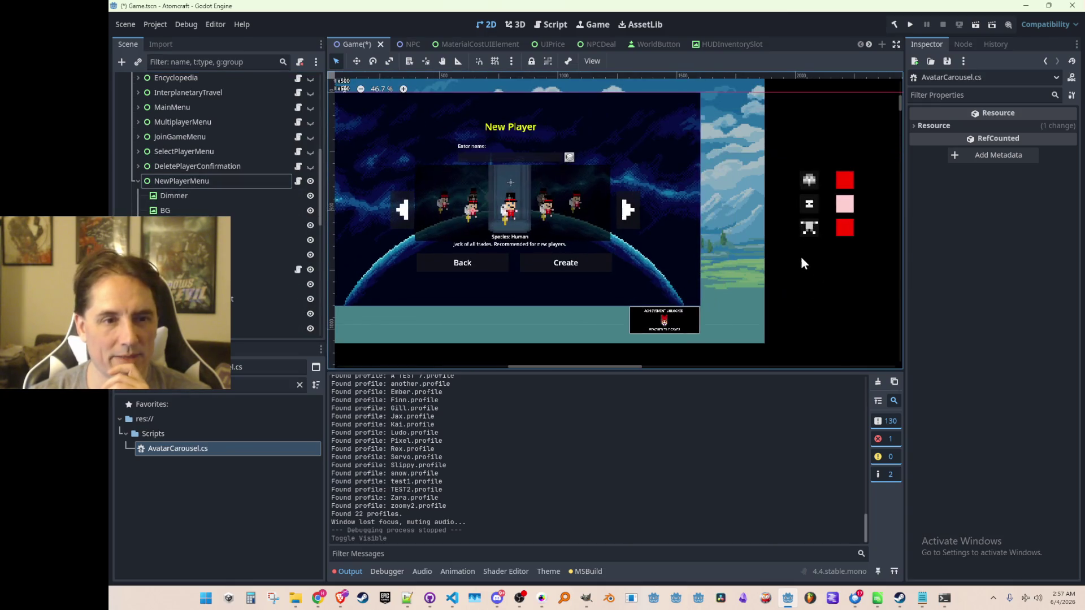
scroll(230, 262, down, 5)
scroll(230, 262, up, 3)
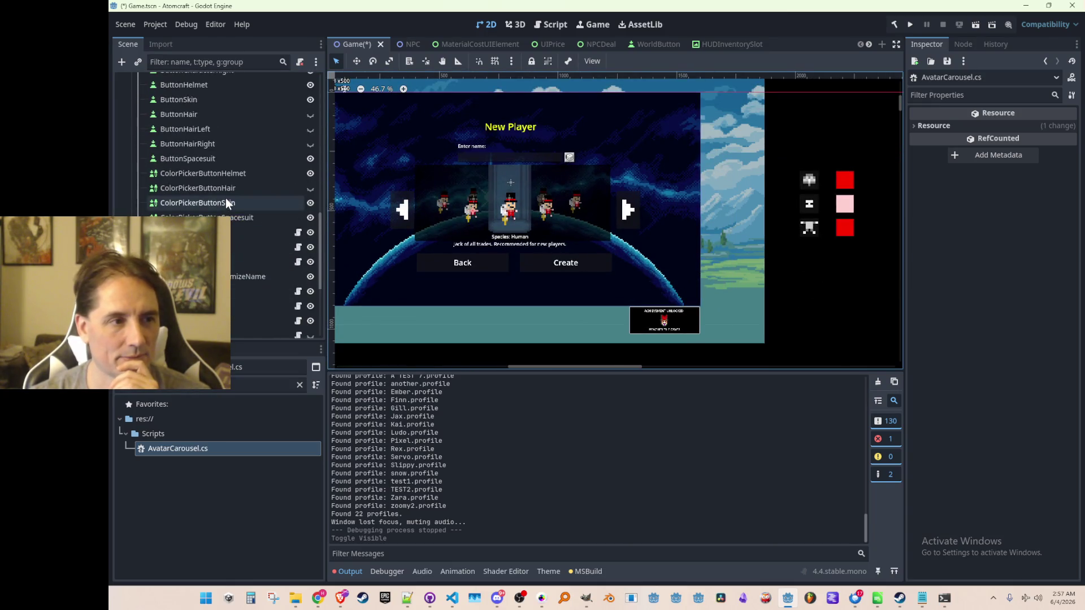
click(225, 198)
scroll(229, 186, down, 1)
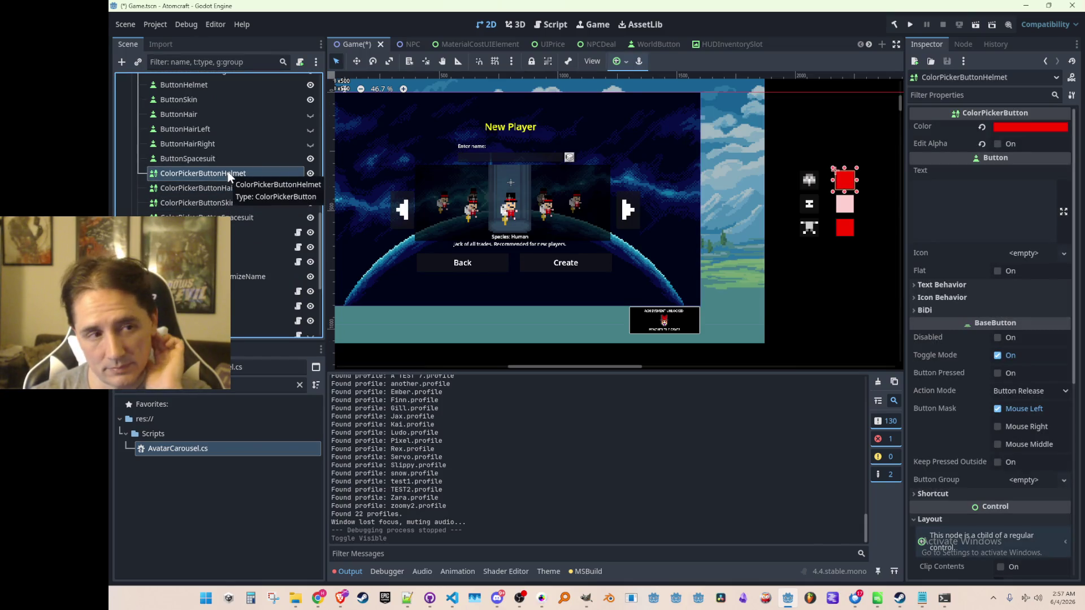
Step: Drag the red helmet swatch onto the New Player panel beside the name field
click(358, 61)
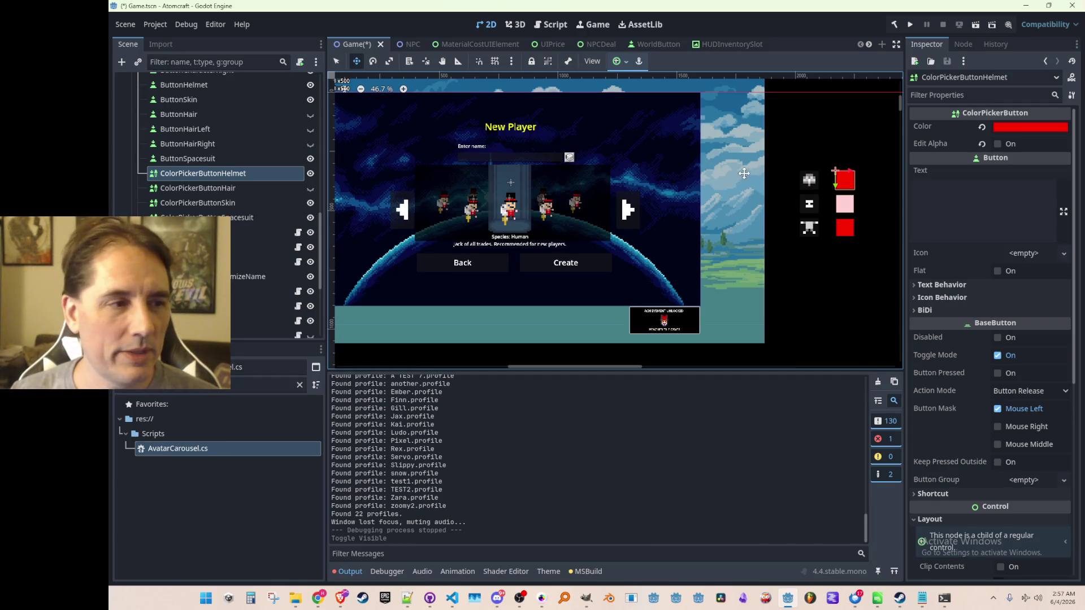
scroll(815, 178, up, 1)
mouse_move(845, 178)
mouse_down()
mouse_move(673, 147)
mouse_move(563, 146)
mouse_up()
scroll(564, 146, up, 3)
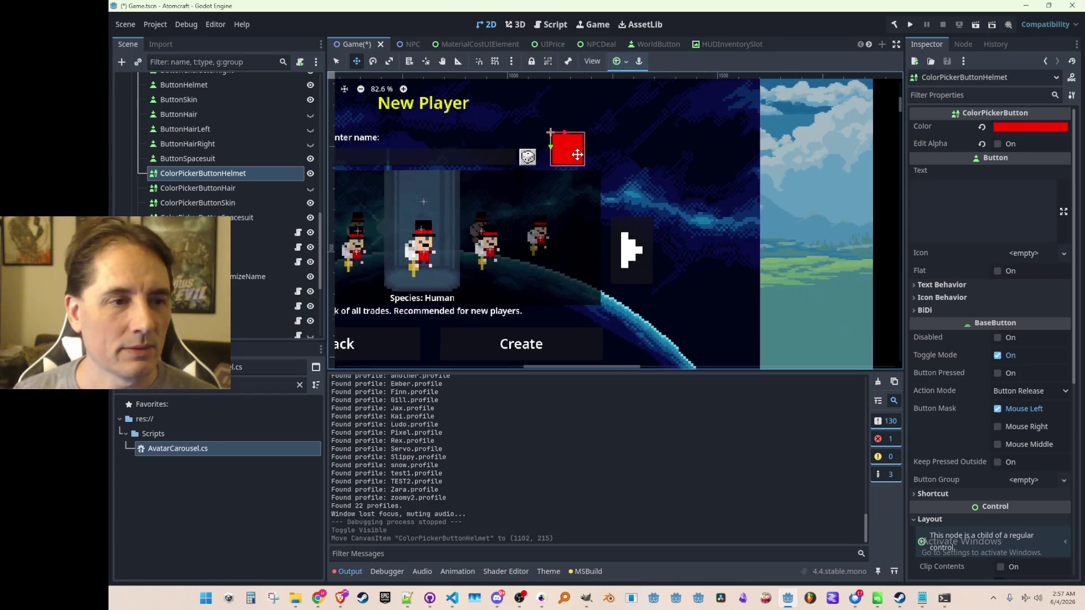
scroll(564, 177, down, 2)
scroll(564, 235, up, 1)
scroll(525, 248, down, 3)
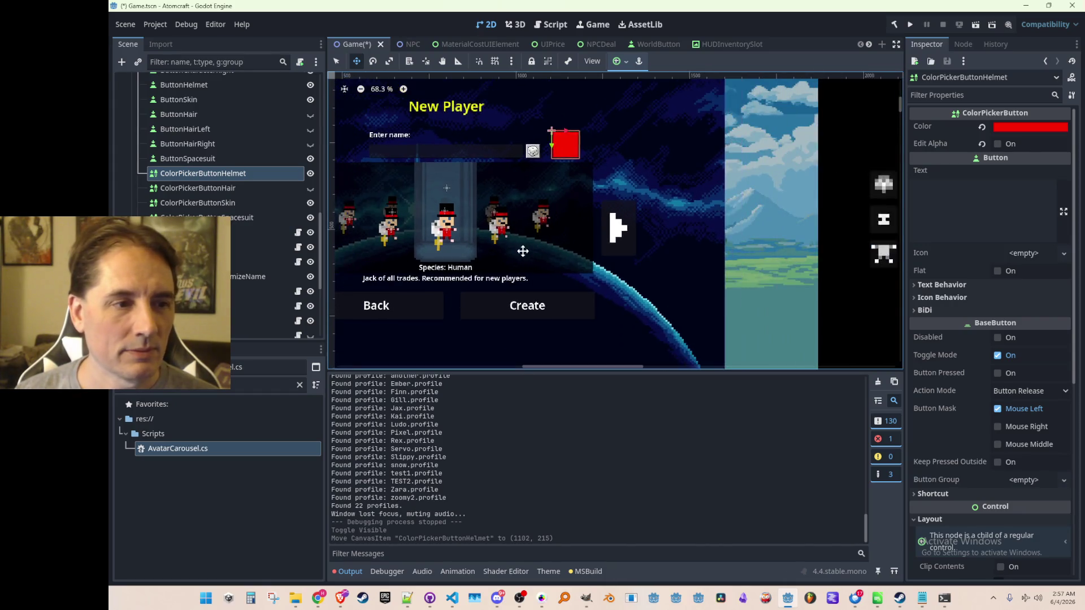
scroll(496, 249, up, 1)
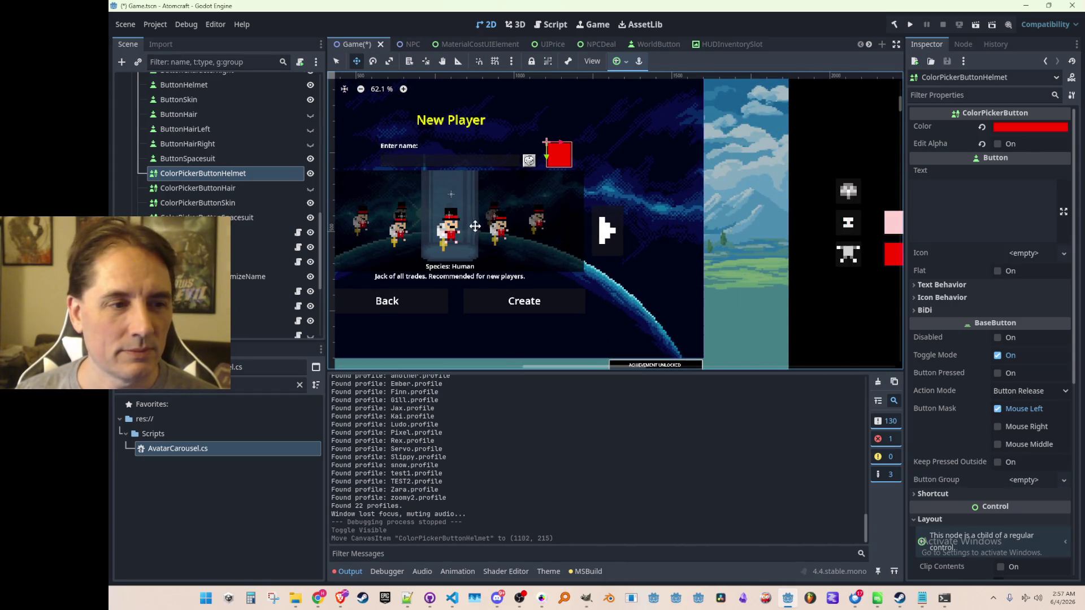
scroll(516, 184, down, 2)
scroll(524, 186, up, 3)
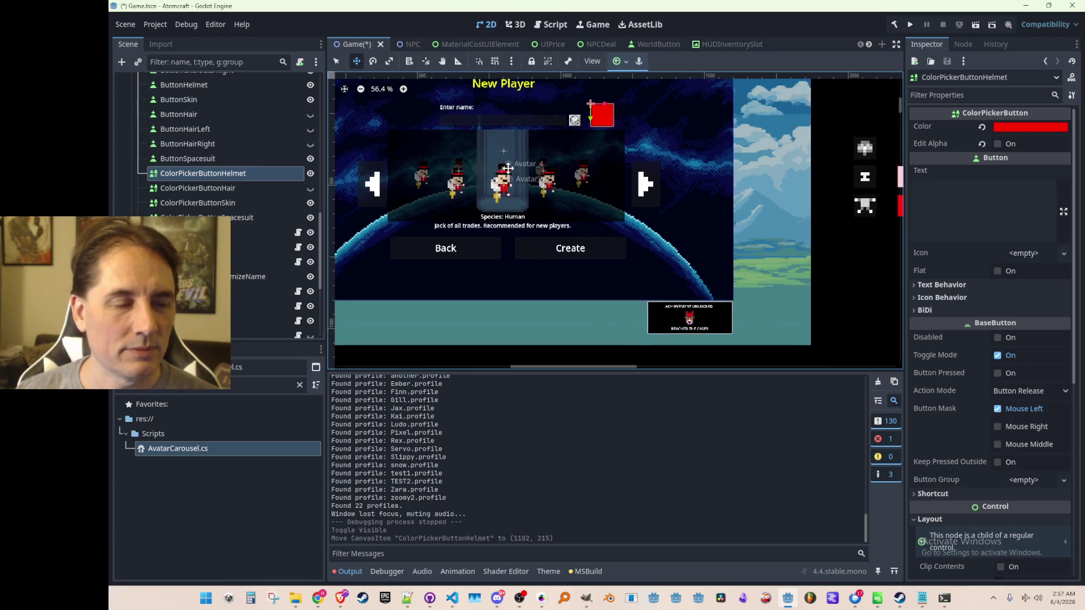
mouse_move(659, 115)
mouse_down()
mouse_move(595, 153)
mouse_move(491, 264)
mouse_move(605, 272)
mouse_move(516, 273)
mouse_move(567, 270)
mouse_move(542, 273)
mouse_move(648, 149)
mouse_up()
scroll(543, 276, down, 2)
scroll(540, 302, up, 1)
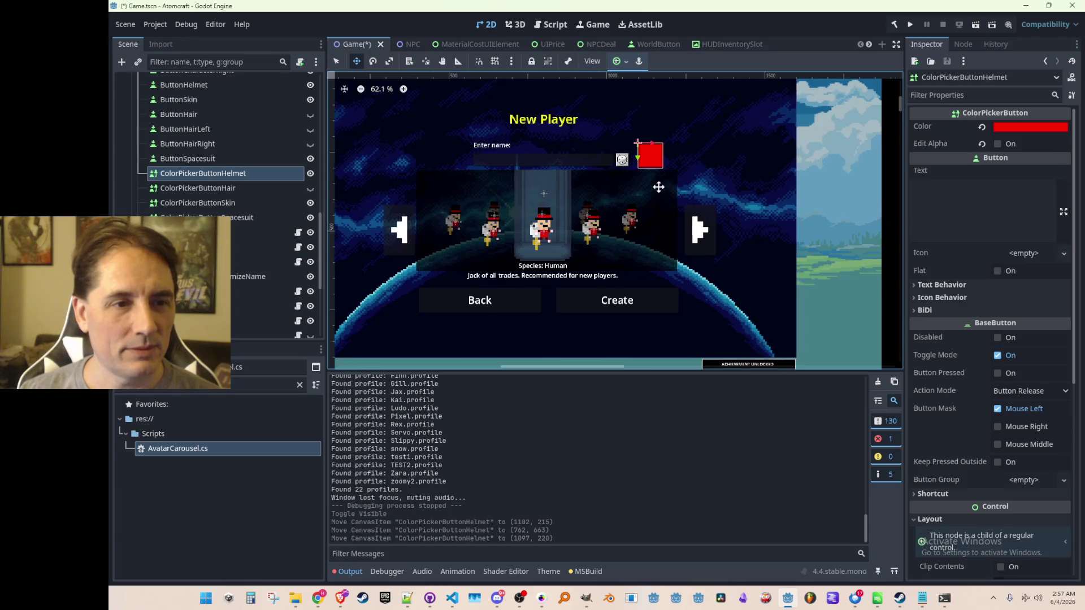
scroll(574, 209, right, 3)
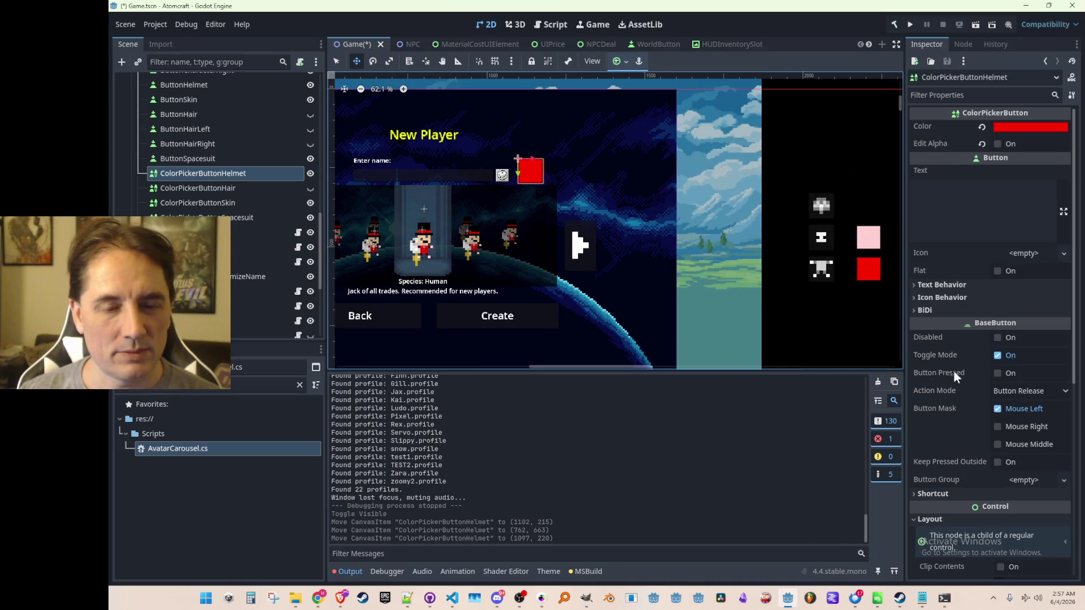
scroll(616, 226, left, 3)
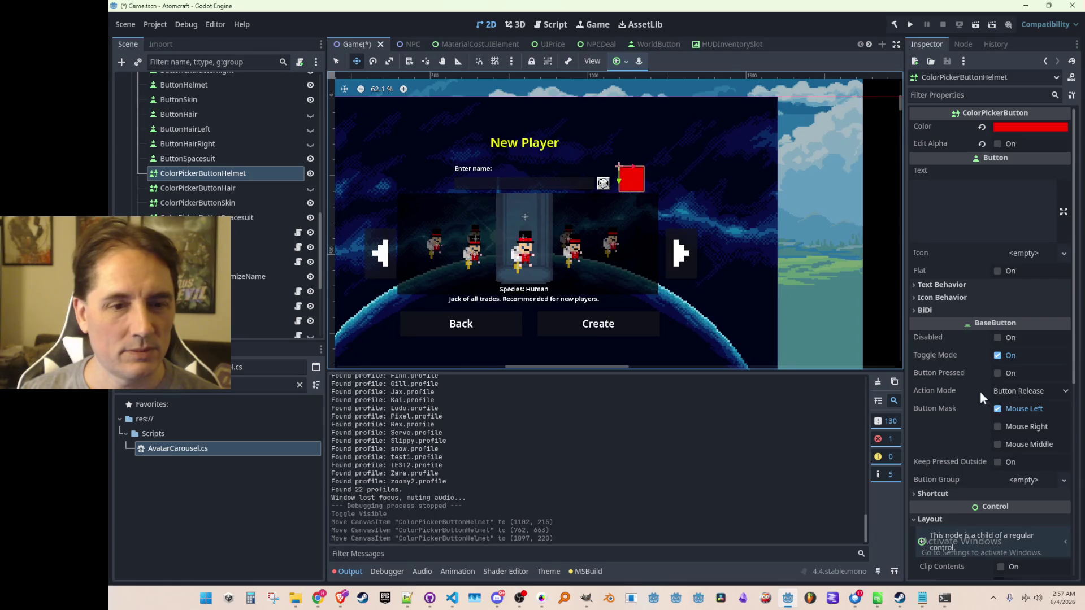
scroll(972, 396, down, 5)
Step: Set the swatch's Transform scale to 0.5 and nudge it to position 1087, 254
click(962, 362)
scroll(991, 426, down, 2)
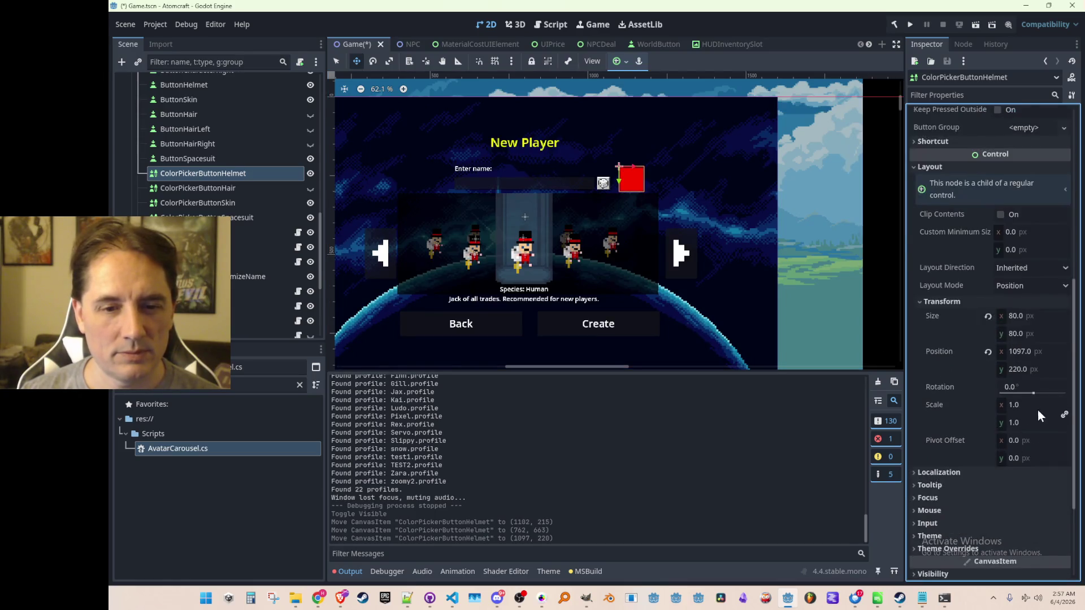
click(1046, 404)
text(5)
key(Return)
scroll(612, 165, up, 6)
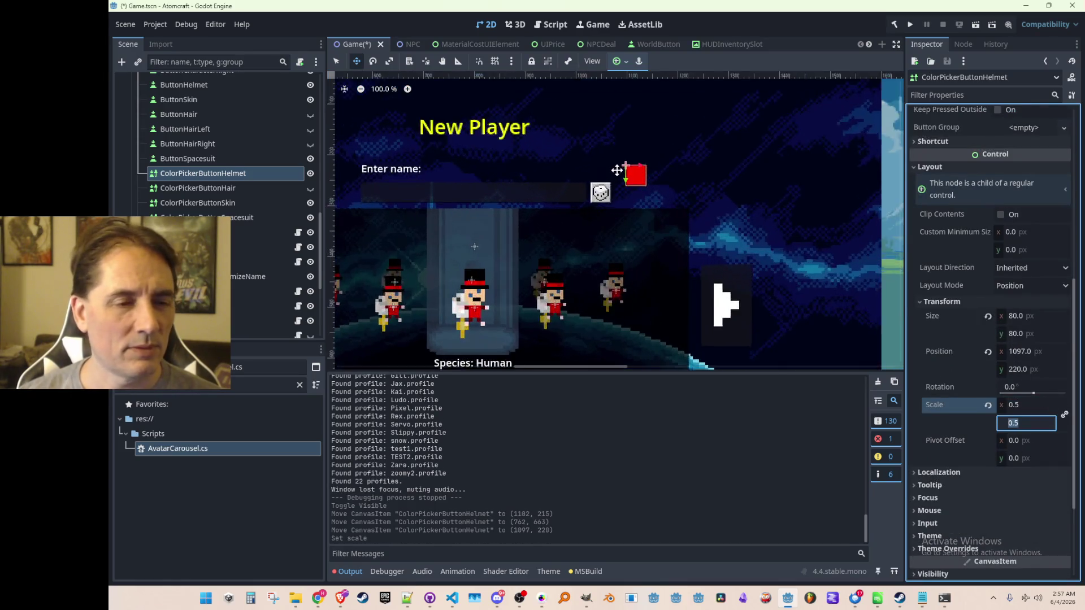
mouse_move(655, 169)
mouse_down()
mouse_move(567, 220)
mouse_move(563, 201)
mouse_move(669, 220)
mouse_move(651, 222)
mouse_up()
scroll(568, 217, up, 4)
scroll(615, 223, down, 4)
scroll(654, 266, down, 8)
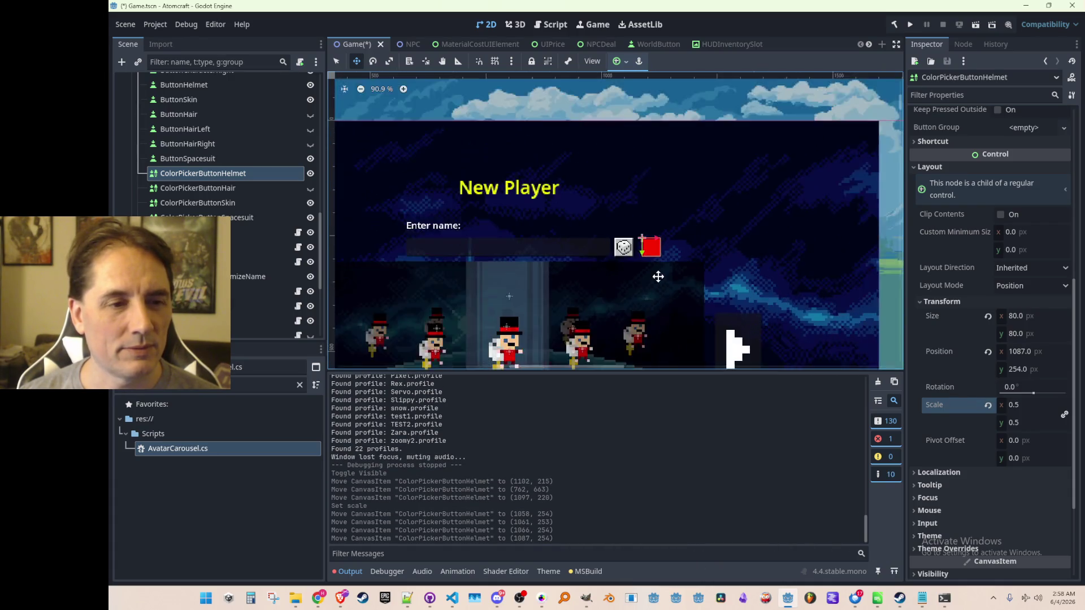
scroll(639, 261, down, 2)
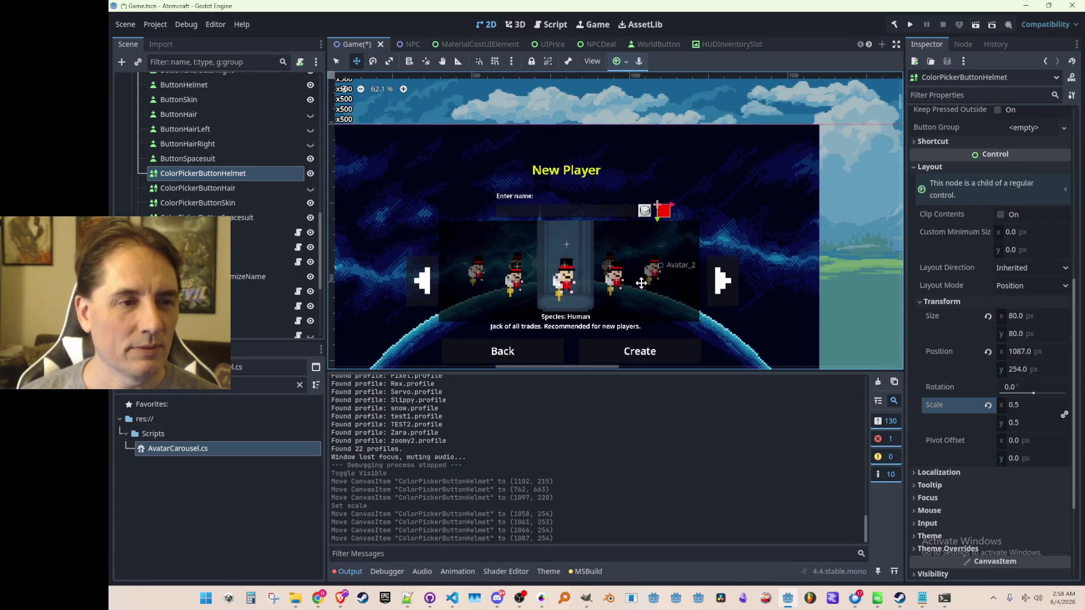
scroll(661, 248, up, 1)
scroll(653, 244, up, 1)
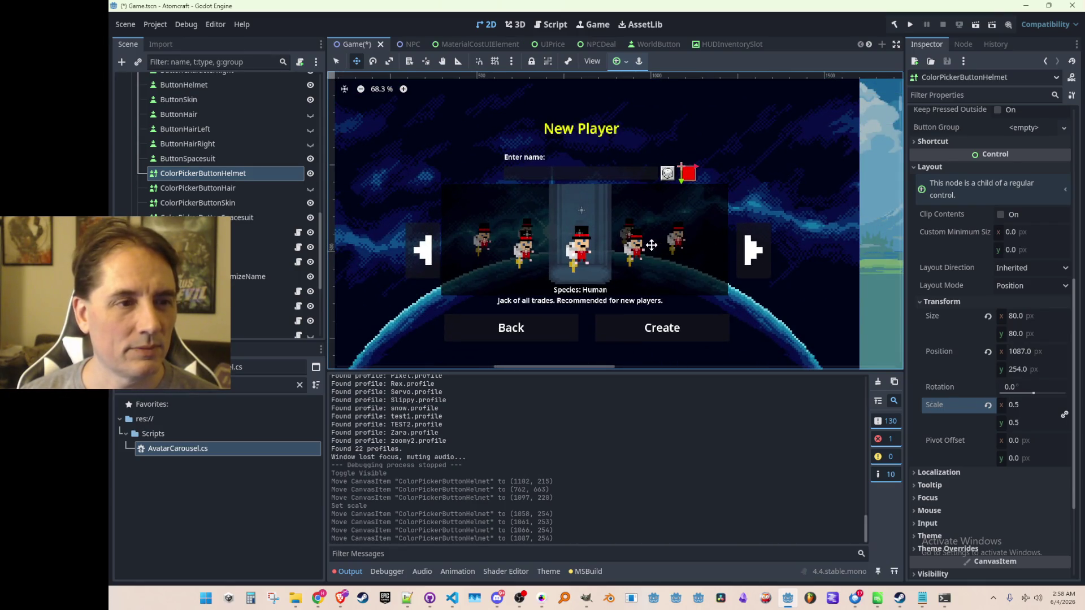
scroll(657, 230, down, 1)
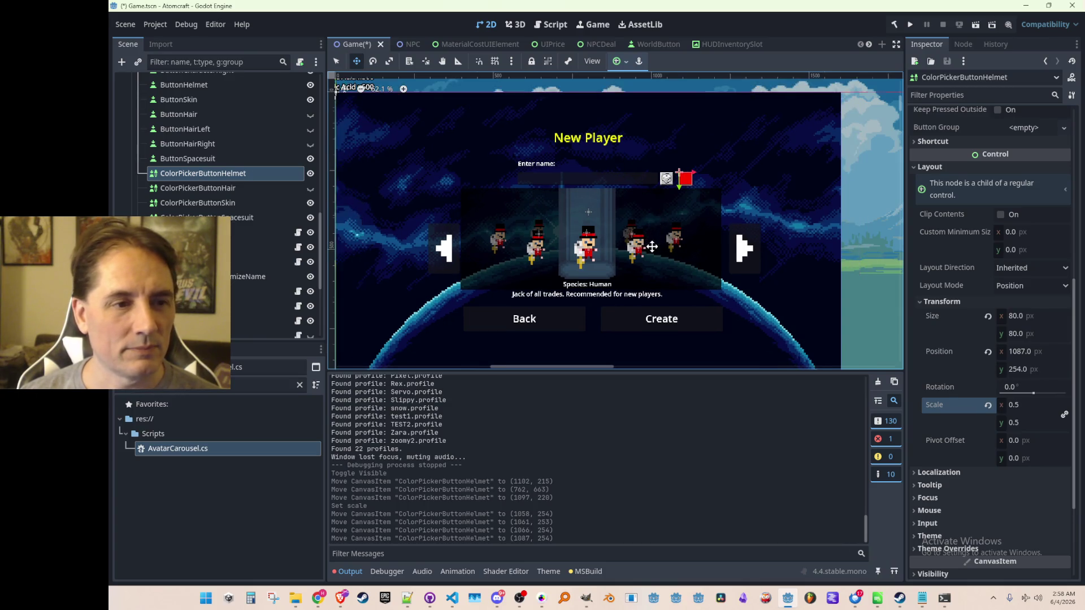
scroll(705, 288, down, 1)
scroll(727, 269, down, 1)
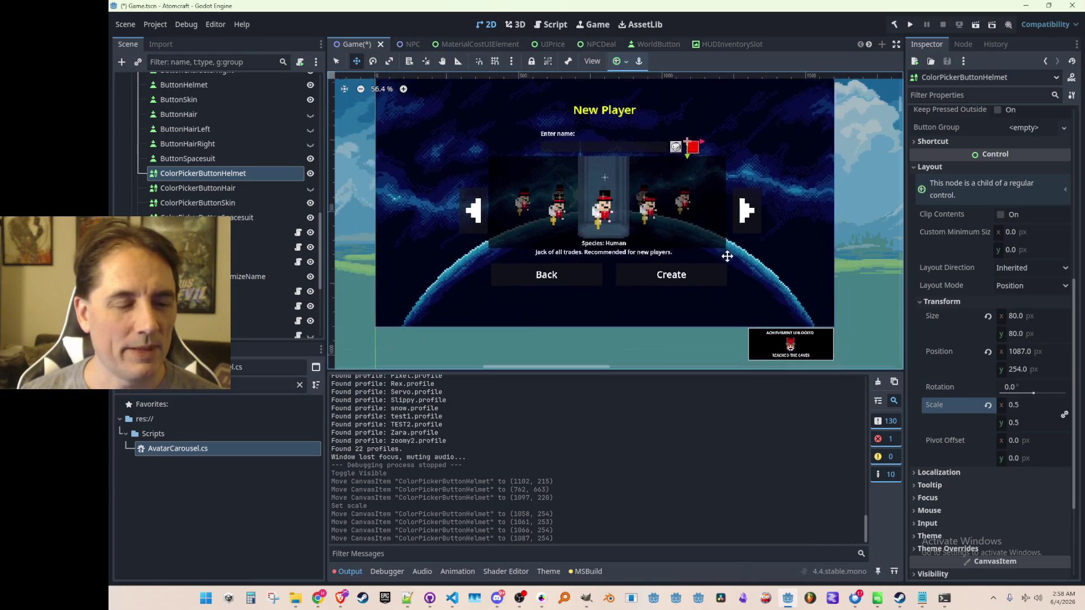
scroll(726, 250, down, 1)
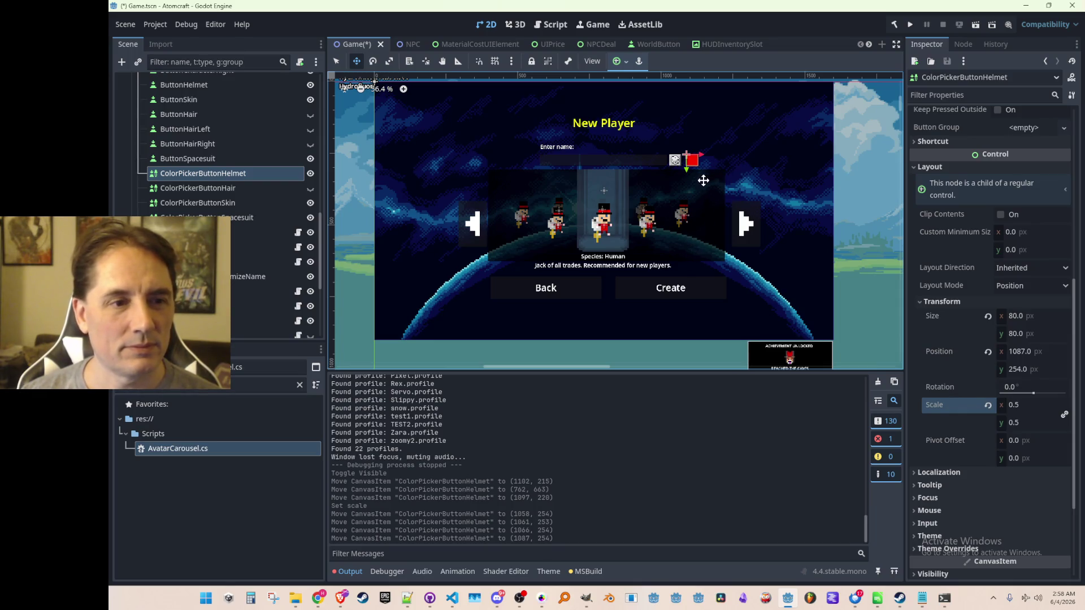
scroll(225, 150, up, 5)
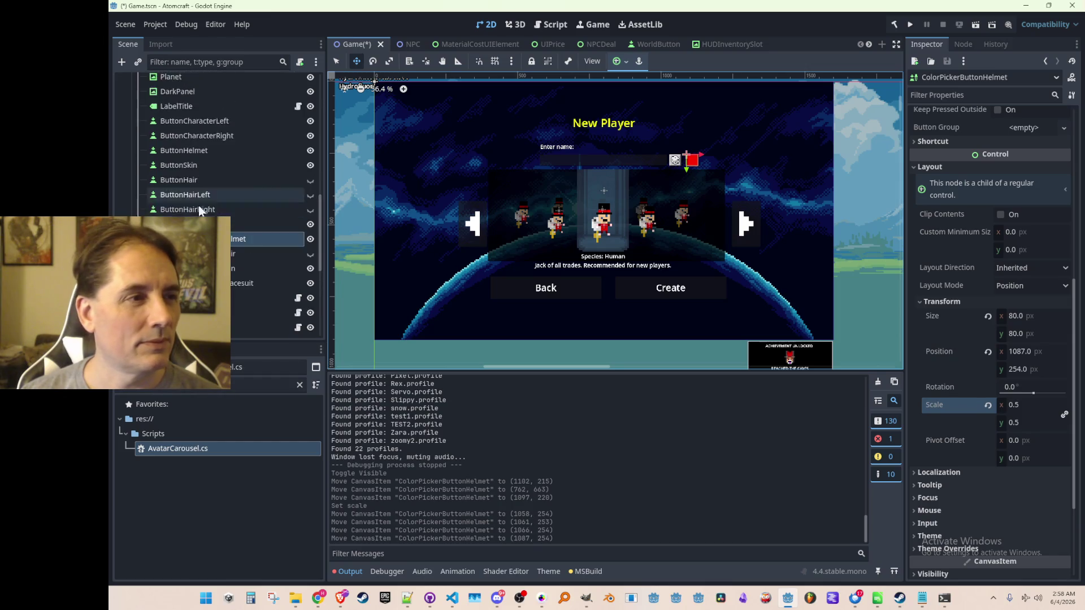
Step: Select the Enter name label, name field and randomize button together
click(224, 141)
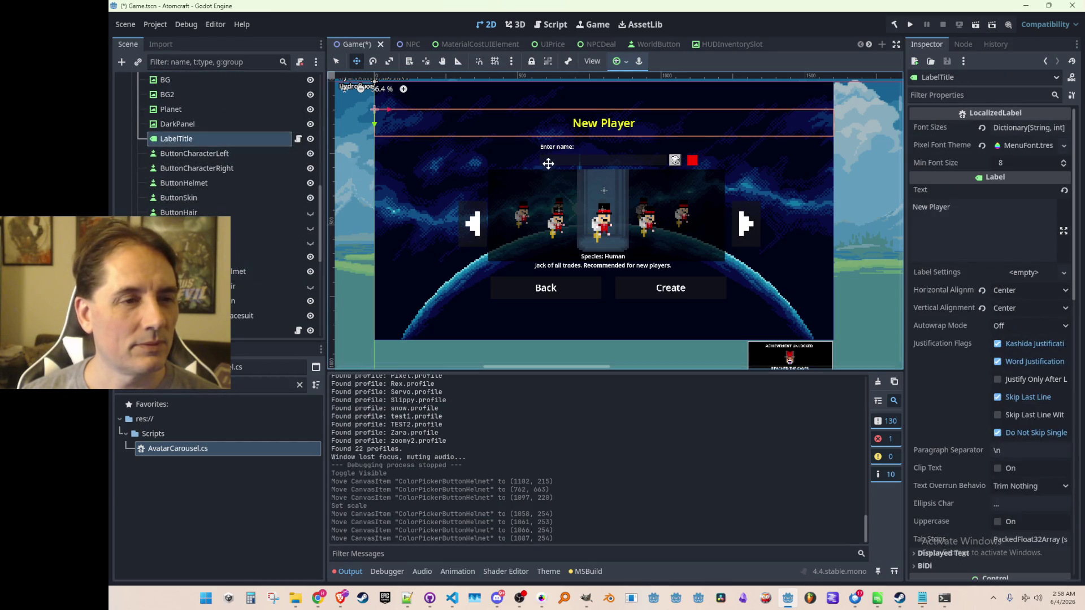
click(580, 160)
ctrl+click(260, 281)
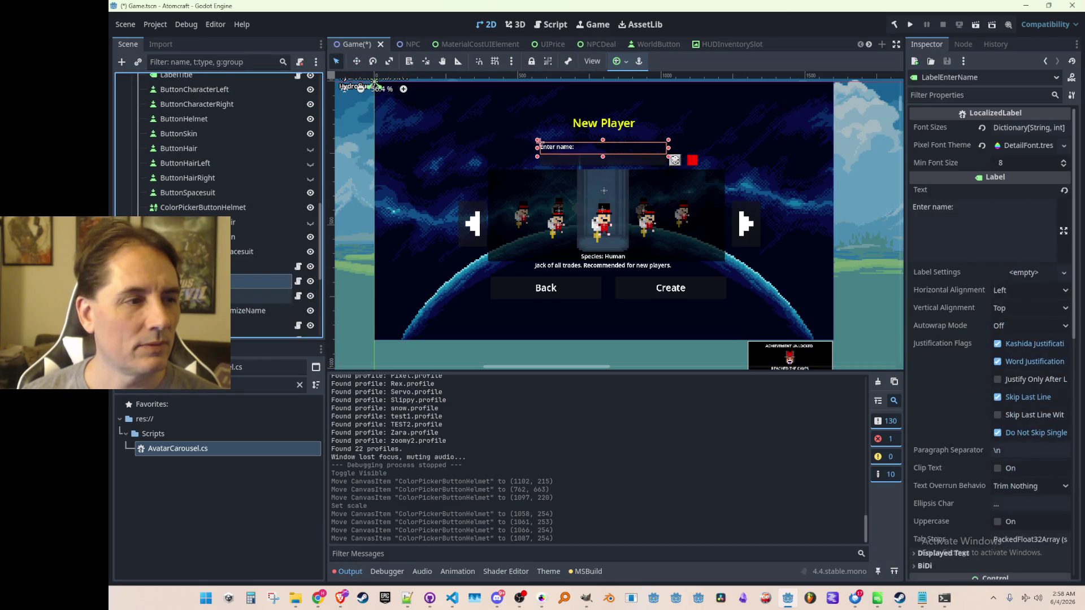
scroll(259, 271, down, 1)
ctrl+click(259, 278)
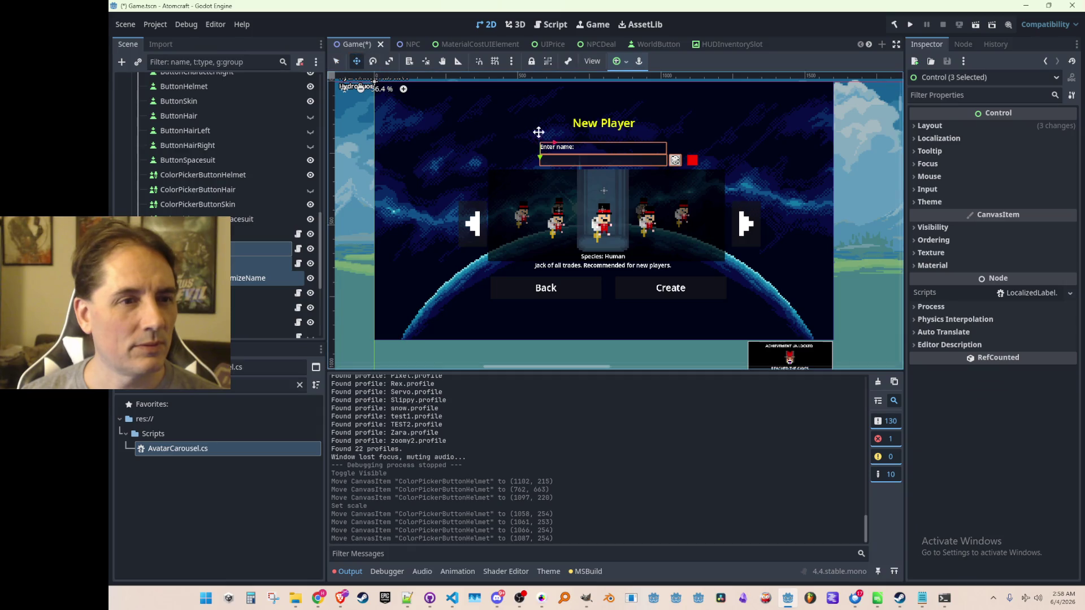
Step: Shift the name field group left, then slightly back to the right
drag(577, 167, 532, 157)
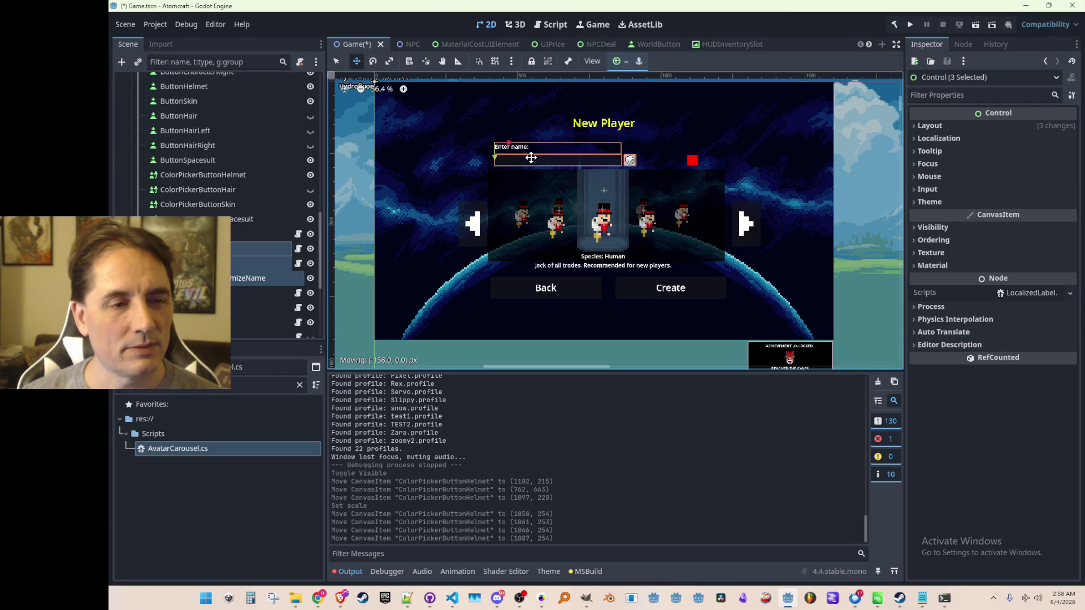
drag(531, 158, 531, 159)
scroll(532, 161, up, 2)
scroll(554, 176, down, 1)
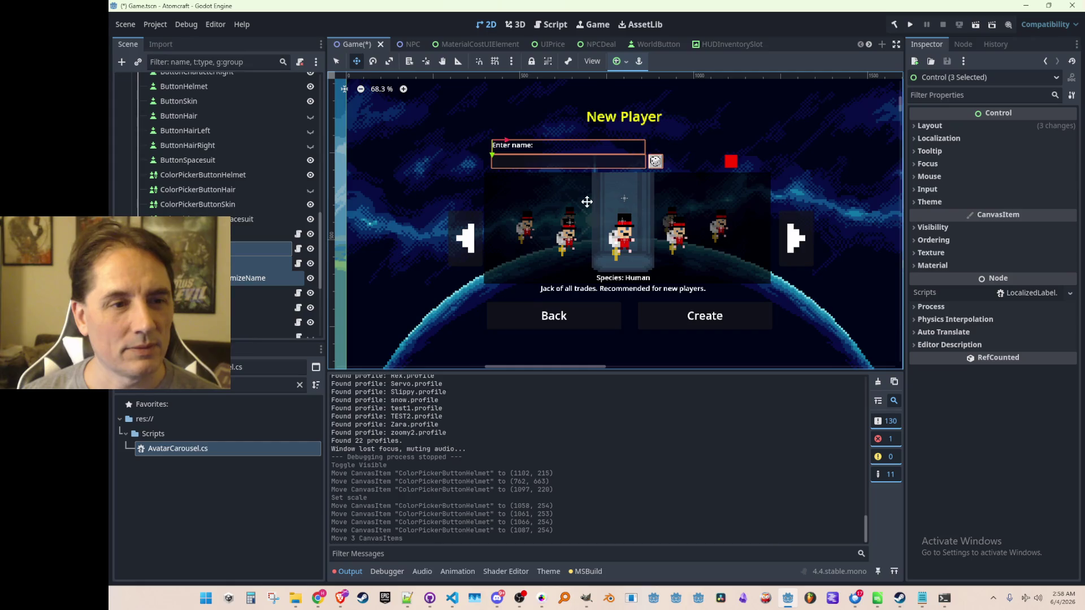
scroll(586, 201, up, 1)
scroll(567, 201, down, 1)
scroll(562, 196, up, 1)
drag(513, 139, 525, 139)
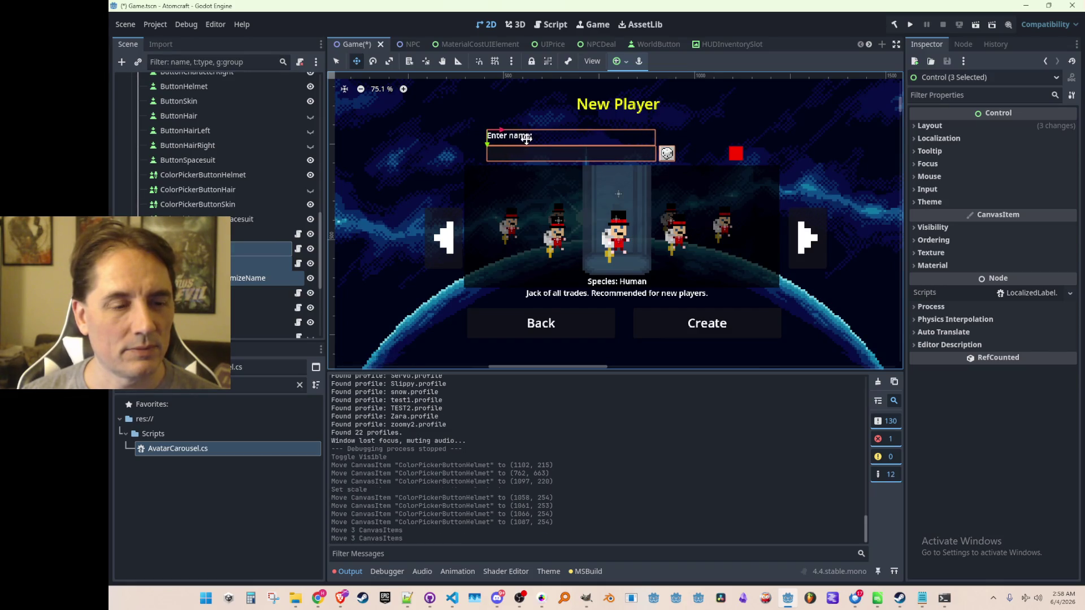
Step: Select the red helmet swatch on the canvas, then the hair colour picker node
click(336, 61)
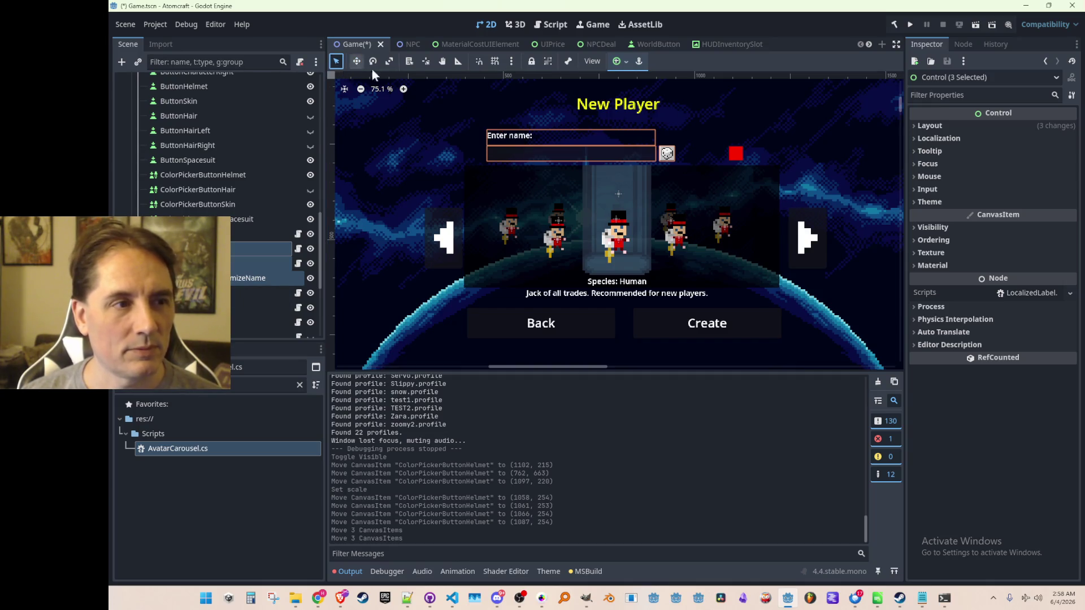
click(729, 153)
click(190, 190)
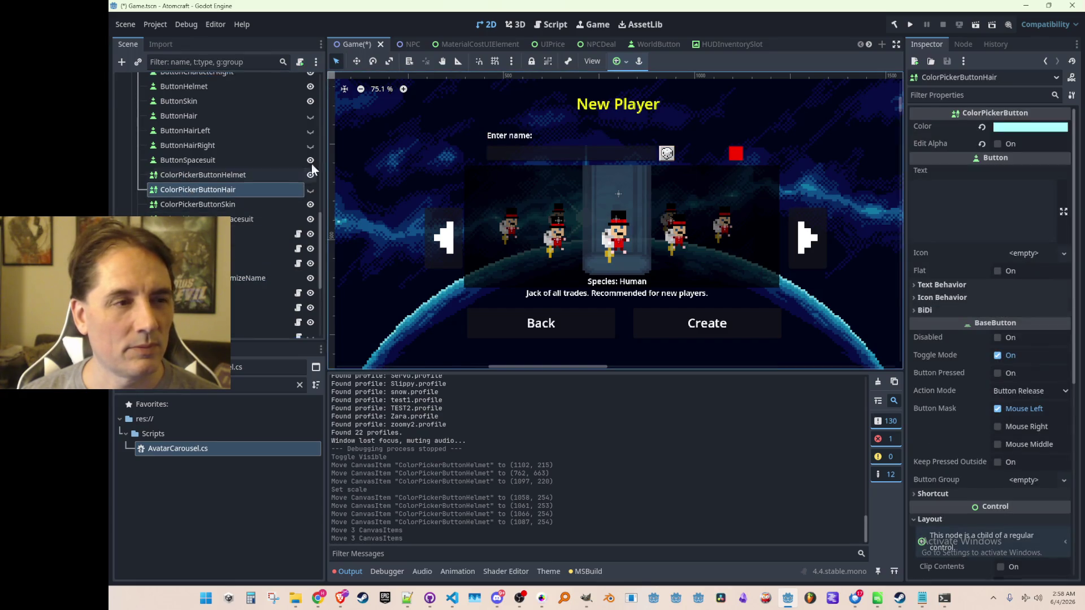
Step: Move the helmet colour swatch left toward the dice button
click(254, 175)
click(357, 61)
drag(779, 153, 741, 165)
scroll(616, 217, down, 1)
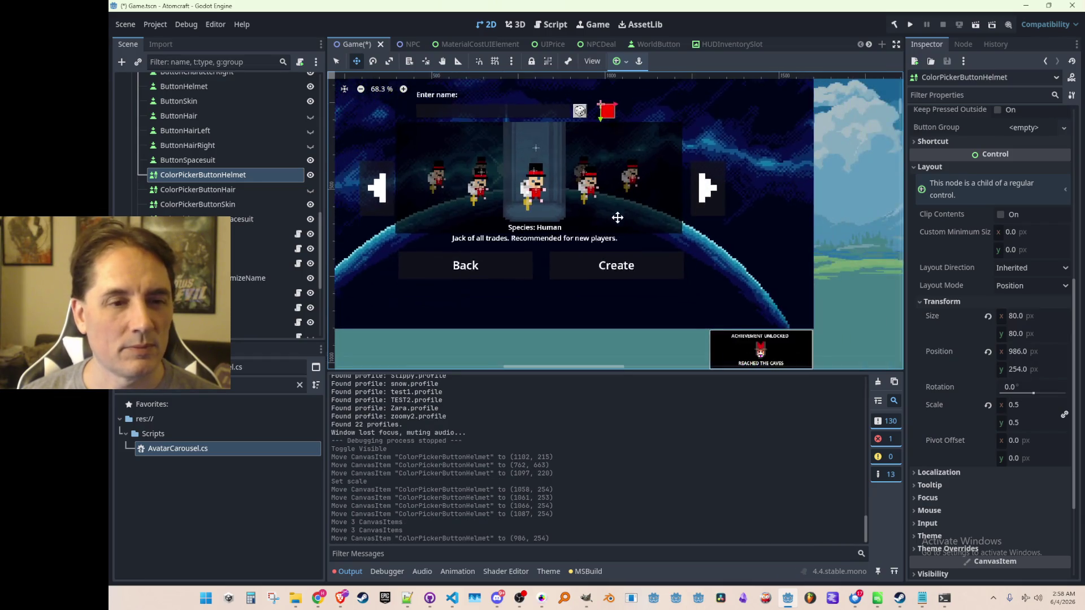
scroll(616, 217, down, 2)
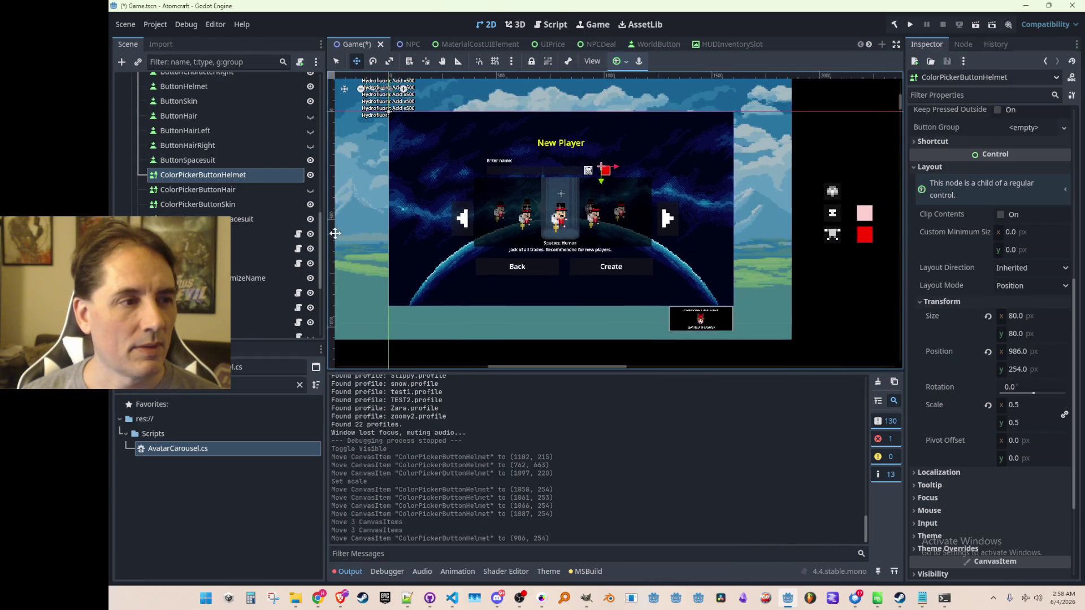
Step: Drag the skin and spacesuit colour swatches together onto the New Player panel
click(219, 205)
shift+click(266, 219)
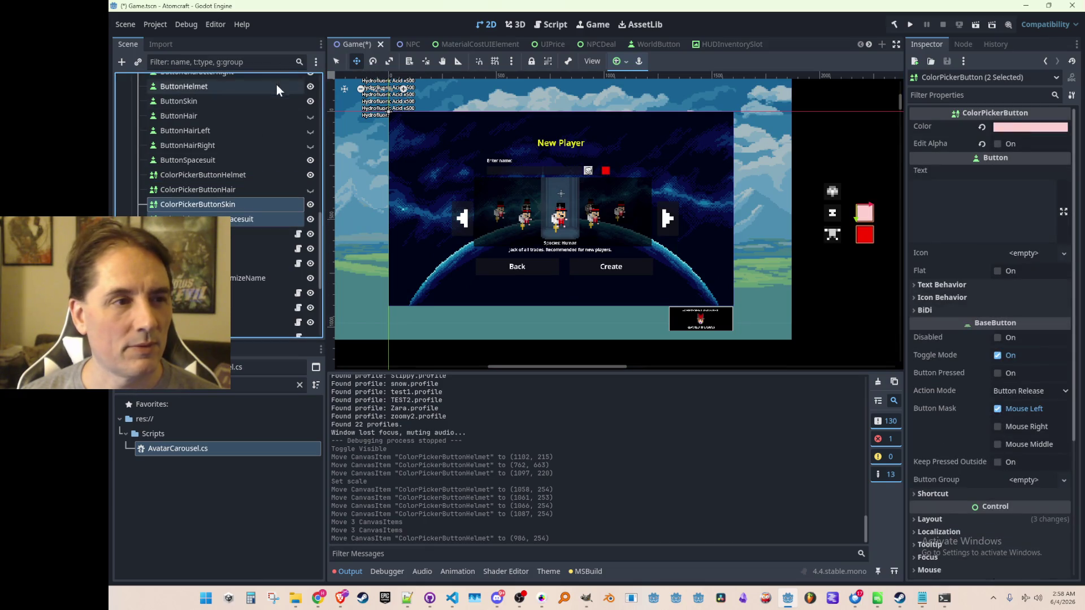
drag(861, 237, 622, 189)
scroll(621, 189, up, 5)
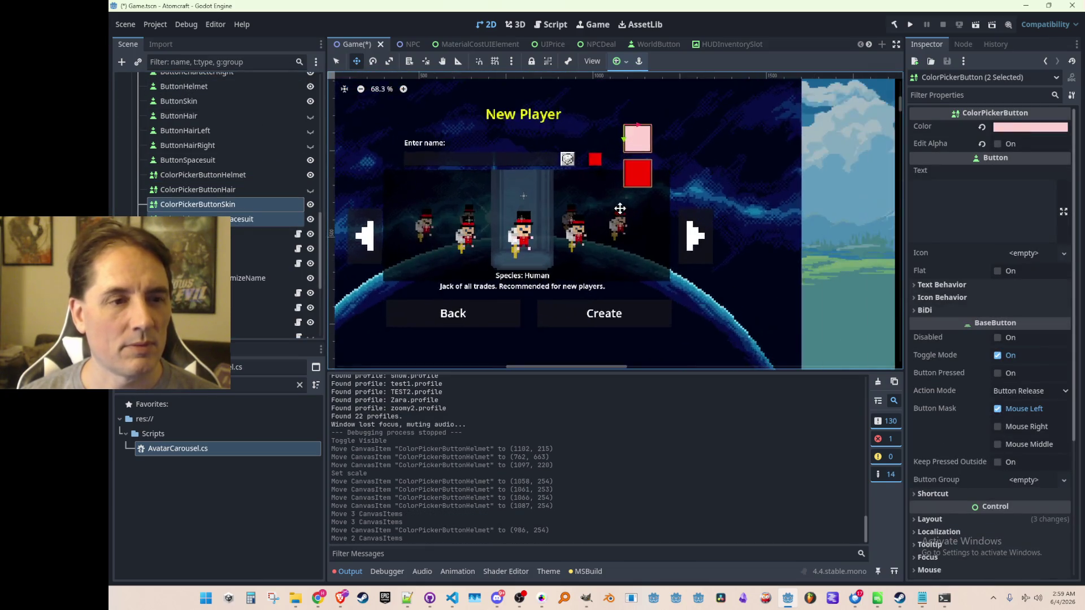
scroll(621, 159, up, 5)
scroll(962, 384, down, 4)
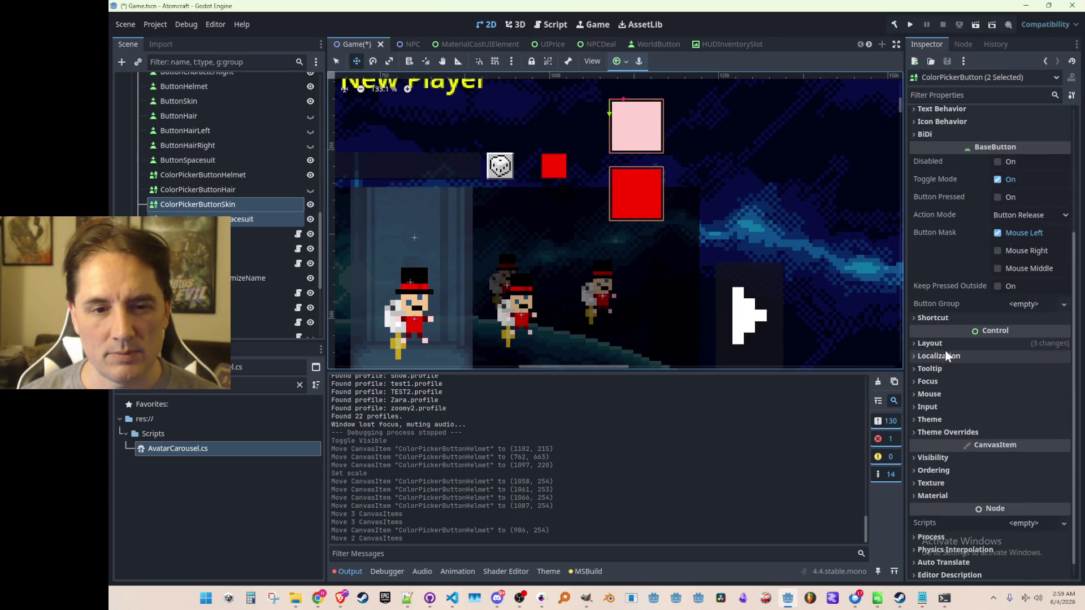
Step: Set the Transform Scale of both swatches to 0.5
click(930, 343)
scroll(994, 344, down, 3)
click(991, 328)
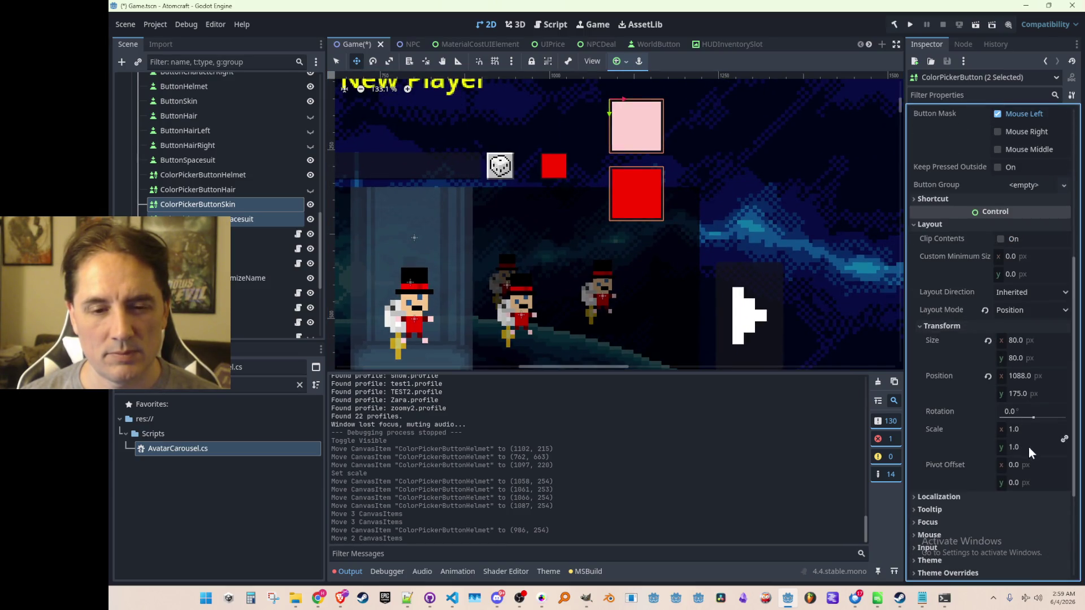
click(1041, 428)
text(0.5)
key(Tab)
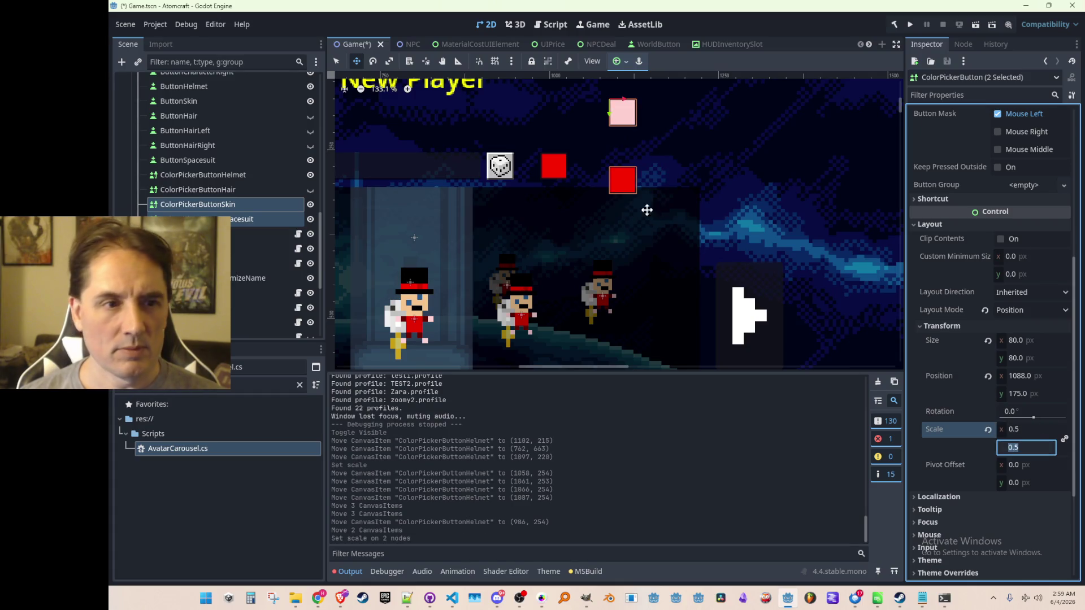
scroll(662, 218, up, 2)
Step: Line up the pink skin swatch and the spacesuit swatch in a row beside the helmet swatch
click(246, 205)
scroll(573, 180, up, 3)
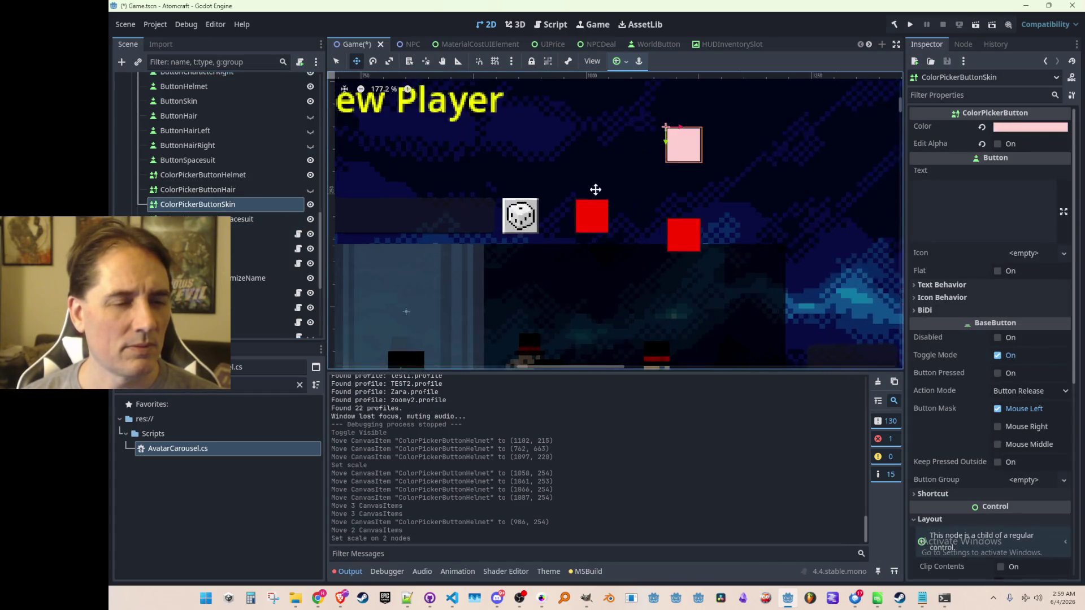
scroll(652, 181, up, 2)
mouse_move(696, 132)
mouse_down()
mouse_move(625, 219)
mouse_move(596, 213)
mouse_move(643, 219)
mouse_move(624, 221)
mouse_up()
scroll(619, 215, up, 4)
scroll(615, 224, down, 4)
click(236, 225)
scroll(665, 265, up, 2)
mouse_move(713, 245)
mouse_down()
mouse_move(707, 214)
mouse_move(677, 205)
mouse_move(695, 189)
mouse_up()
scroll(695, 189, down, 10)
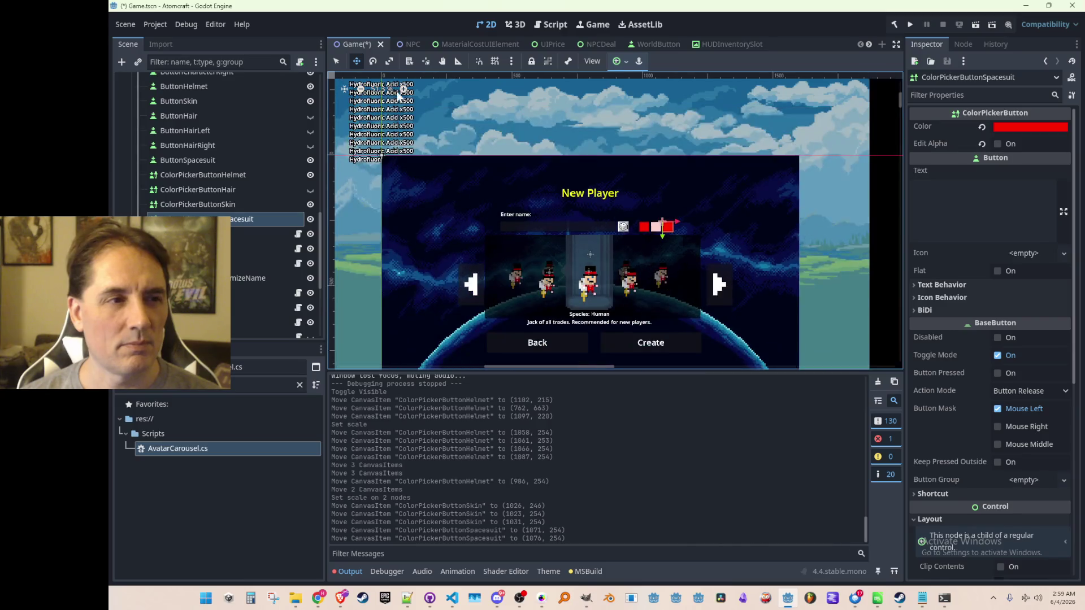
scroll(818, 216, down, 2)
Step: Return to selection mode and clear the current selection
key(q)
click(863, 172)
scroll(631, 237, up, 3)
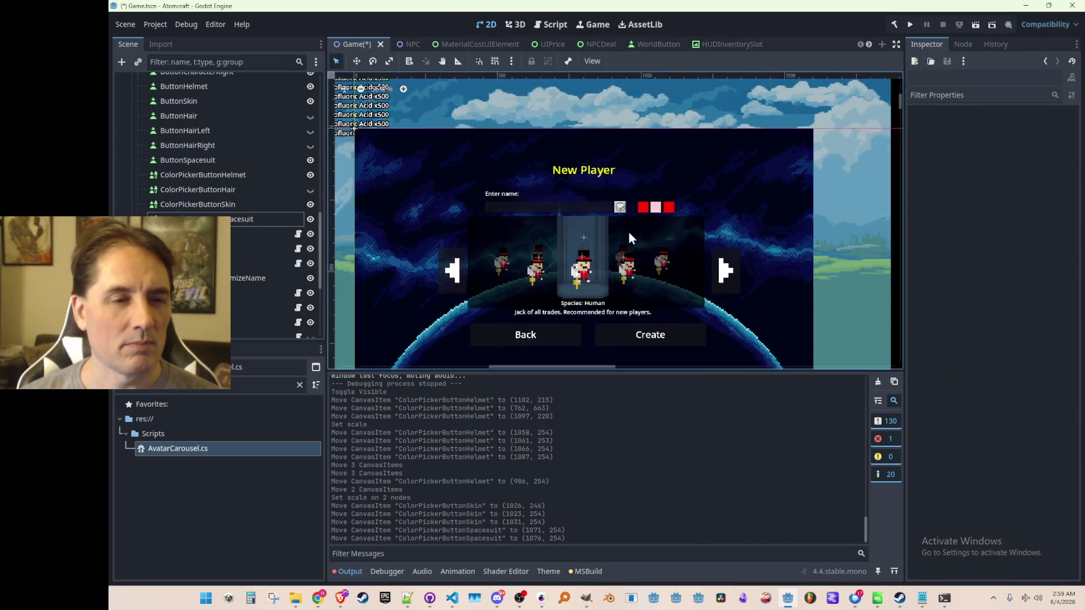
scroll(659, 224, up, 7)
scroll(660, 223, down, 6)
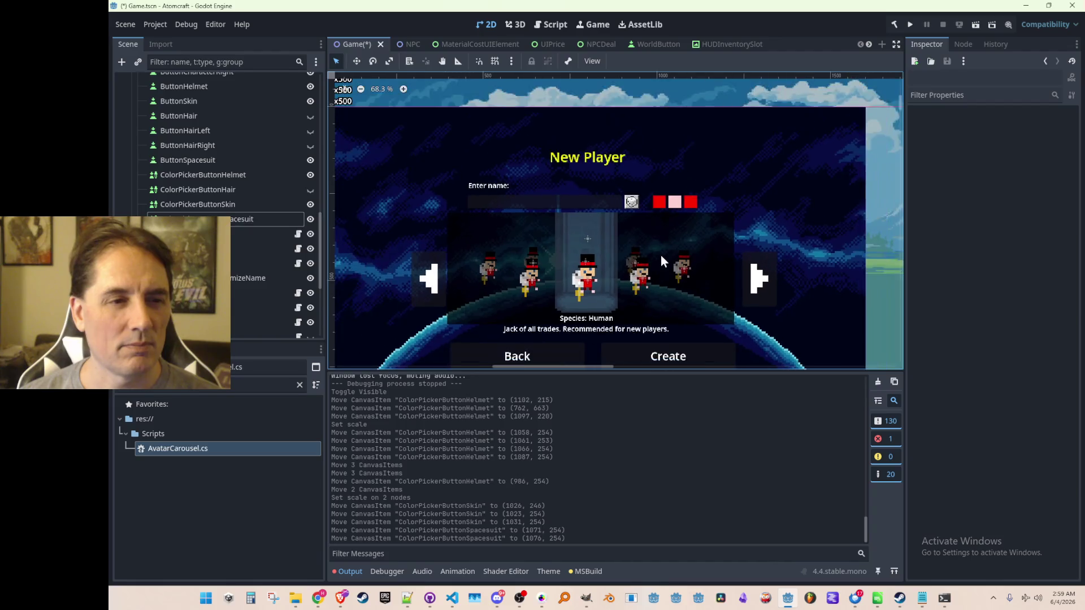
scroll(653, 257, up, 5)
Step: Select all four colour picker nodes, then narrow the selection to the hair picker
click(213, 191)
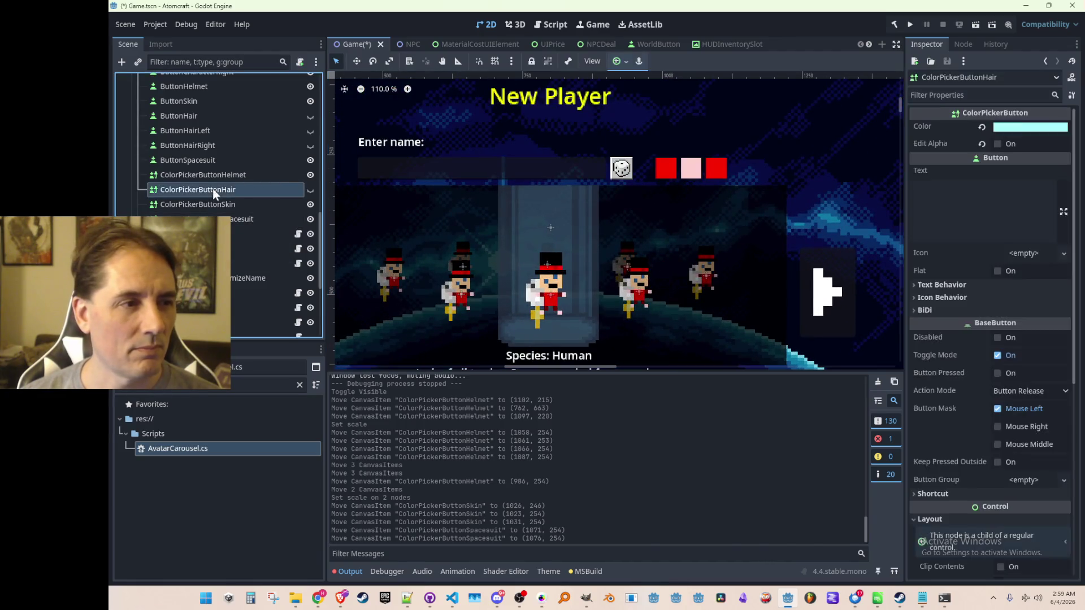
click(233, 175)
shift+click(243, 219)
scroll(595, 215, down, 8)
scroll(595, 229, down, 3)
click(254, 186)
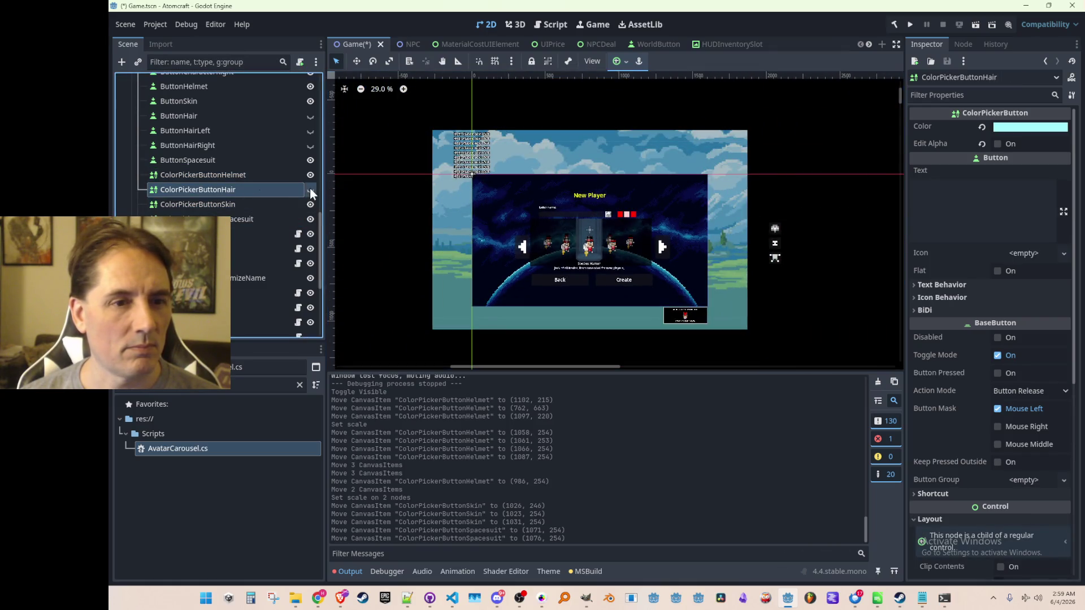
Step: Toggle the hair swatch's visibility off and on, try shifting the swatches, and undo the move
click(310, 190)
click(310, 190)
click(274, 174)
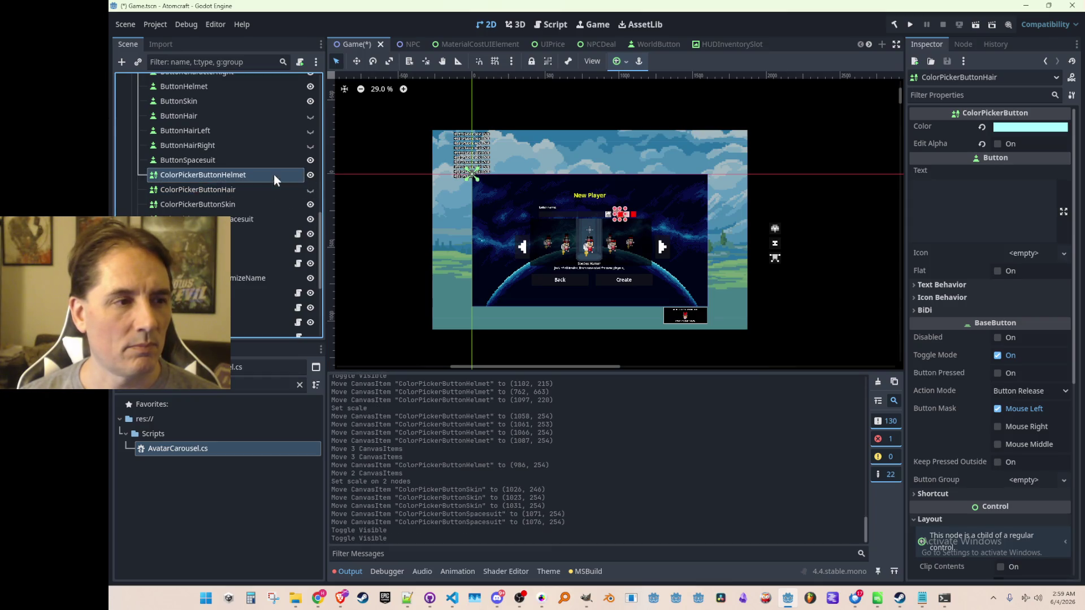
shift+click(256, 218)
scroll(630, 245, up, 3)
click(356, 61)
scroll(640, 201, down, 2)
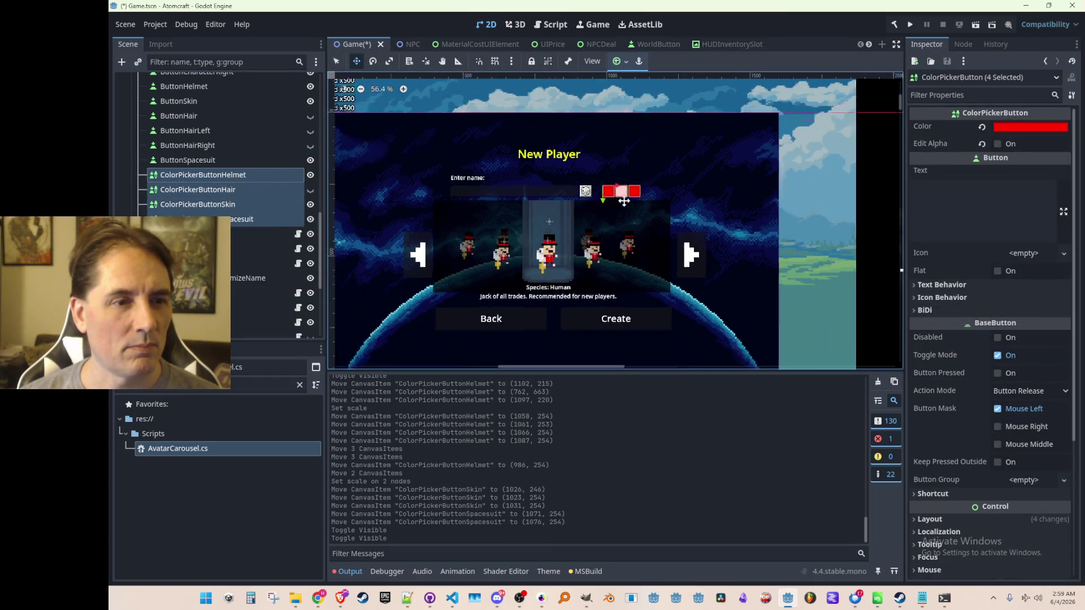
drag(643, 200, 643, 194)
key(ctrl+z)
key(ctrl+z)
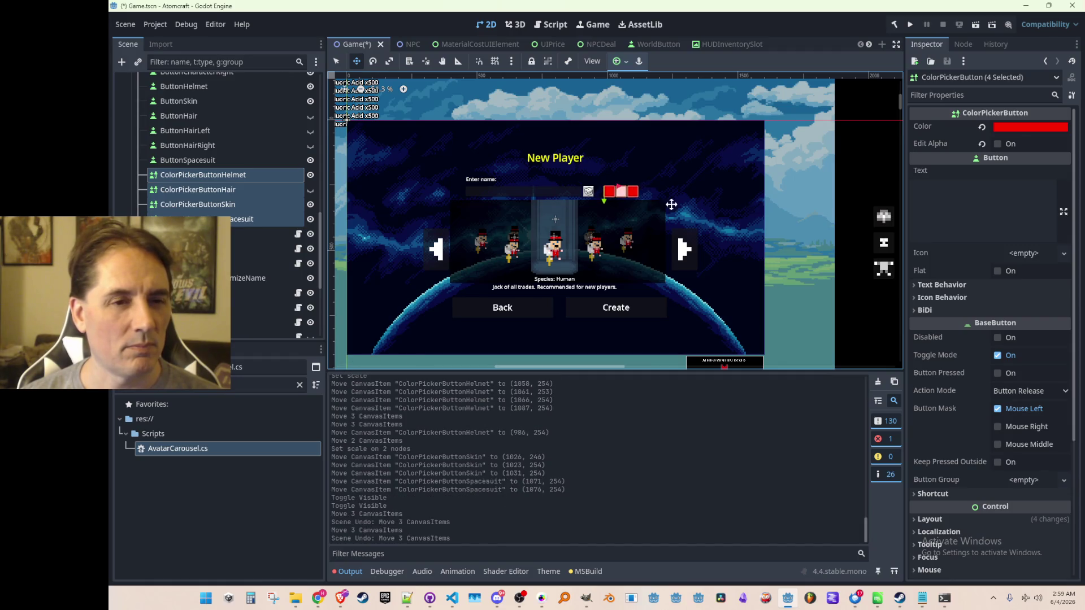
scroll(665, 202, down, 2)
Step: Go back to selection mode and clear the selection
click(210, 161)
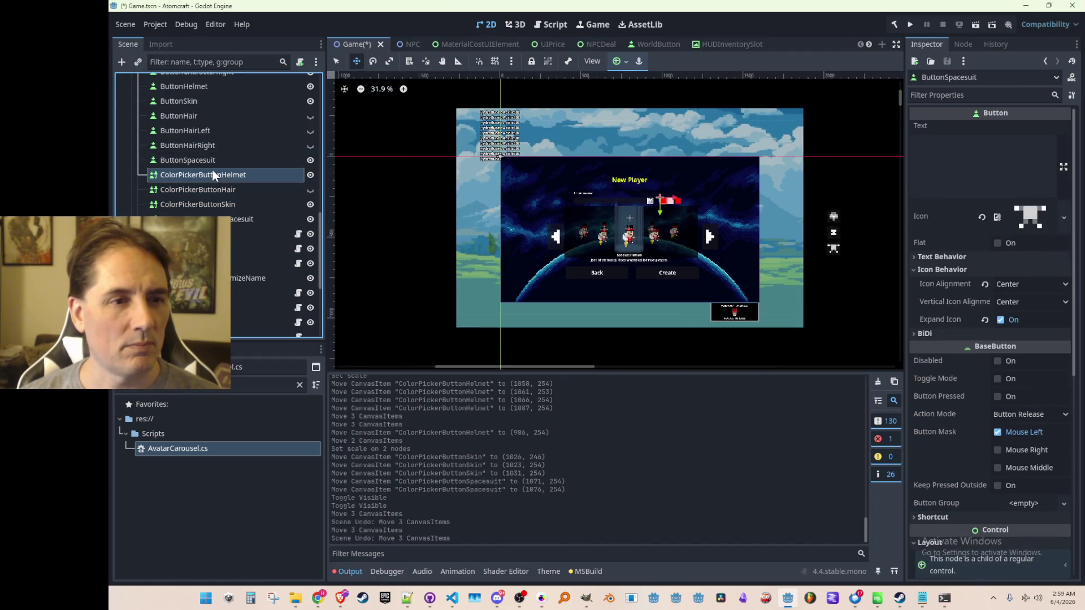
click(213, 173)
key(q)
key(Escape)
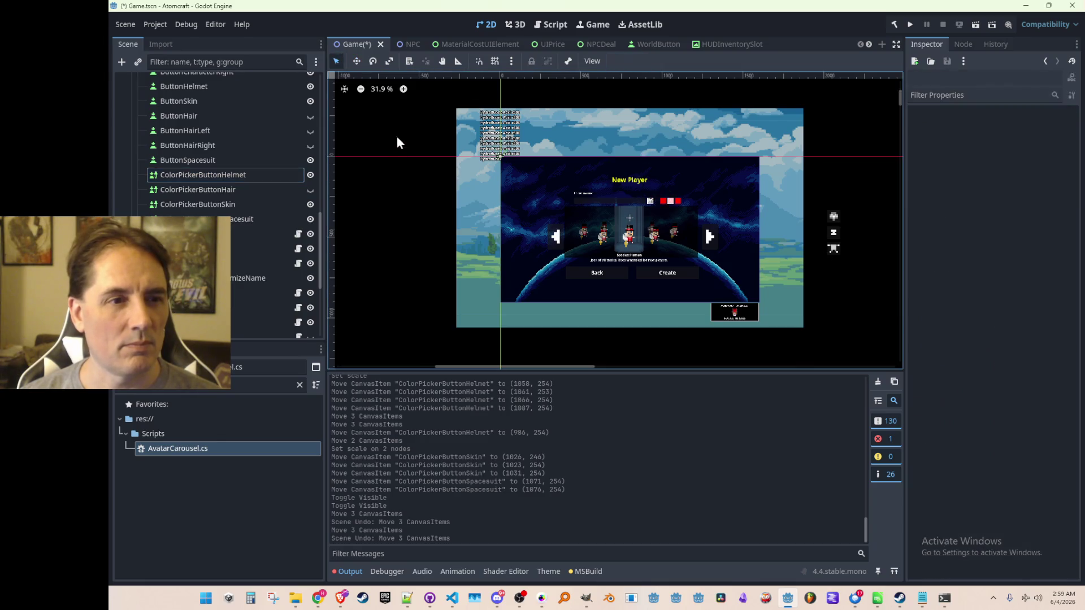
scroll(666, 203, up, 3)
scroll(599, 221, down, 2)
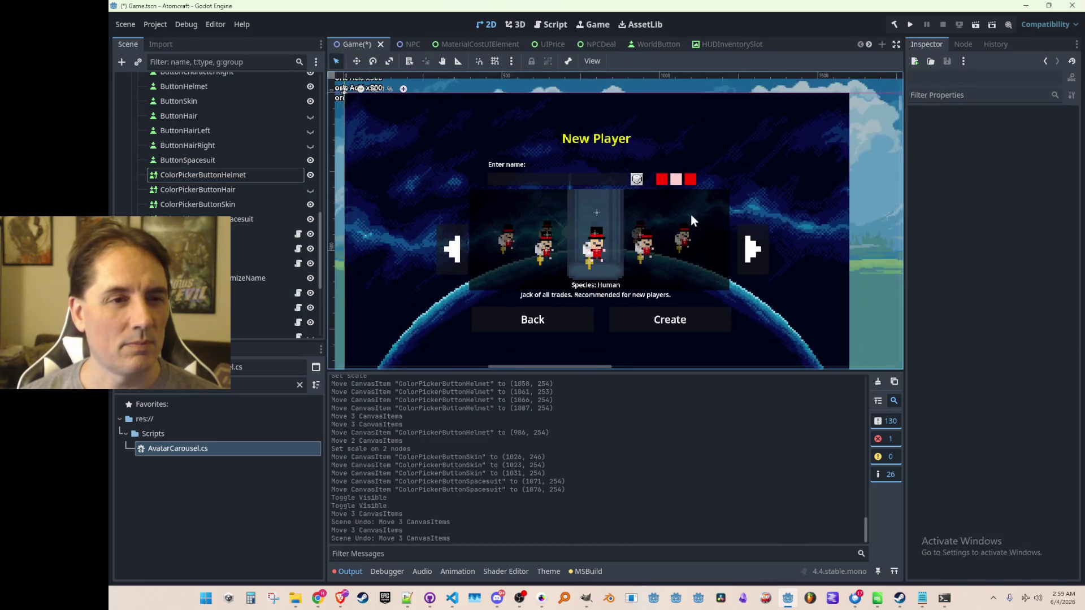
scroll(625, 207, up, 1)
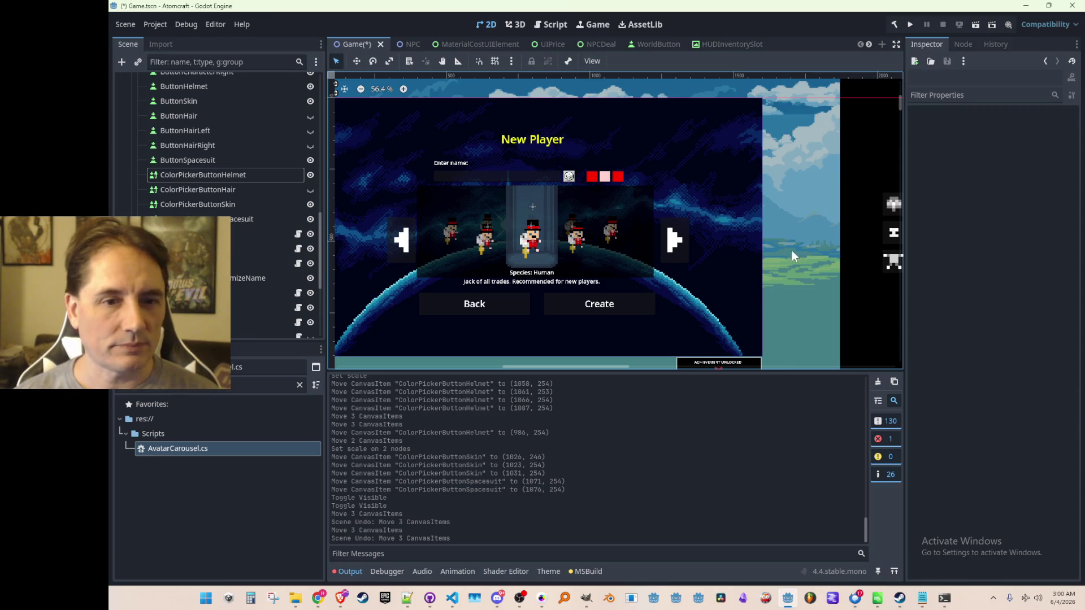
scroll(897, 253, down, 5)
Step: Inspect ButtonSpacesuit's icon texture and its path, player_customization_spacesuit.png
drag(693, 223, 536, 413)
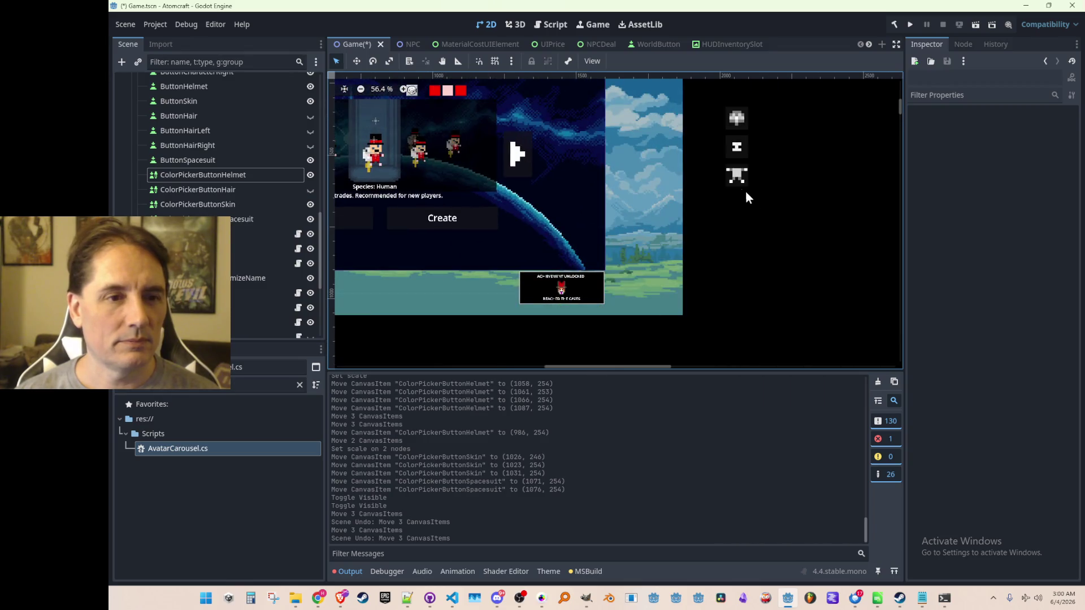
click(736, 178)
click(1041, 220)
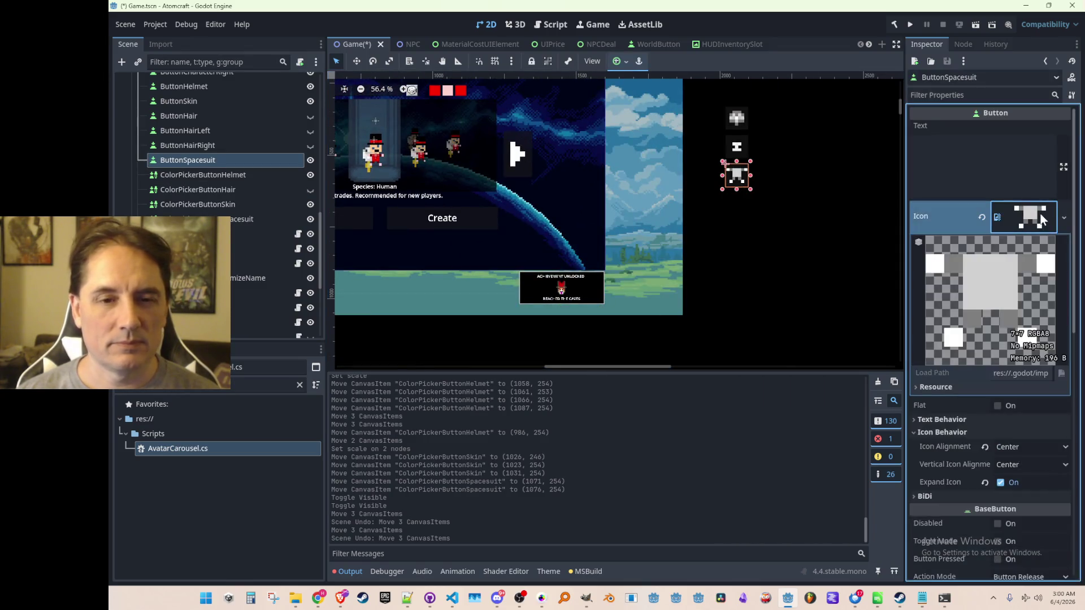
click(953, 388)
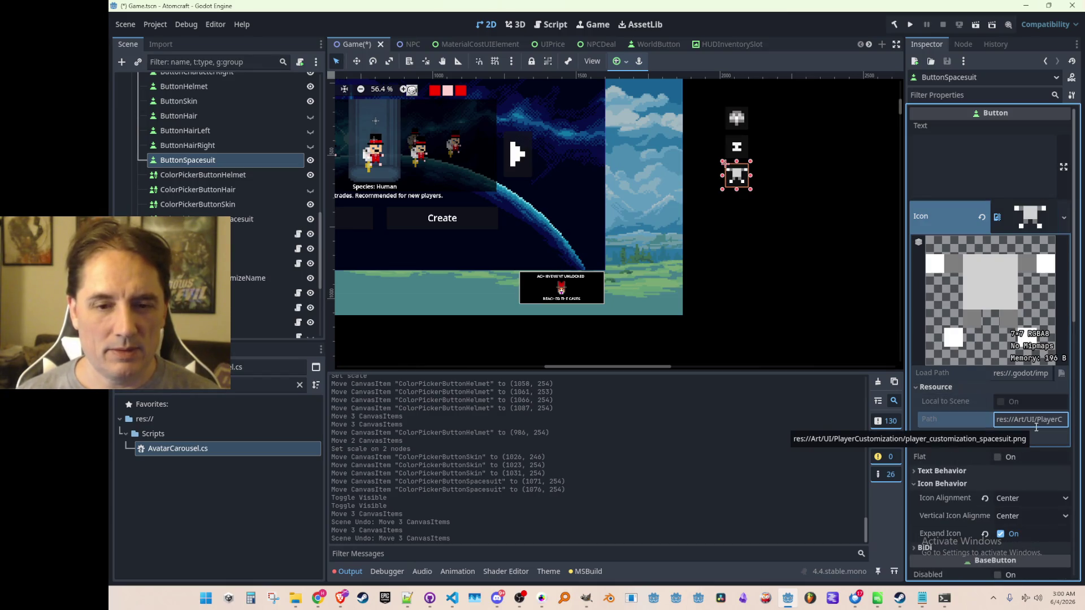
click(856, 209)
scroll(815, 257, up, 1)
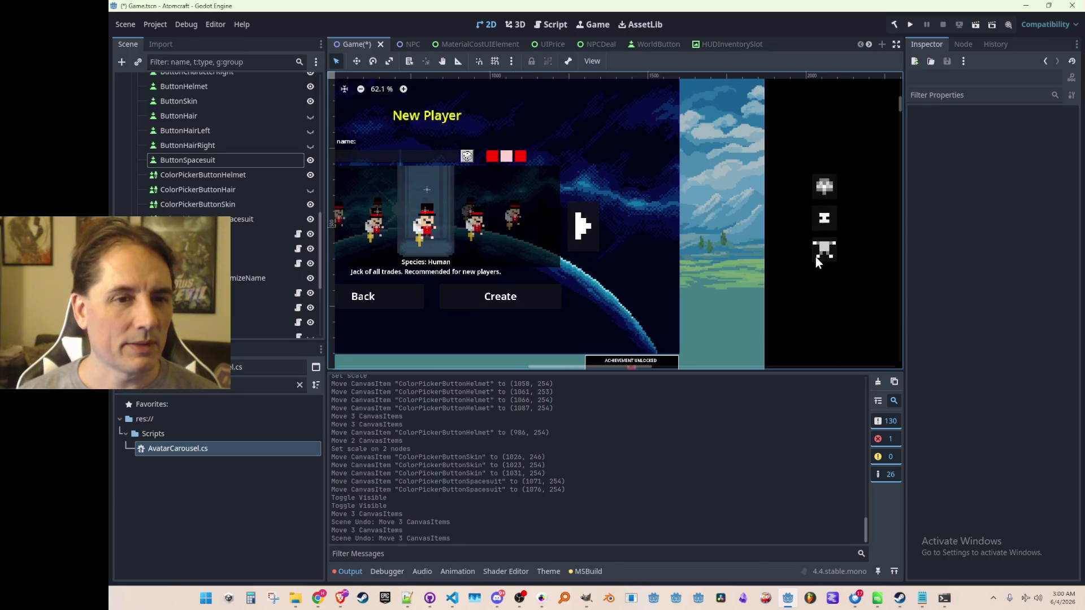
click(817, 252)
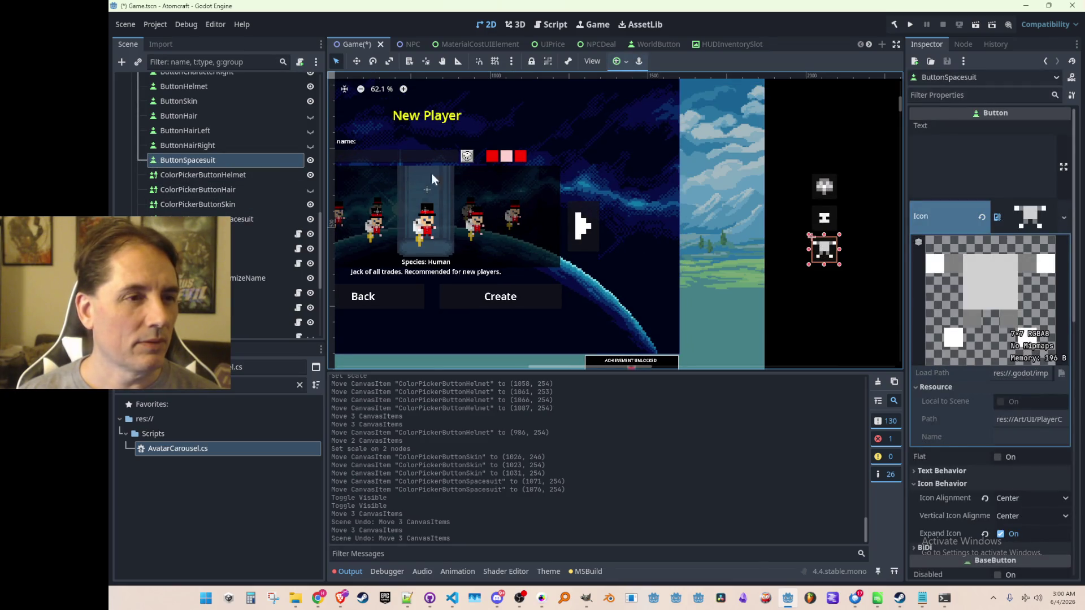
Step: Add a TextureRect child node under ColorPickerButtonHelmet
scroll(415, 172, up, 6)
click(624, 187)
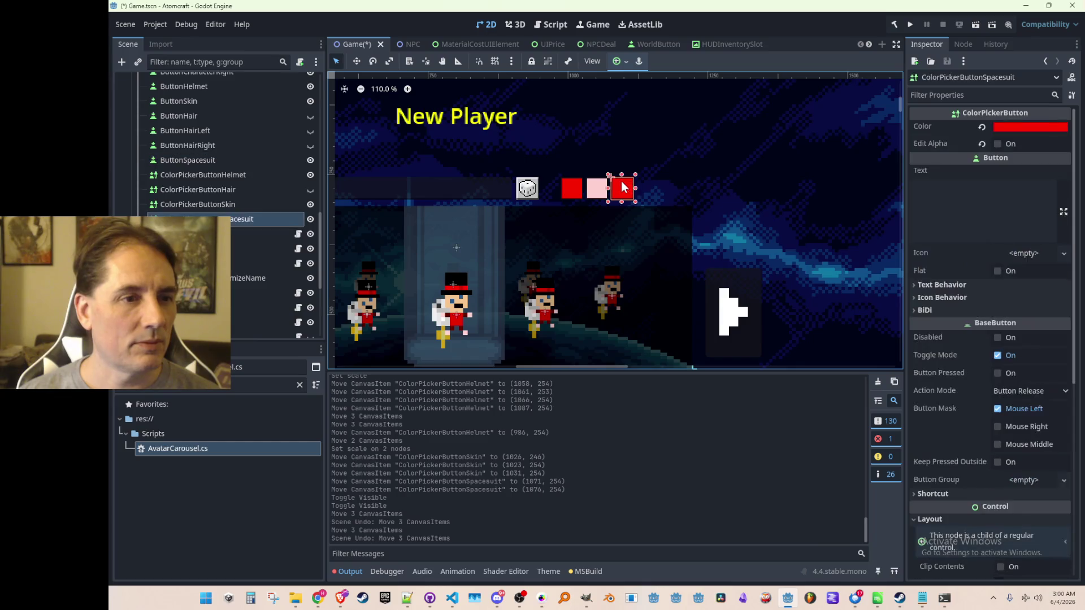
click(220, 199)
click(232, 178)
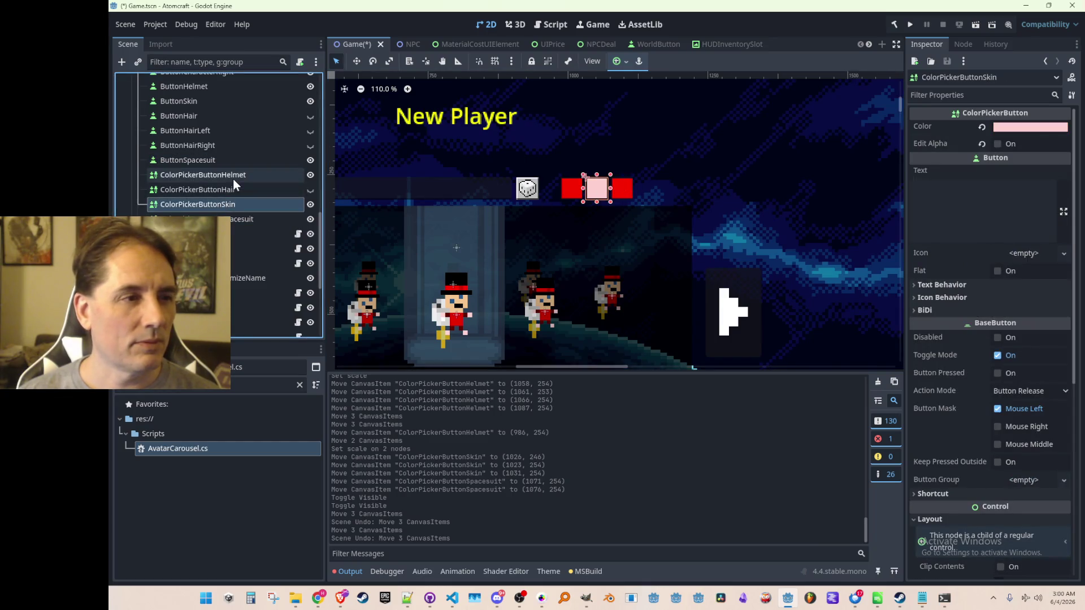
right_click(232, 179)
click(264, 191)
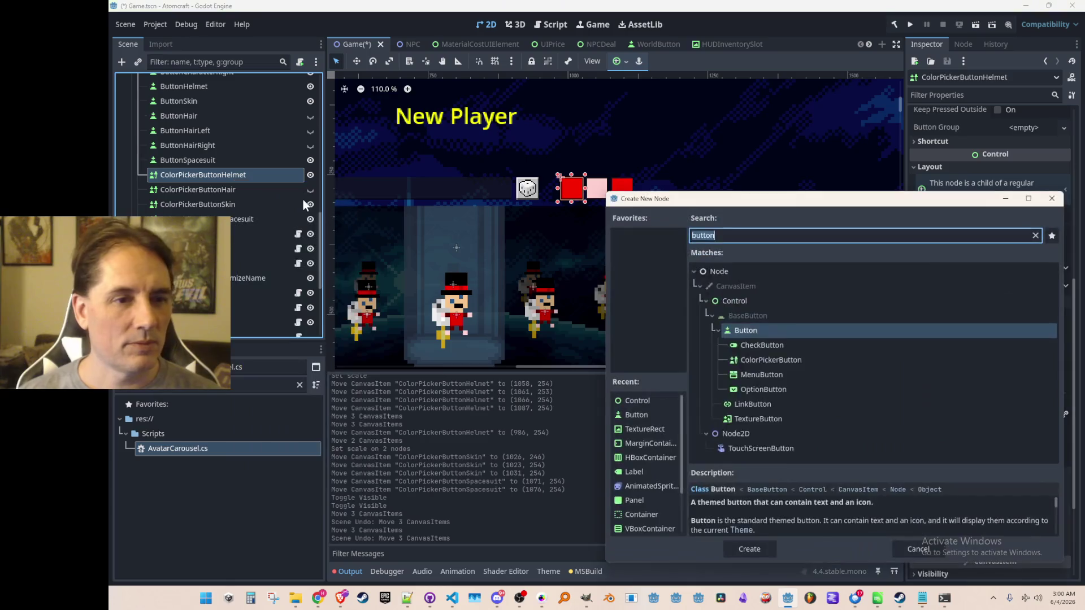
text(texture)
click(808, 375)
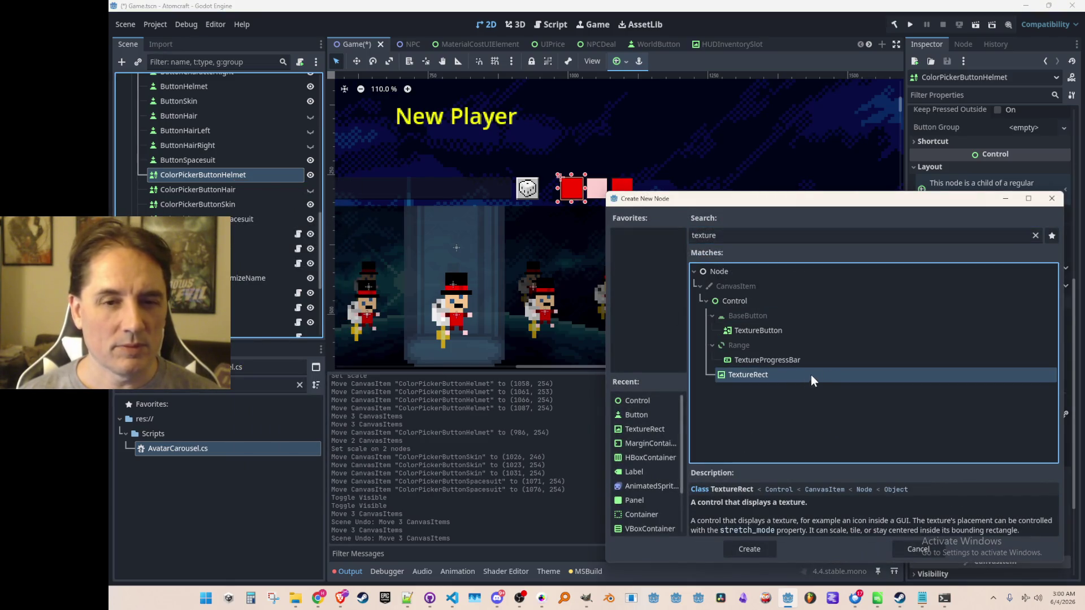
double_click(802, 380)
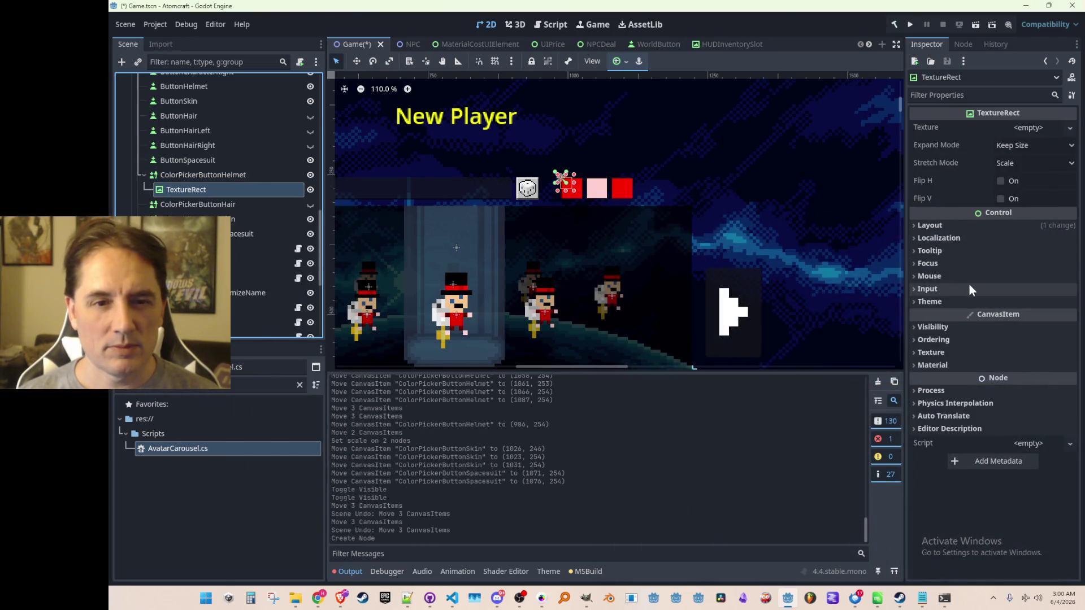
Step: Set the TextureRect's mouse filter to Ignore and quick-load a texture, searching 'player_'
click(968, 282)
click(1005, 291)
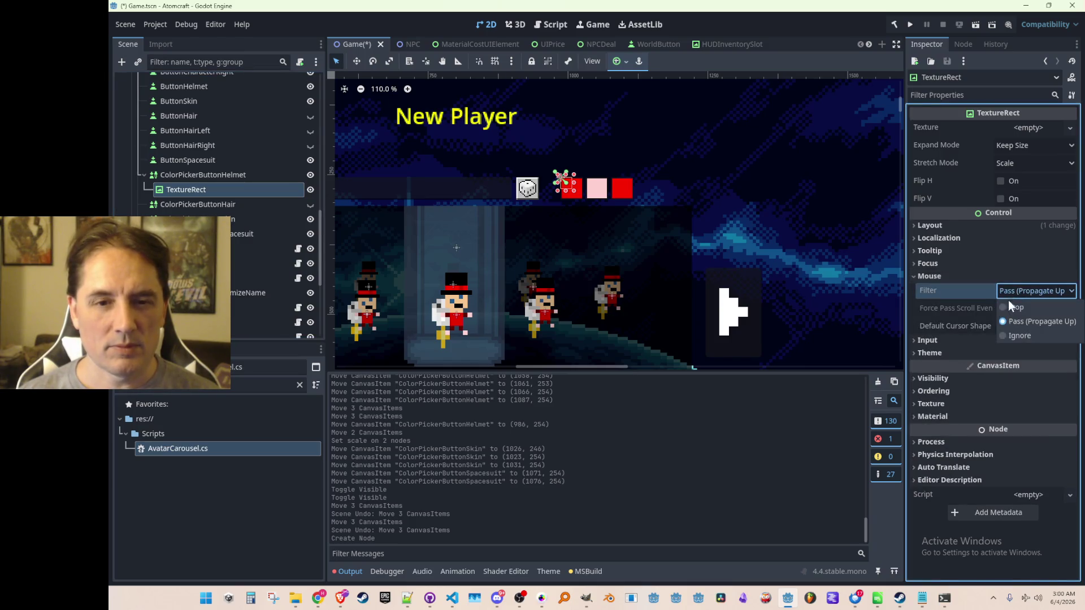
click(1005, 325)
click(927, 276)
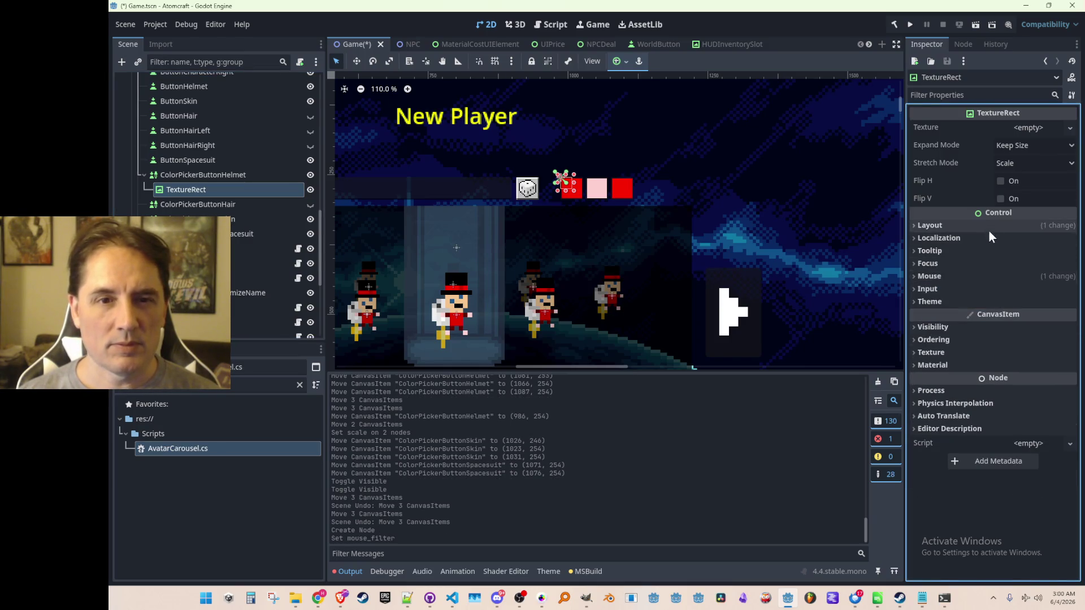
click(1009, 126)
click(981, 396)
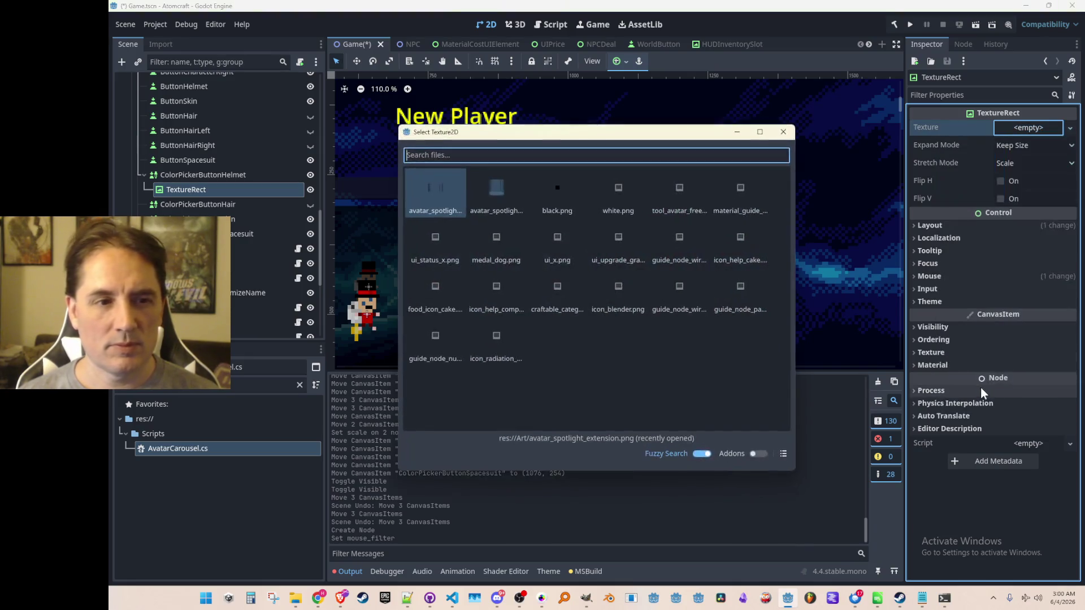
text(player_)
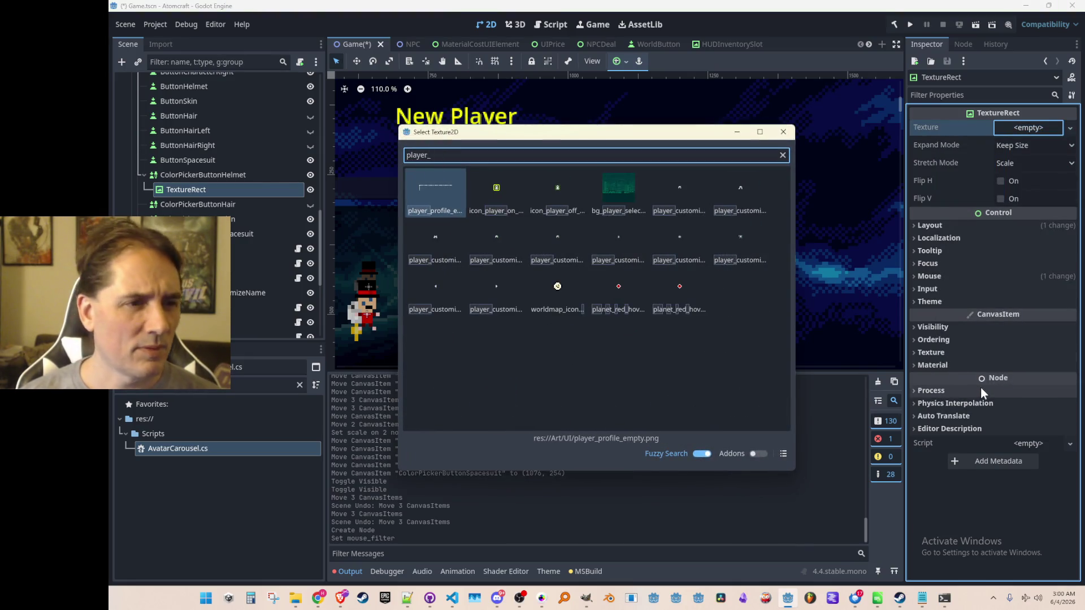
drag(671, 136, 819, 214)
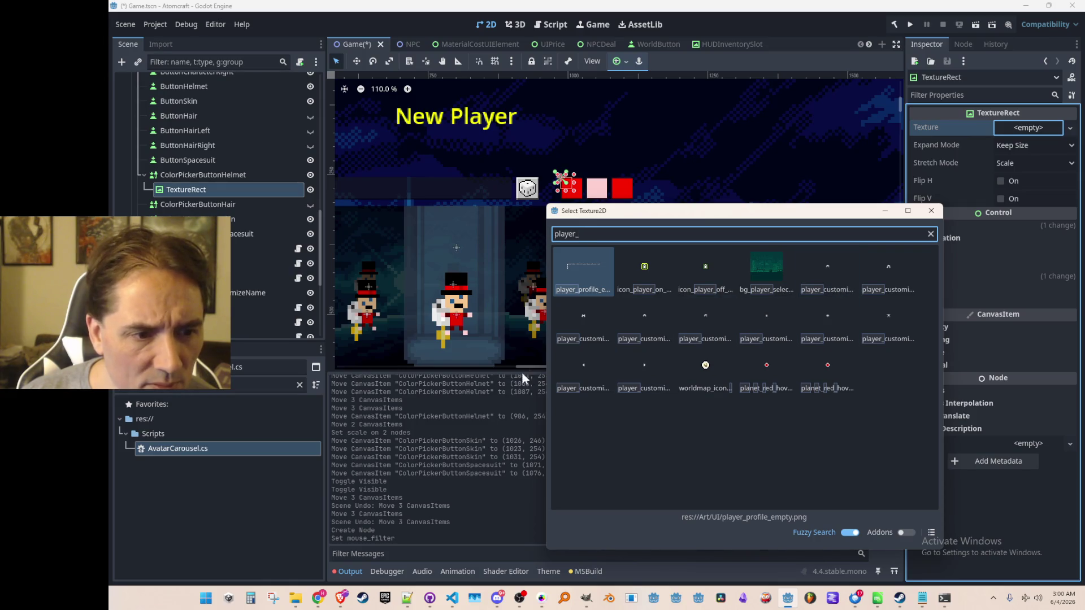
Step: Assign the helmet icon texture and set the TextureRect's scale to 2.0
double_click(817, 329)
scroll(568, 194, up, 2)
scroll(576, 271, up, 5)
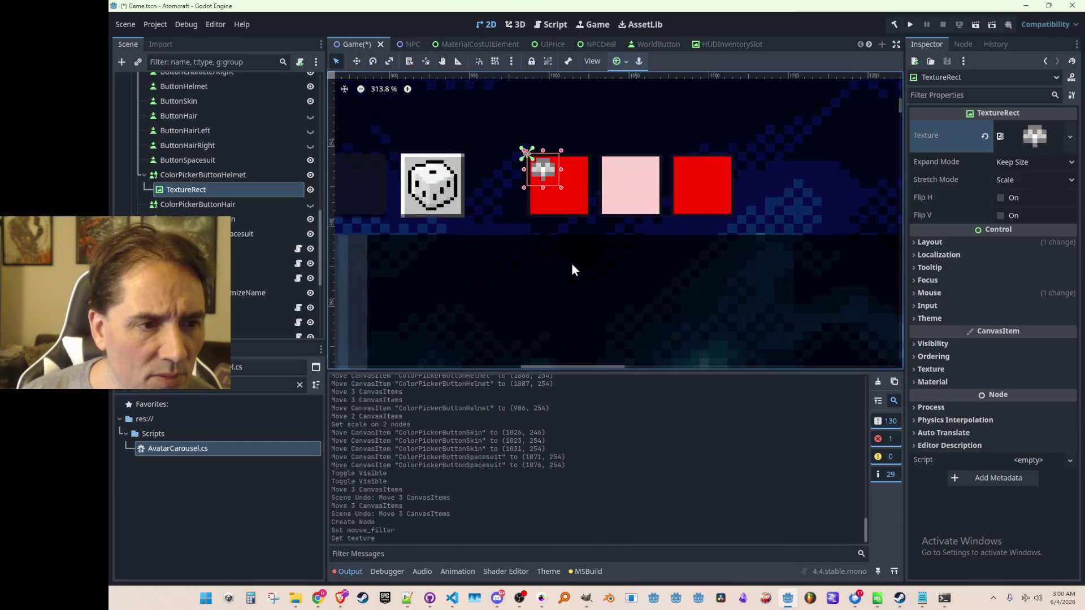
click(947, 242)
click(963, 376)
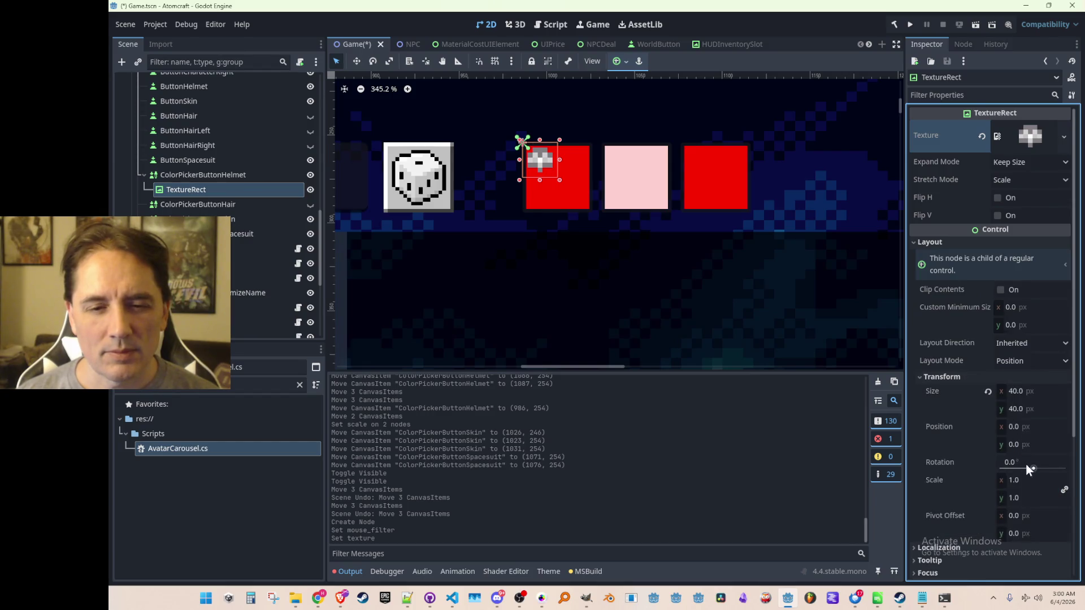
scroll(1026, 469, down, 3)
click(1038, 364)
text(2)
key(Tab)
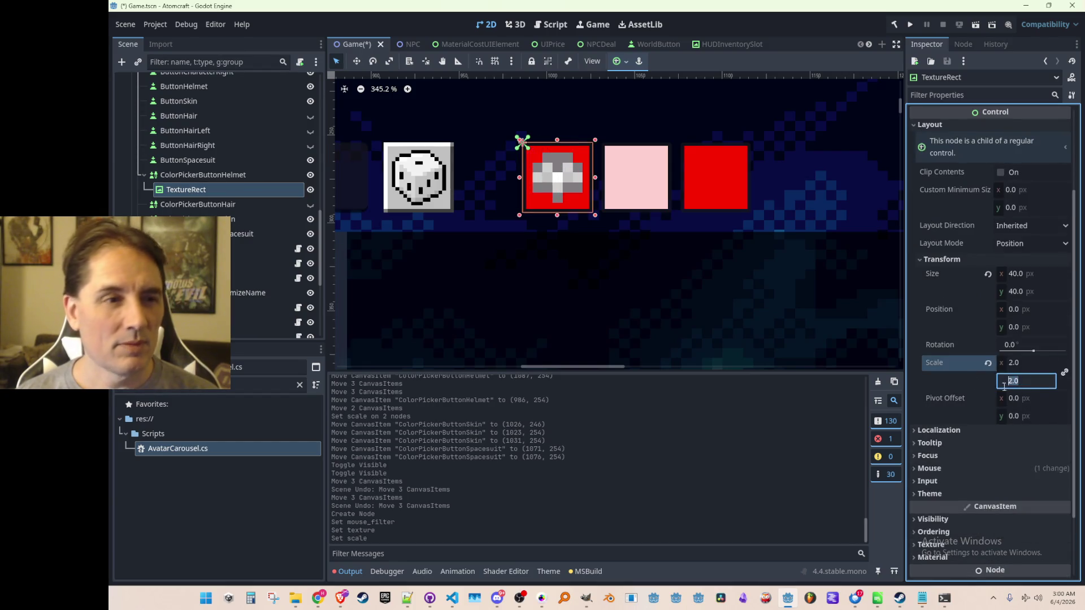
Step: Set the overlay's Modulate colour to white with alpha 192
scroll(656, 254, down, 4)
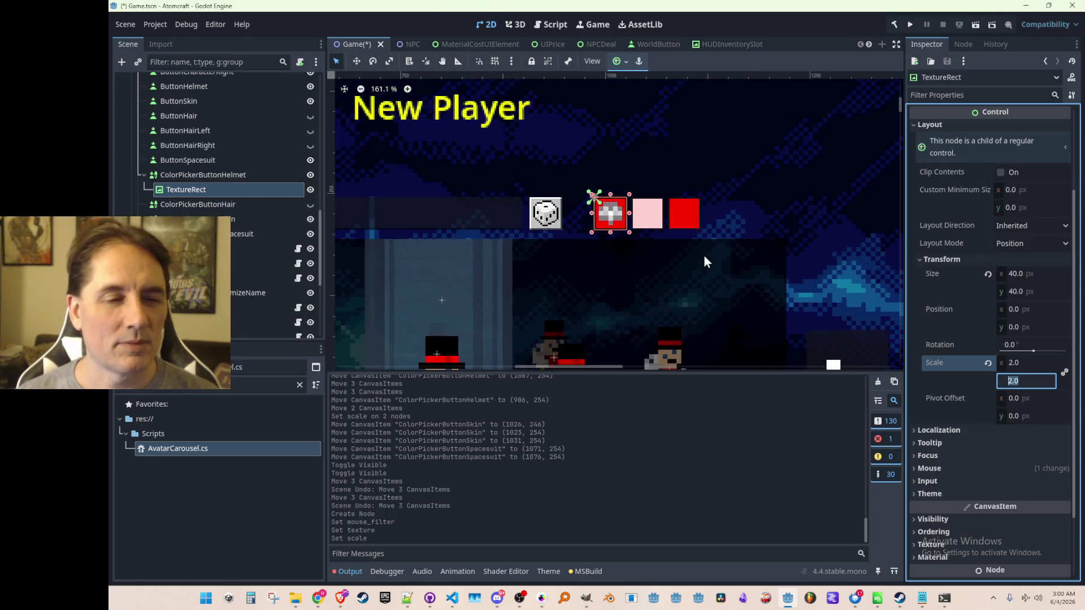
scroll(674, 272, down, 2)
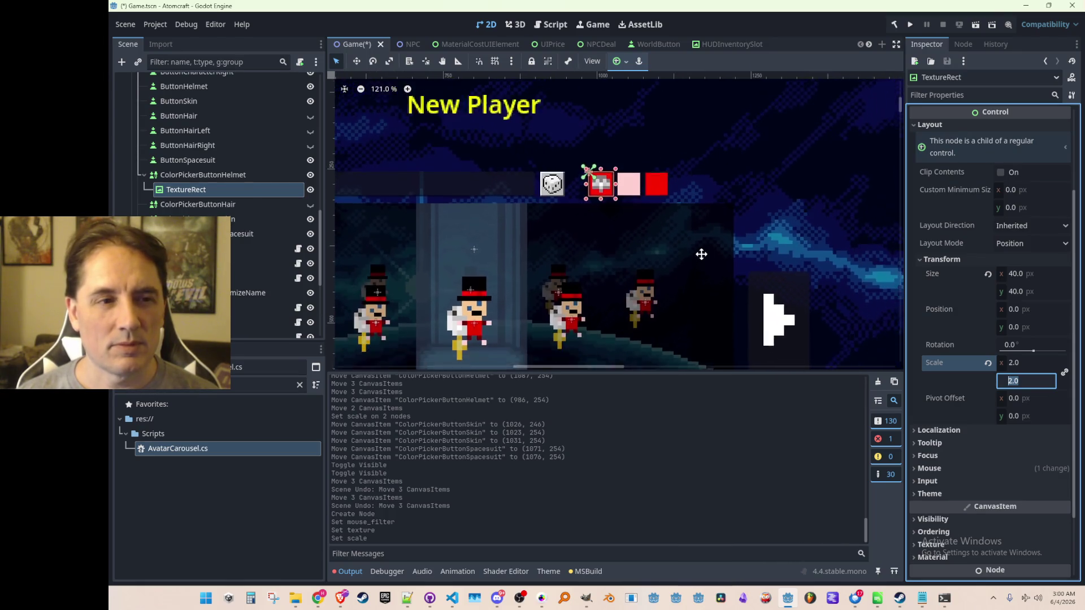
scroll(991, 434, down, 2)
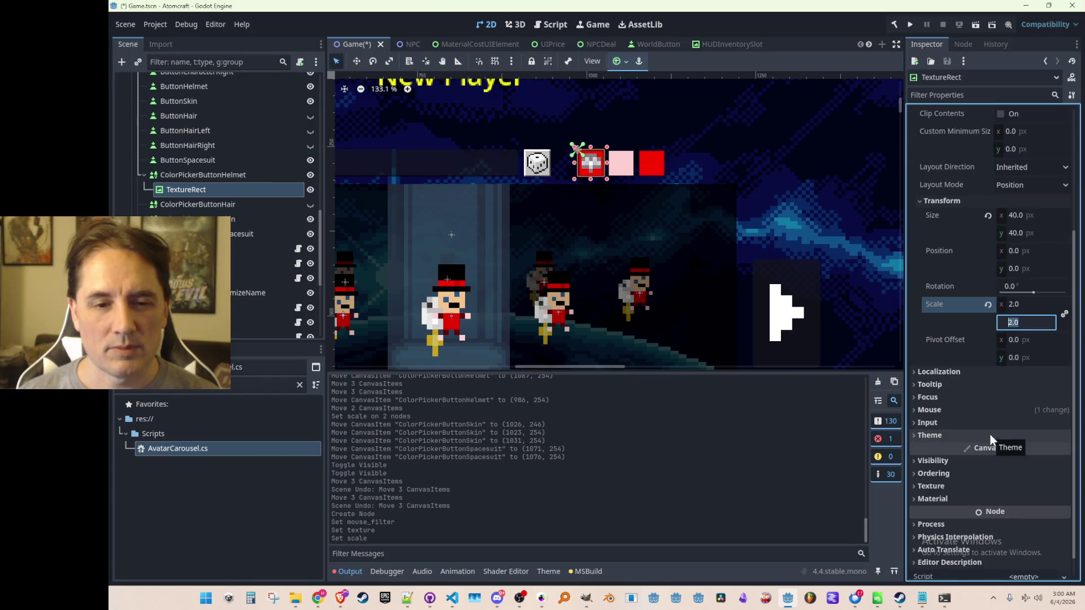
scroll(985, 441, down, 1)
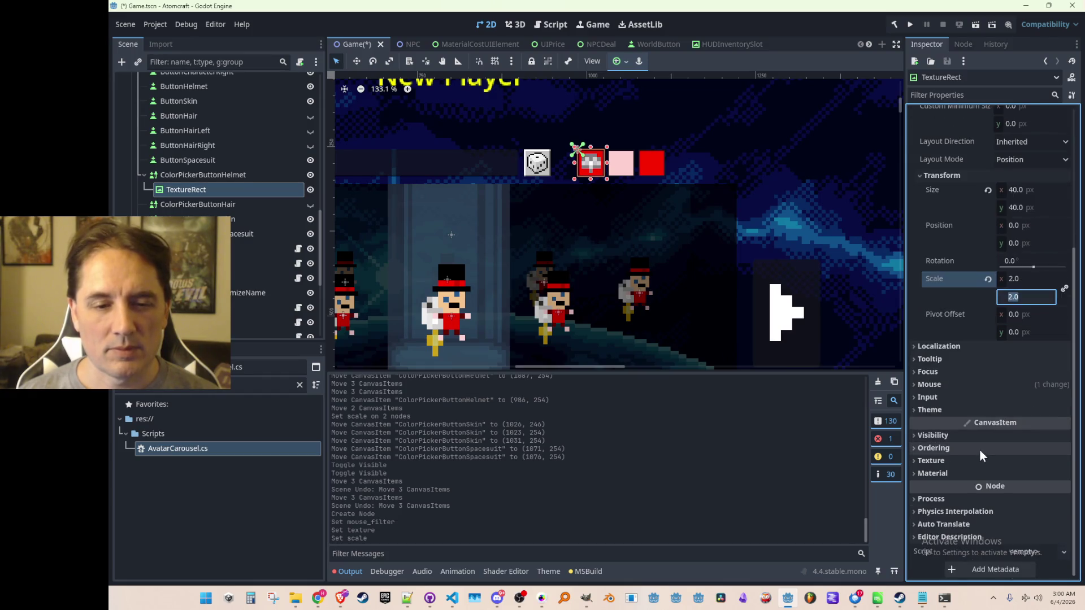
click(953, 436)
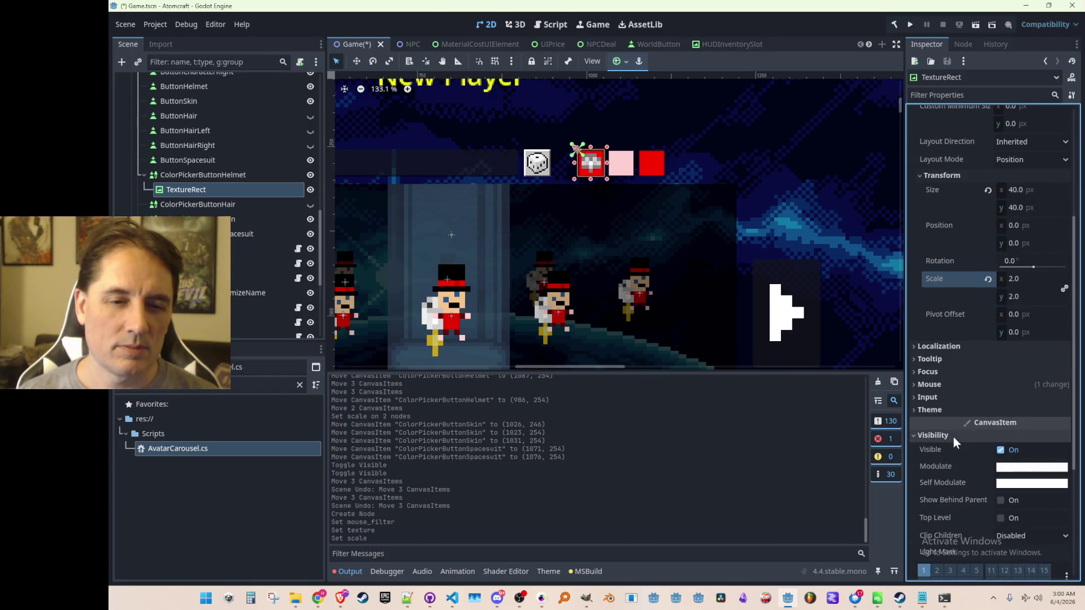
click(1007, 465)
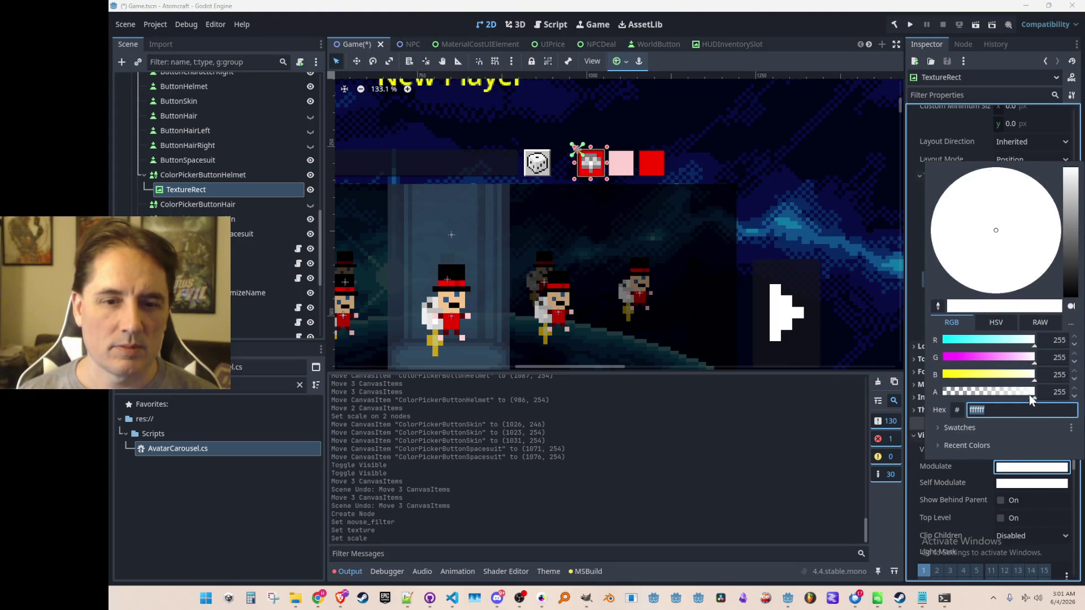
mouse_move(992, 391)
mouse_down()
mouse_move(1019, 387)
mouse_move(1008, 387)
mouse_up()
click(1054, 391)
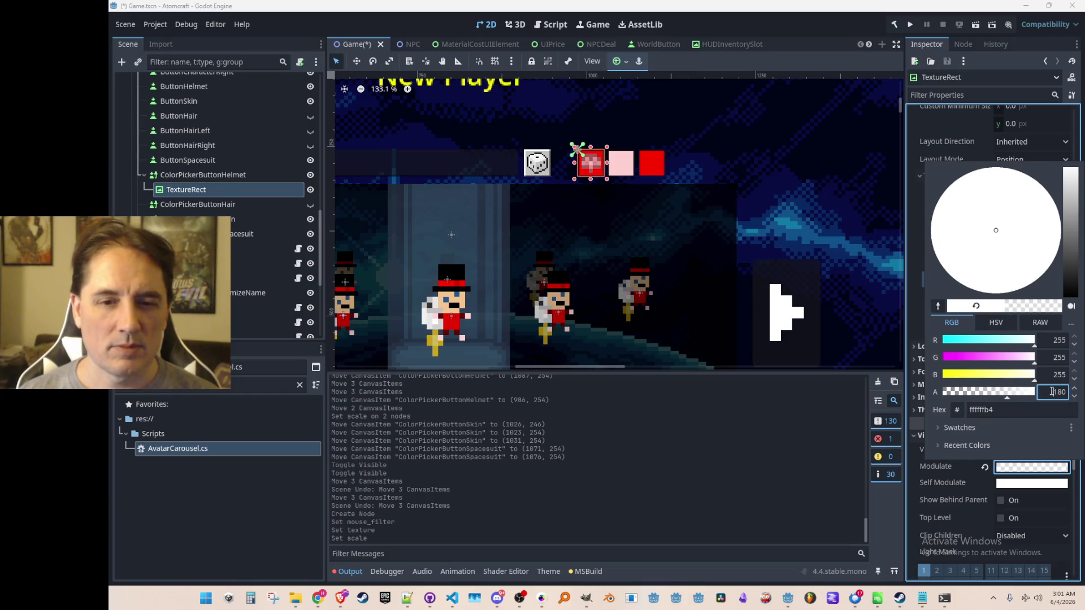
text(92)
key(Tab)
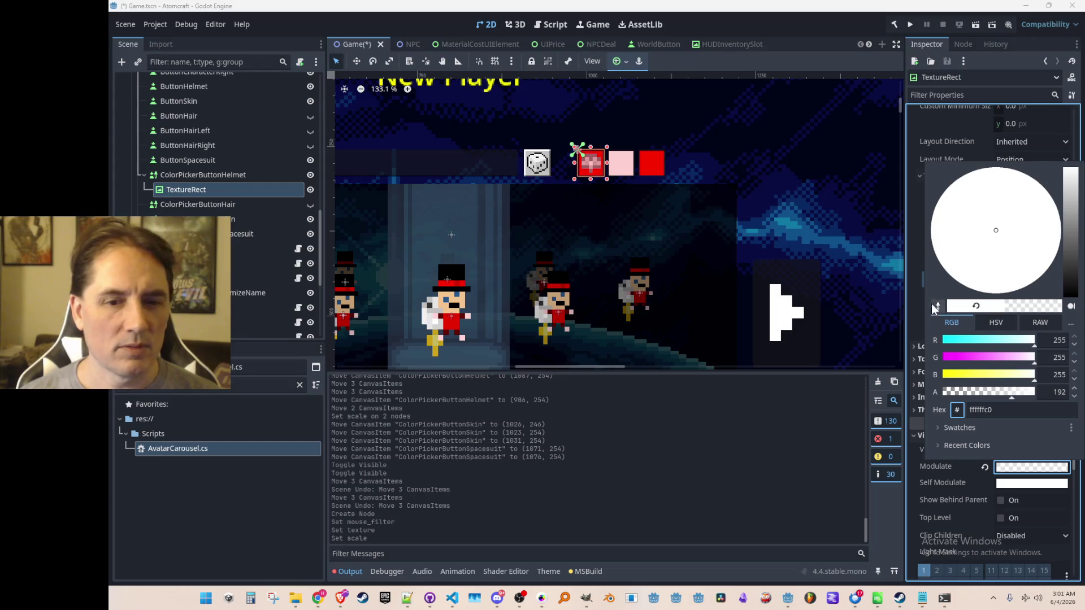
scroll(818, 224, down, 3)
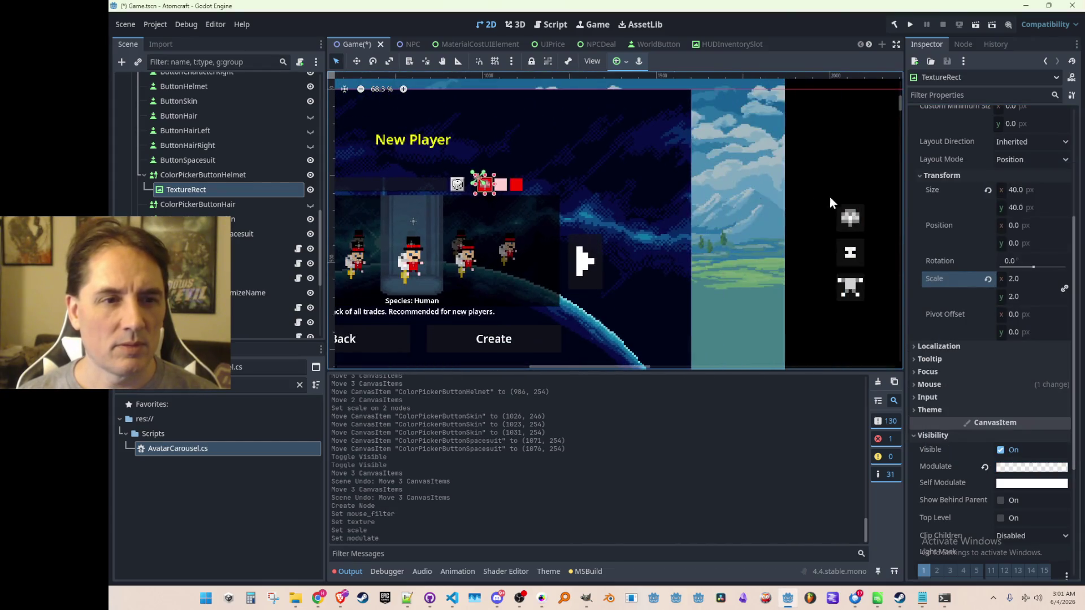
Step: Copy the helmet overlay TextureRect and paste it under the skin colour swatch
click(810, 199)
scroll(531, 174, up, 6)
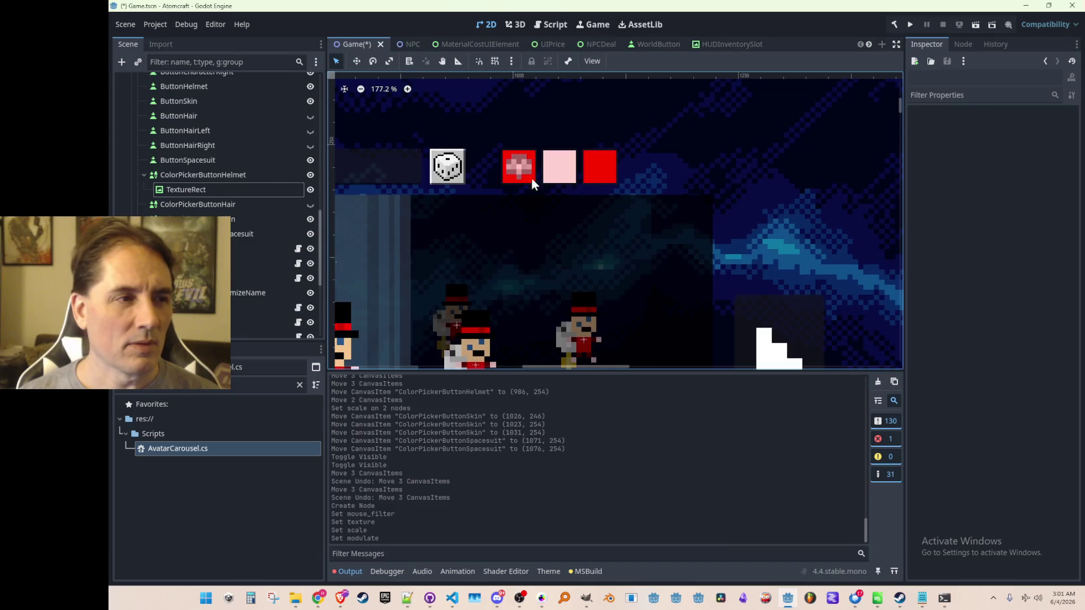
scroll(519, 198, down, 3)
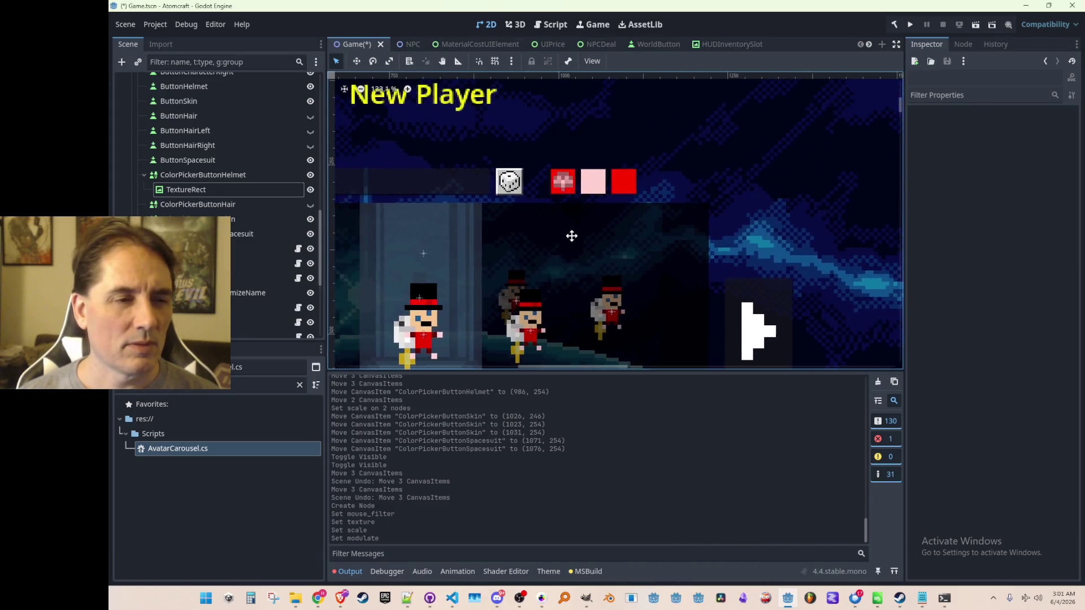
scroll(575, 194, up, 2)
scroll(575, 194, up, 1)
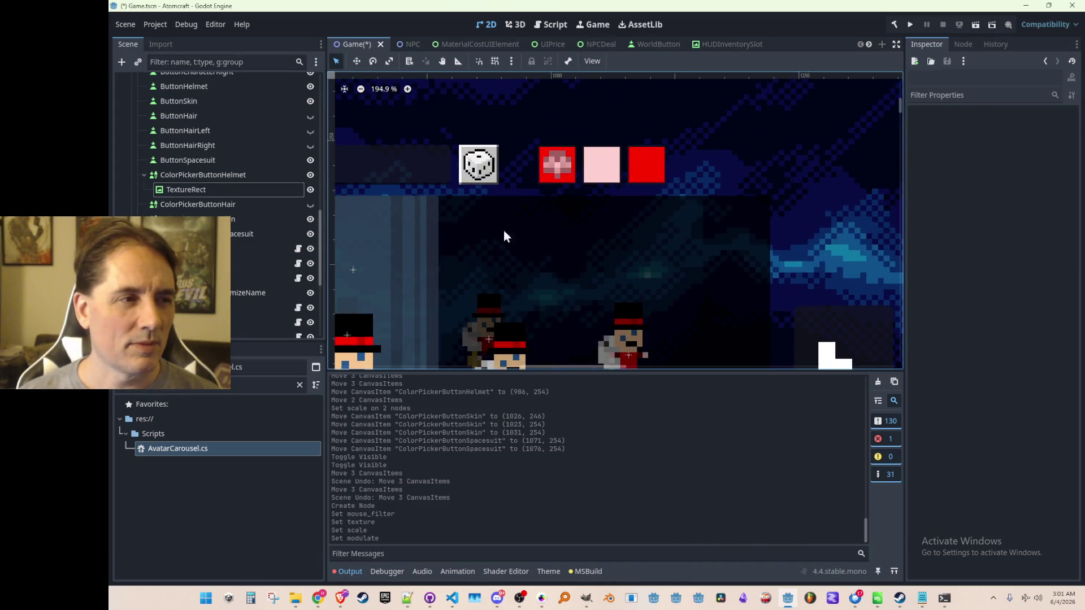
click(192, 175)
click(198, 191)
key(ctrl+c)
click(243, 219)
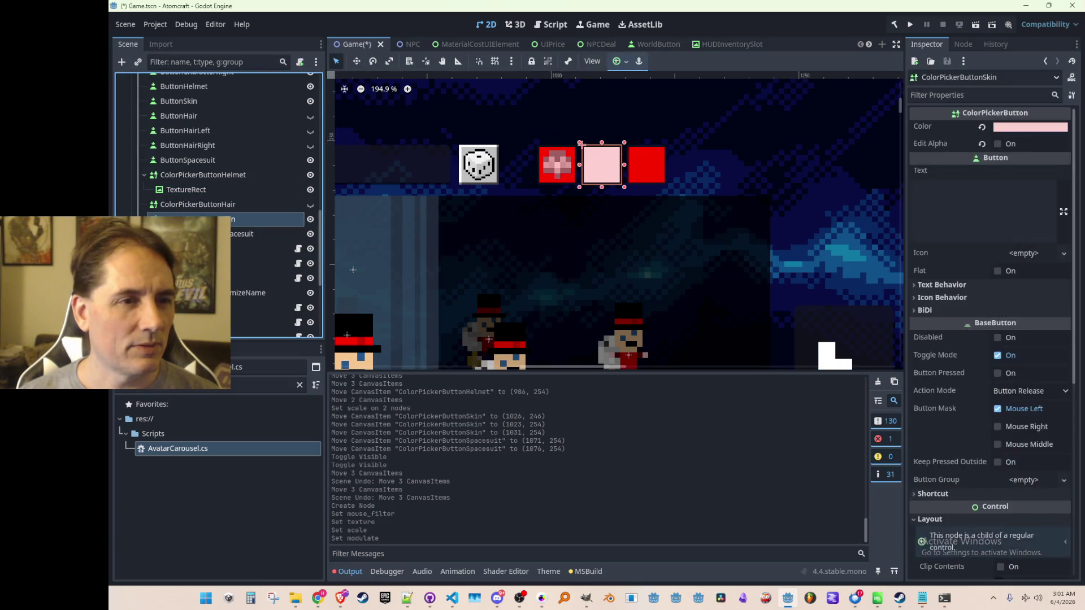
key(ctrl+v)
Step: Replace the pasted overlay's texture with the skin icon from the player_ textures
click(1001, 135)
click(1015, 133)
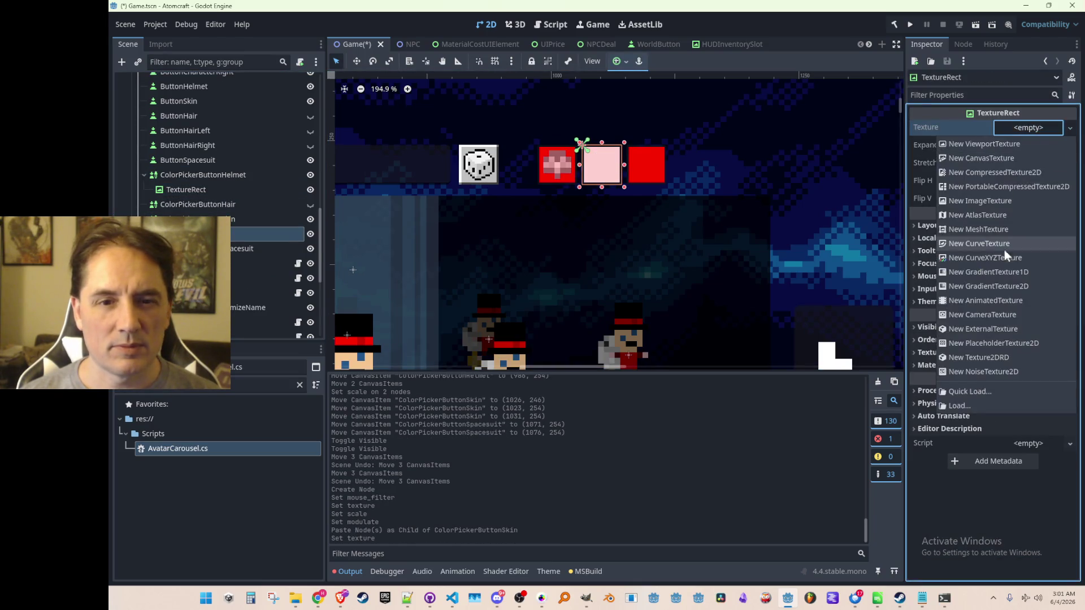
click(965, 389)
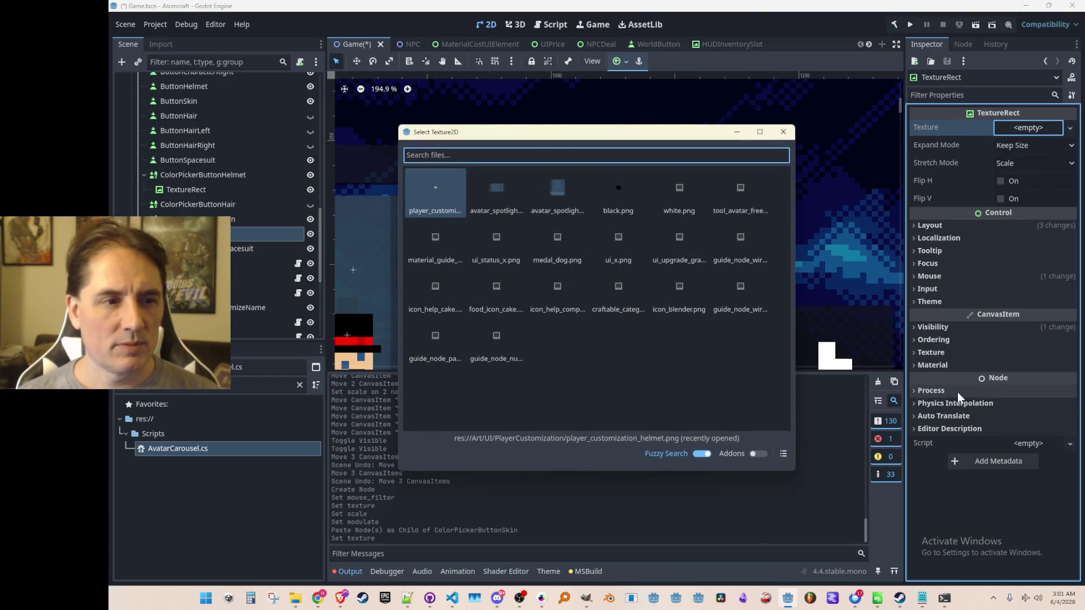
text(player_)
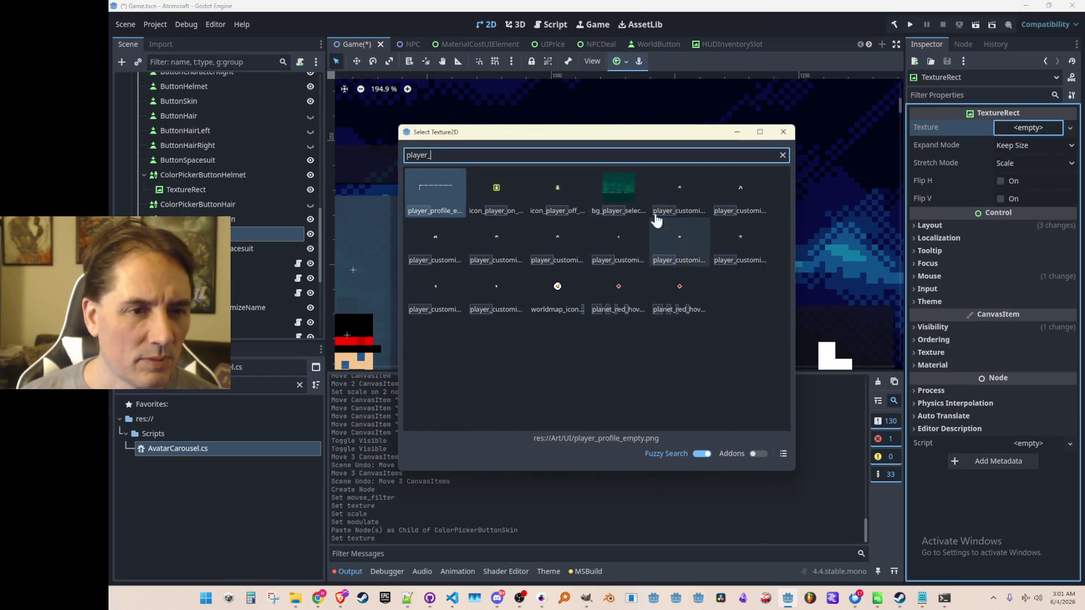
mouse_move(793, 471)
mouse_down()
mouse_move(864, 516)
mouse_move(821, 469)
mouse_up()
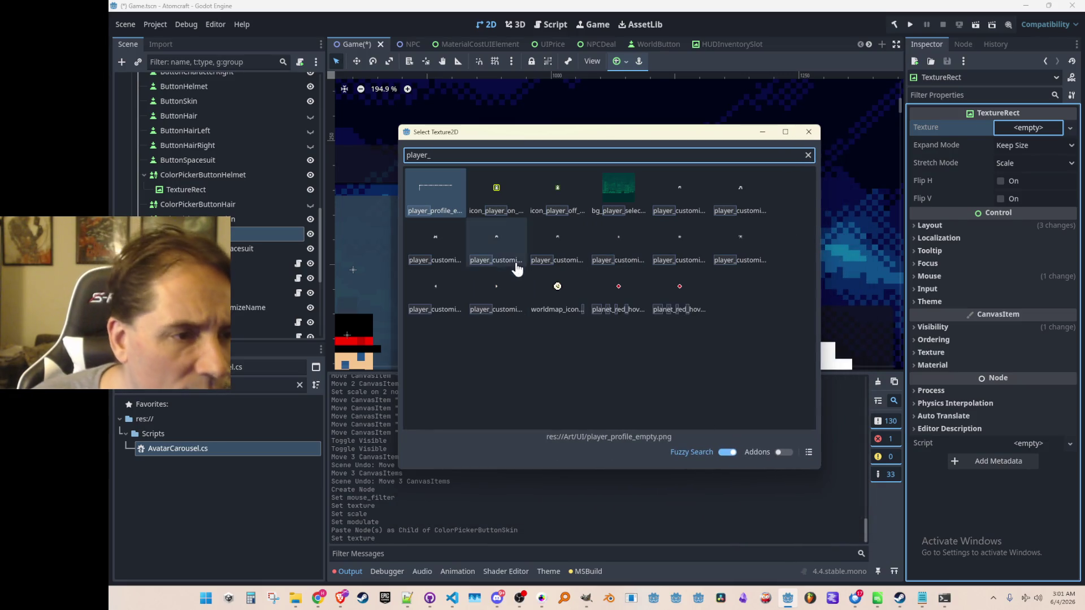
double_click(634, 263)
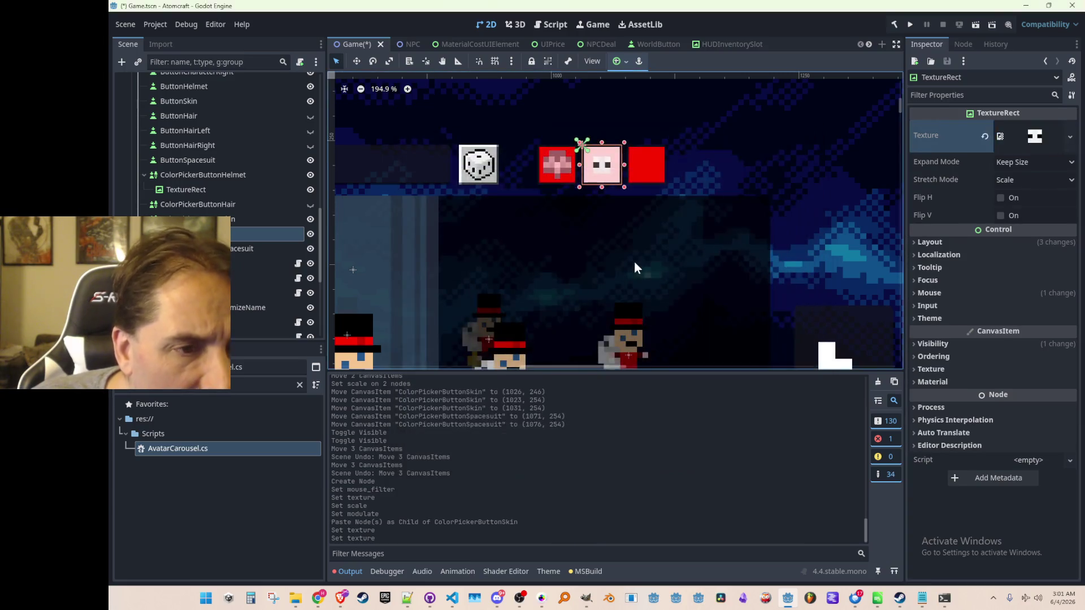
scroll(641, 242, down, 2)
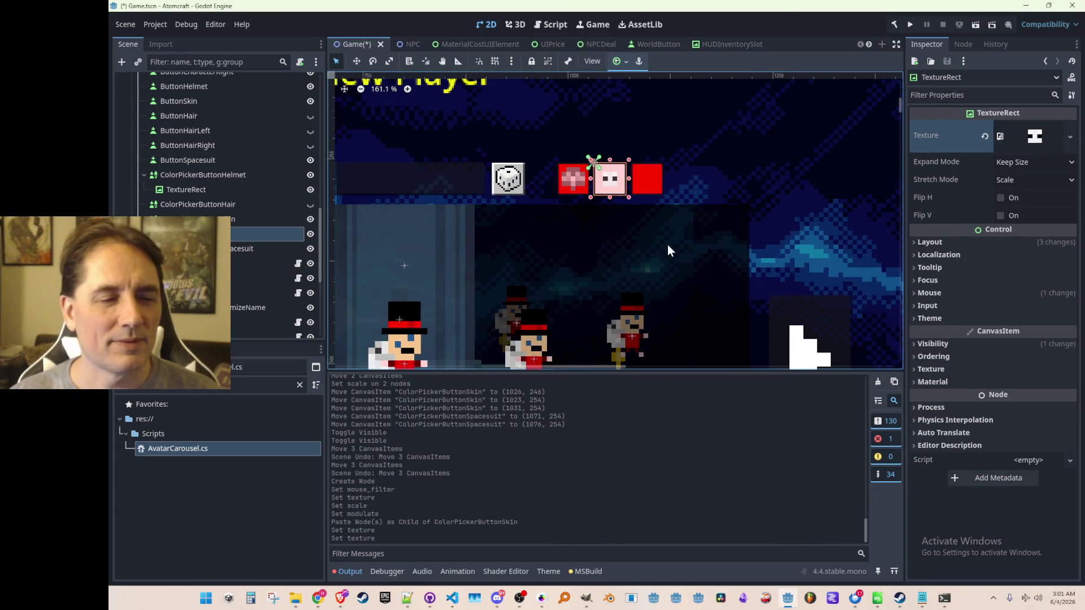
scroll(668, 250, down, 3)
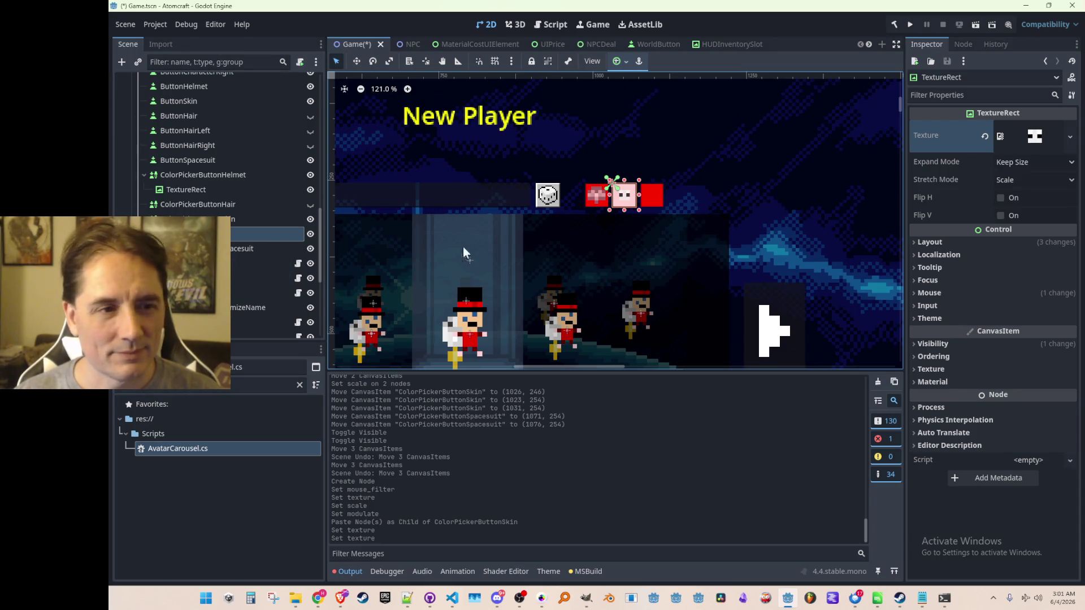
Step: Select ColorPickerButtonSpacesuit in the Scene dock
click(249, 219)
click(248, 234)
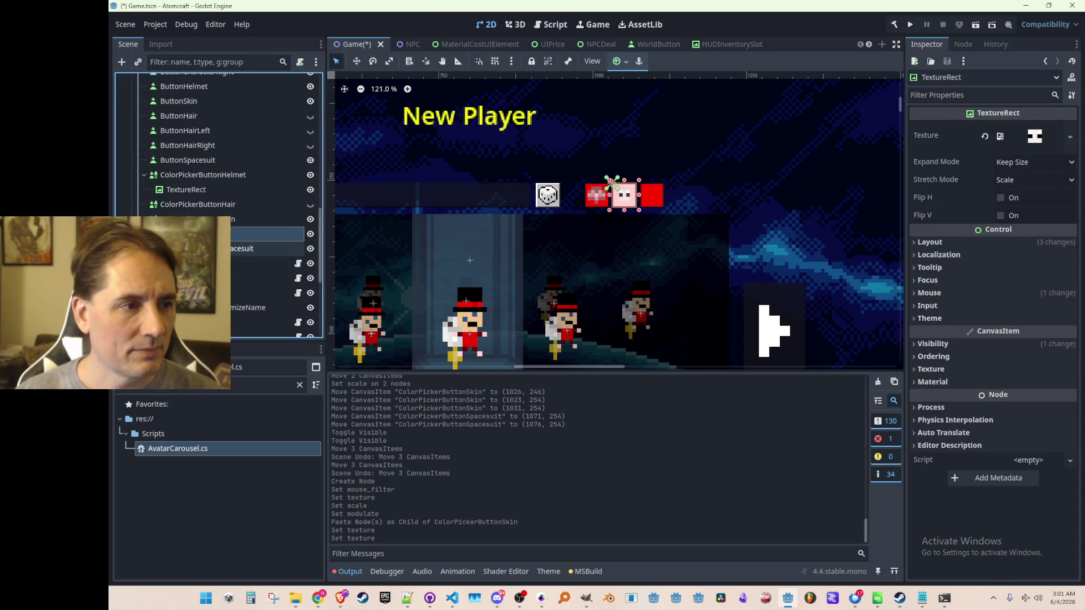
click(249, 249)
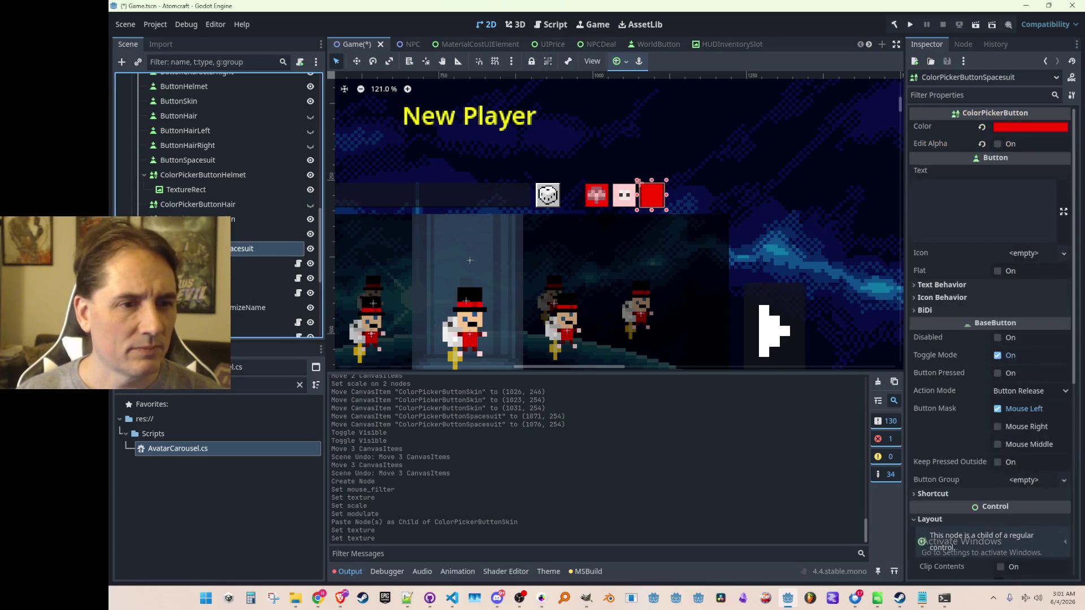
Step: Paste a TextureRect under the spacesuit swatch and give it the spacesuit player_customization icon
key(ctrl+v)
click(1003, 136)
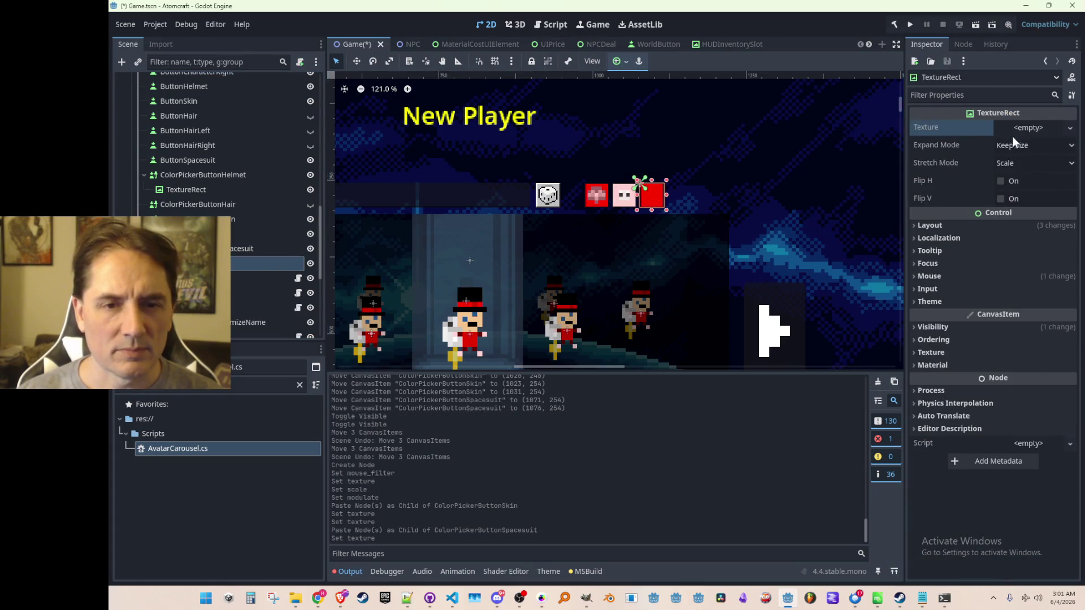
click(1011, 131)
click(981, 389)
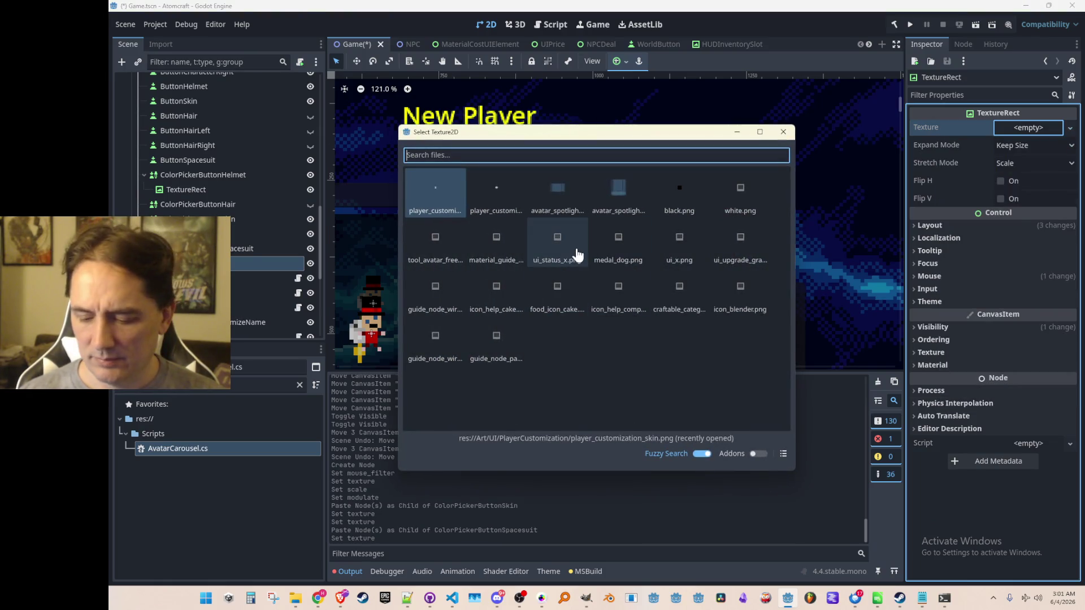
text(player)
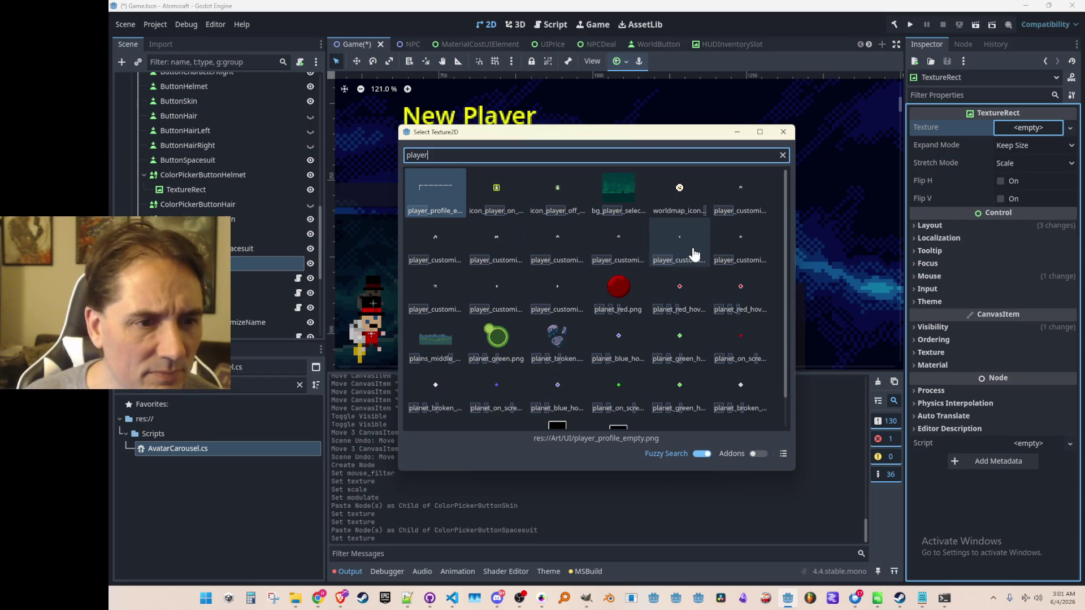
double_click(700, 250)
click(986, 134)
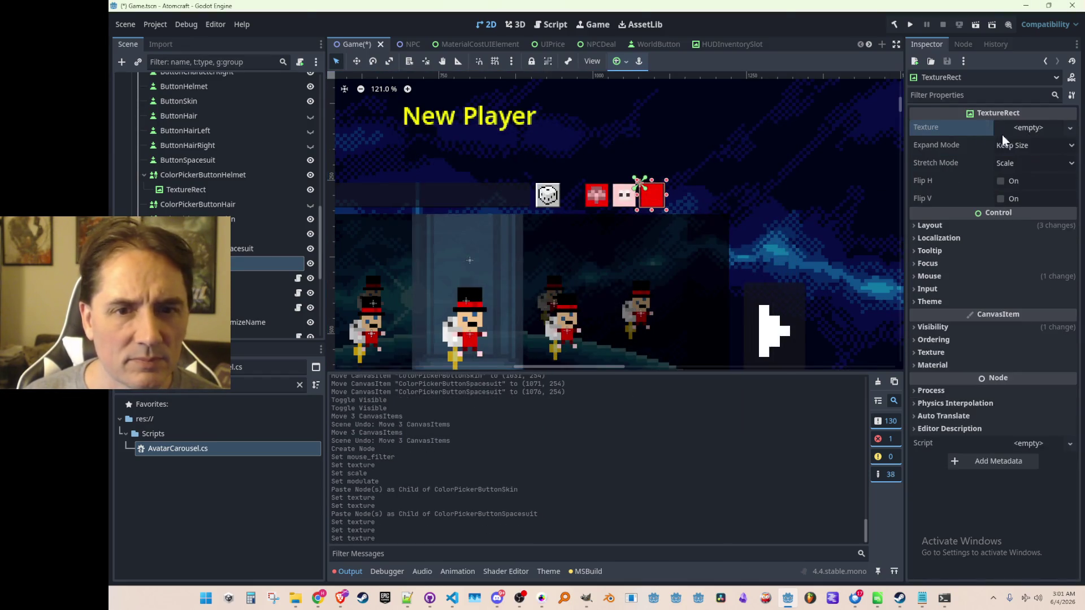
click(1017, 128)
click(987, 382)
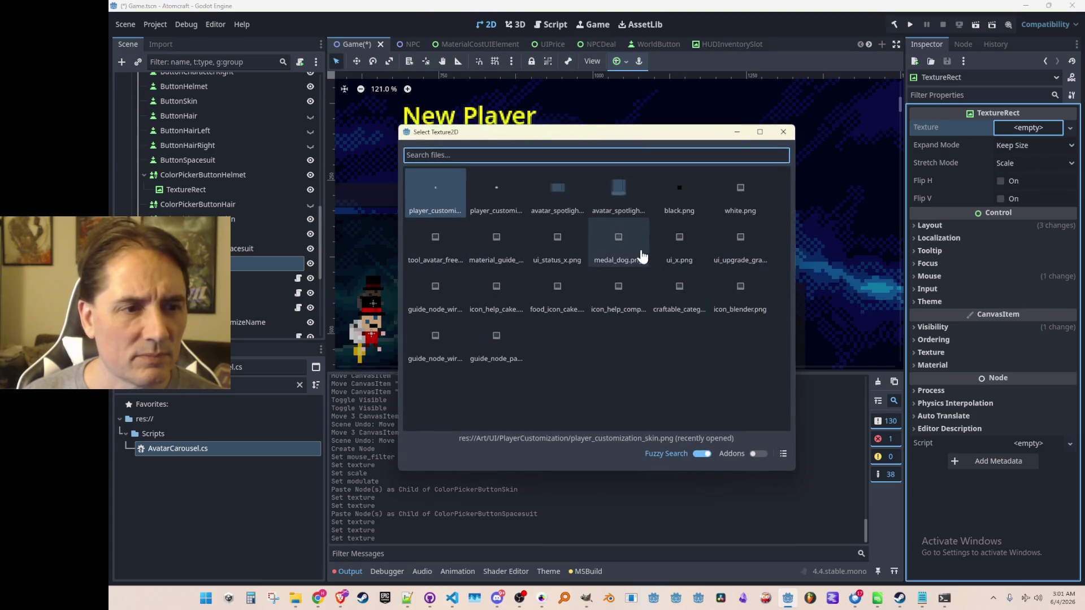
text(player)
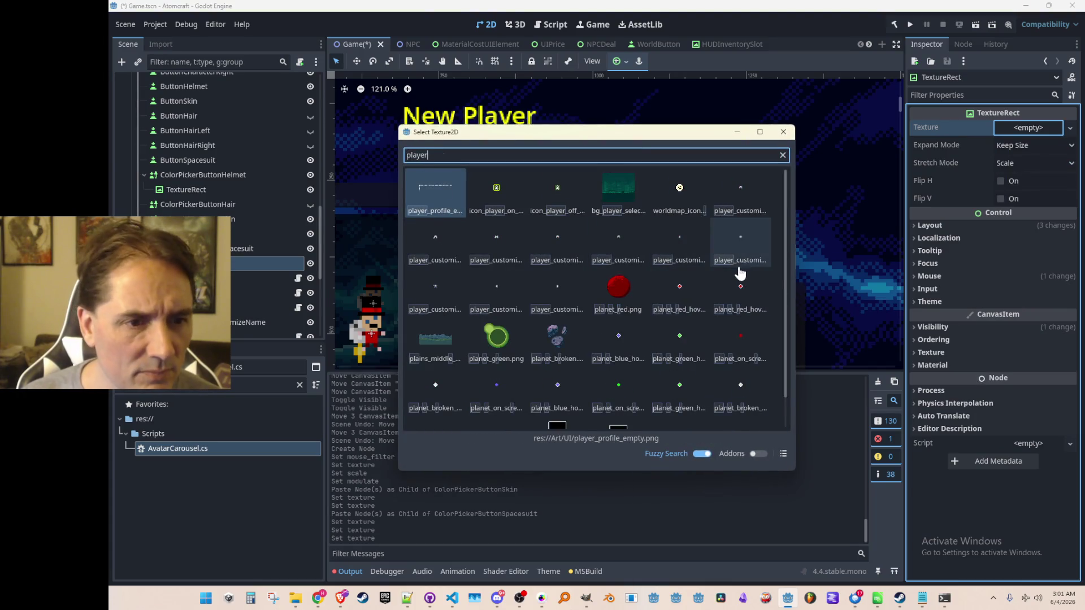
double_click(443, 305)
Step: Set the spacesuit icon overlay's scale to 1.5
scroll(668, 304, down, 2)
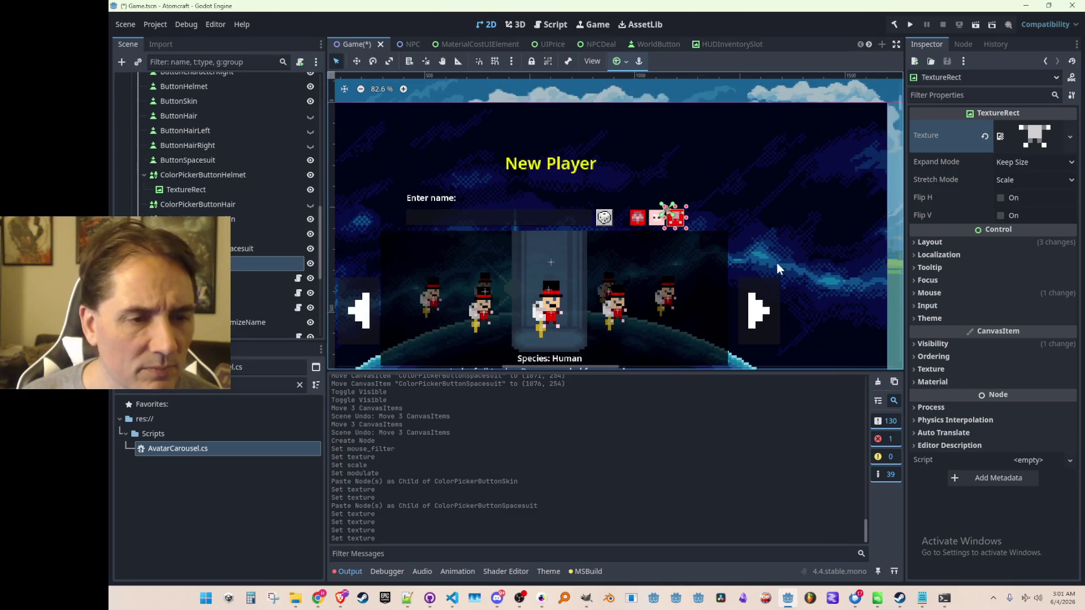
drag(776, 262, 664, 242)
drag(885, 216, 664, 215)
click(599, 214)
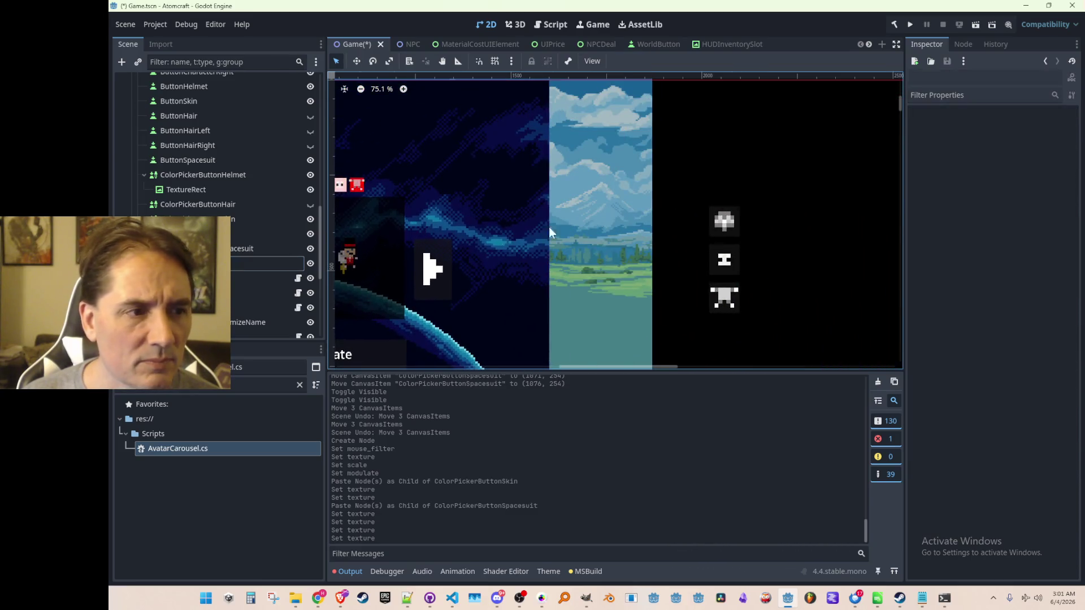
scroll(591, 226, up, 3)
scroll(611, 194, up, 7)
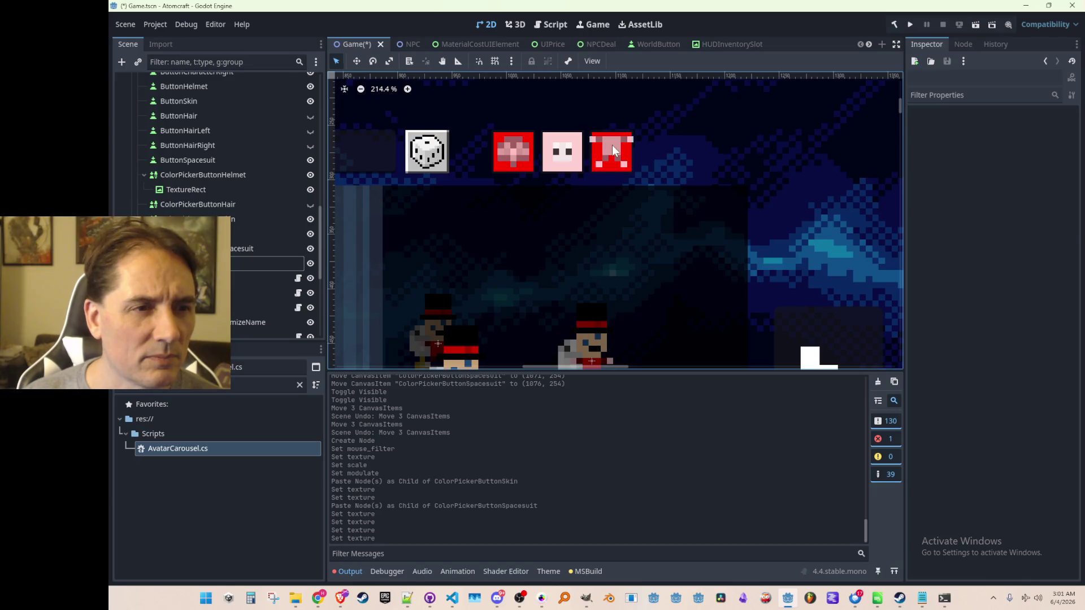
click(615, 149)
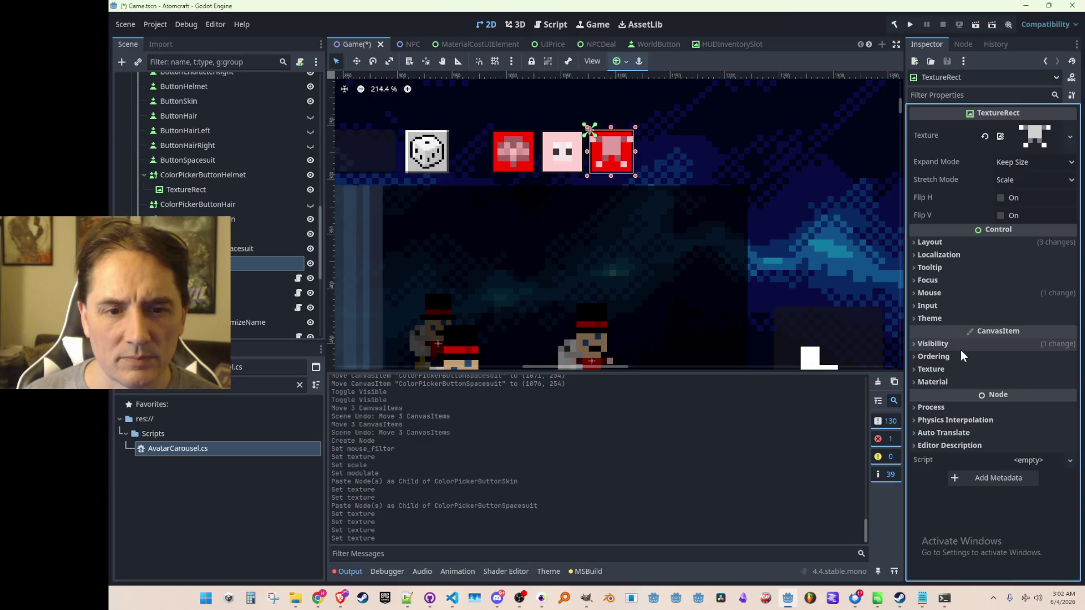
click(960, 243)
click(958, 395)
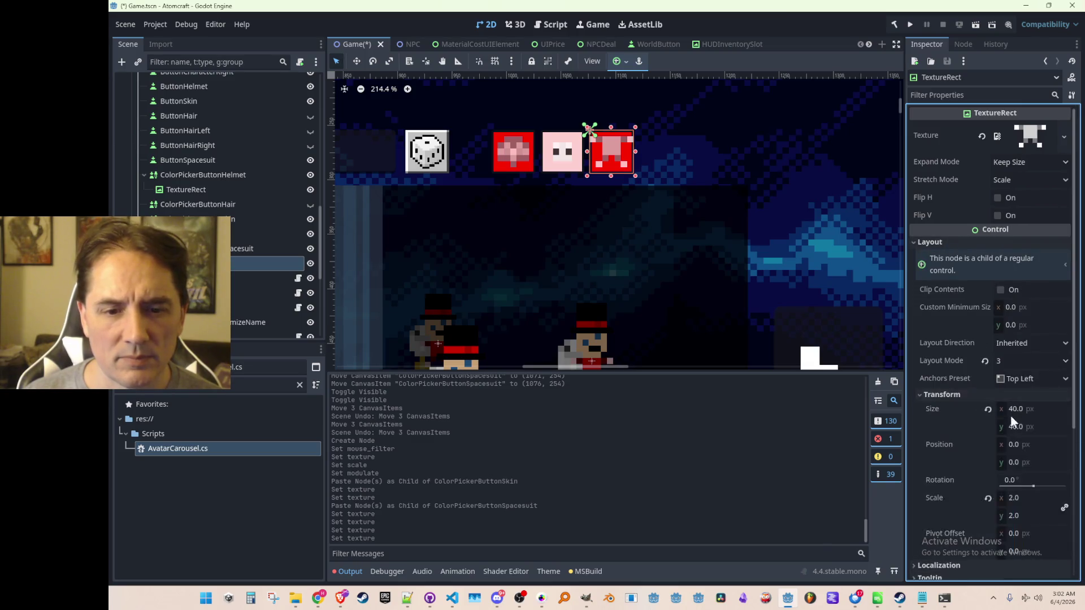
scroll(1017, 419, down, 3)
click(987, 382)
click(1043, 383)
key(Tab)
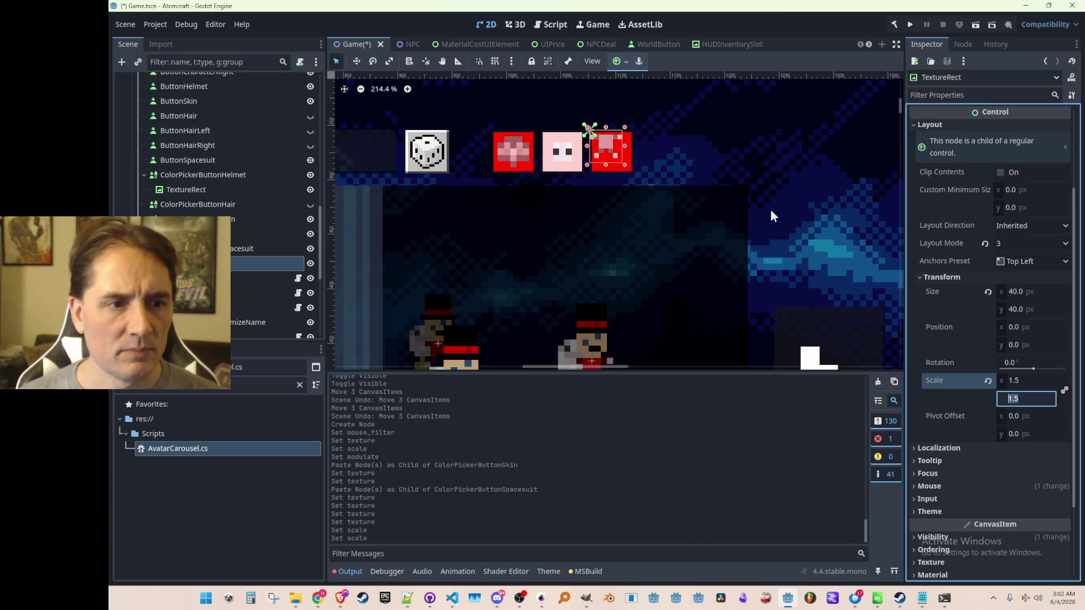
Step: Move the spacesuit icon overlay to position 10, 12
click(356, 61)
scroll(593, 144, up, 4)
drag(621, 138, 635, 154)
scroll(650, 175, down, 9)
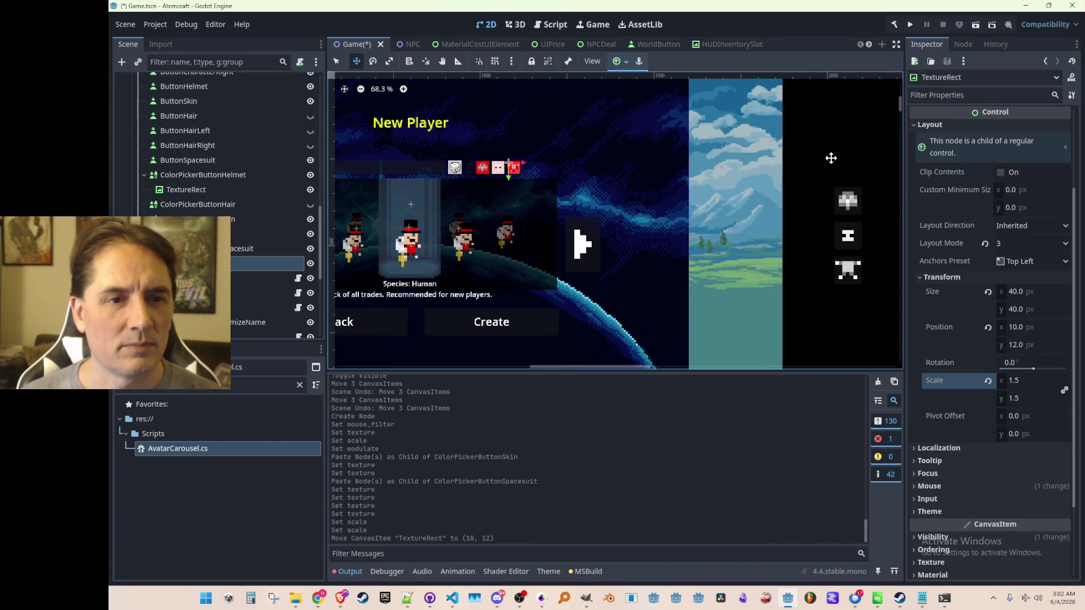
click(337, 61)
click(821, 129)
scroll(821, 130, down, 1)
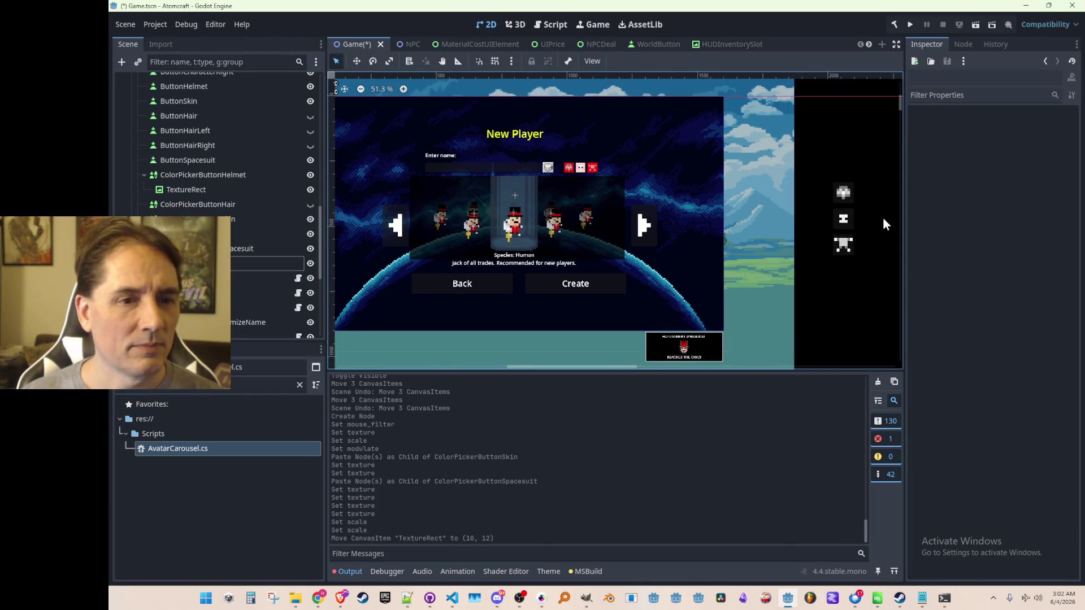
click(844, 194)
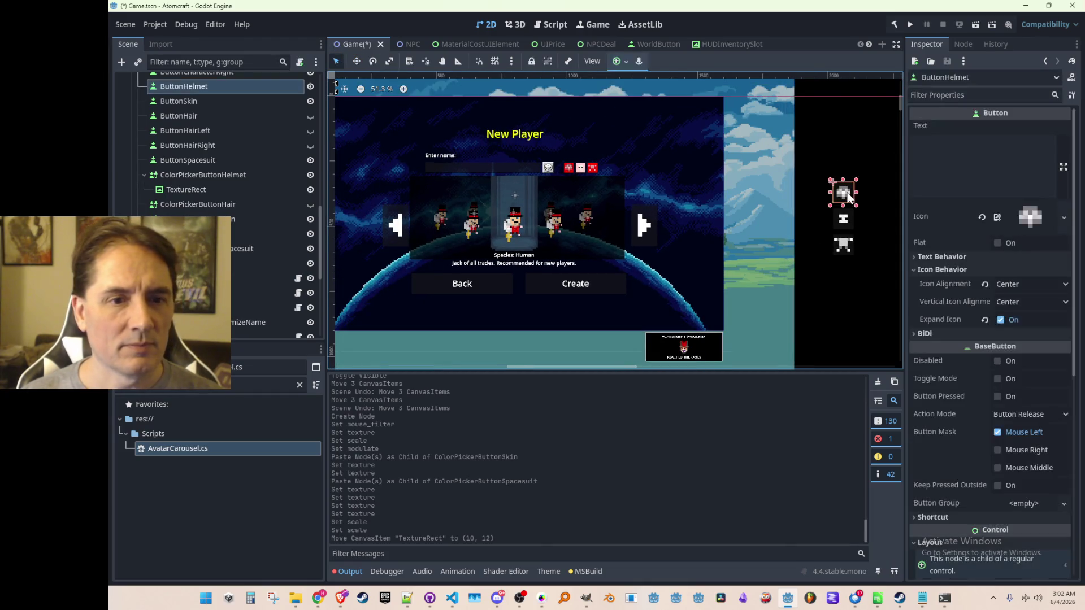
Step: Clear the helmet button's icon and move it over the red helmet swatch
click(980, 217)
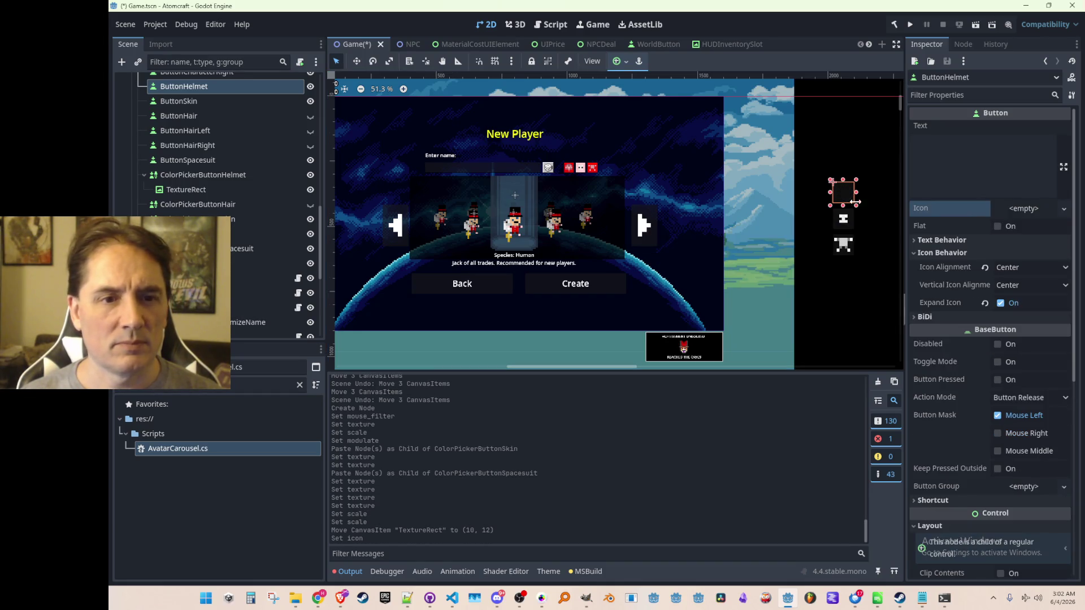
click(357, 61)
drag(856, 199, 600, 169)
scroll(600, 168, up, 5)
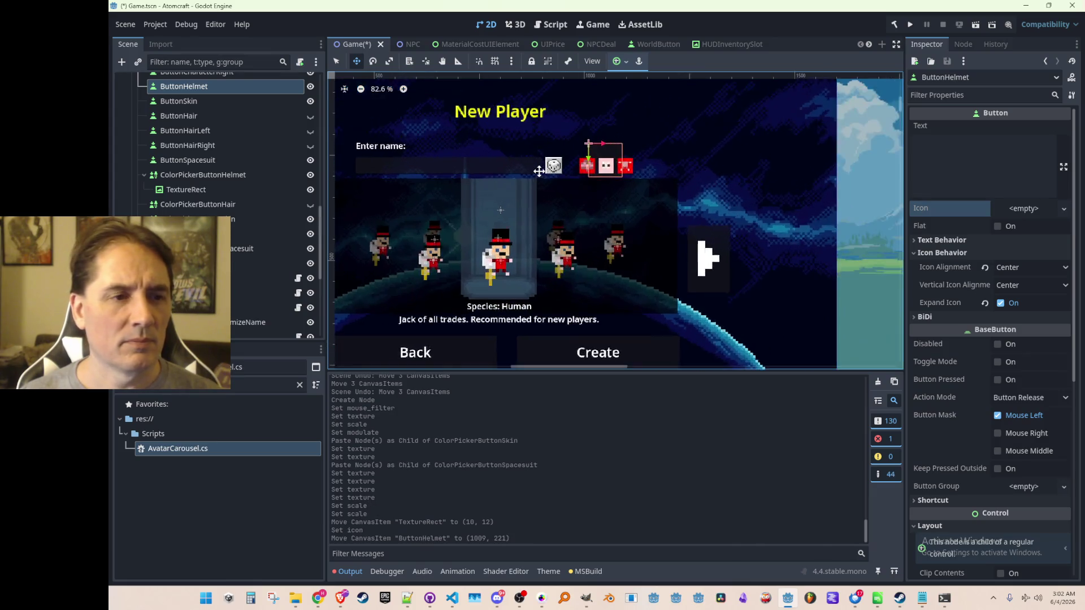
scroll(634, 185, down, 2)
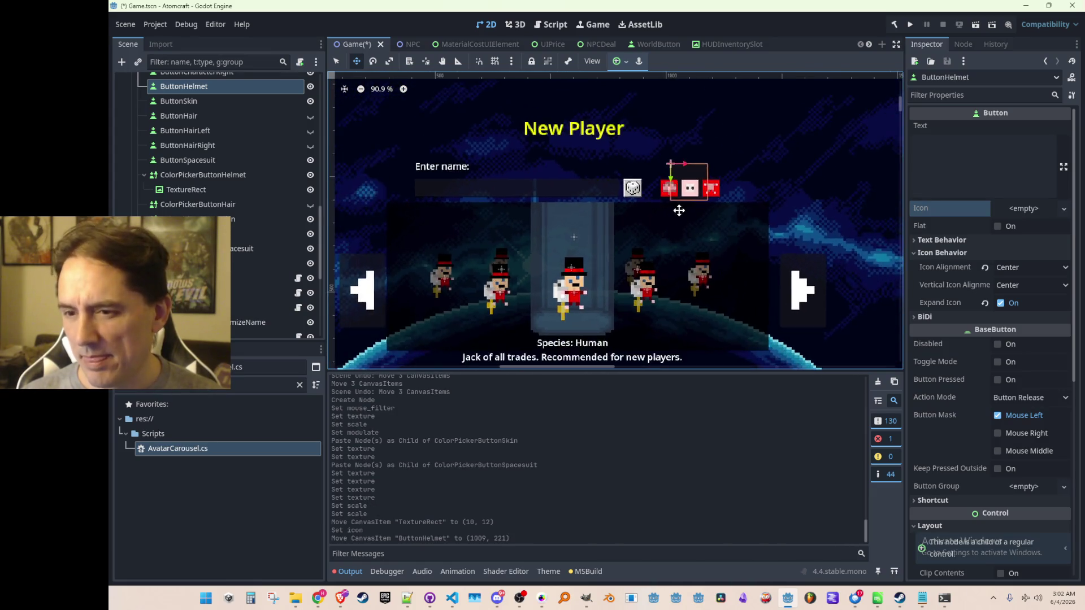
scroll(669, 203, up, 6)
scroll(669, 203, up, 3)
drag(637, 152, 567, 239)
scroll(567, 240, up, 2)
scroll(568, 240, up, 1)
drag(583, 184, 582, 194)
scroll(617, 99, down, 4)
Step: Shrink the helmet button to 36×36 to fit its swatch
click(337, 61)
scroll(734, 281, up, 2)
mouse_move(743, 284)
mouse_down()
mouse_move(655, 190)
mouse_move(678, 210)
mouse_up()
scroll(652, 185, up, 5)
scroll(654, 186, up, 2)
scroll(735, 222, down, 15)
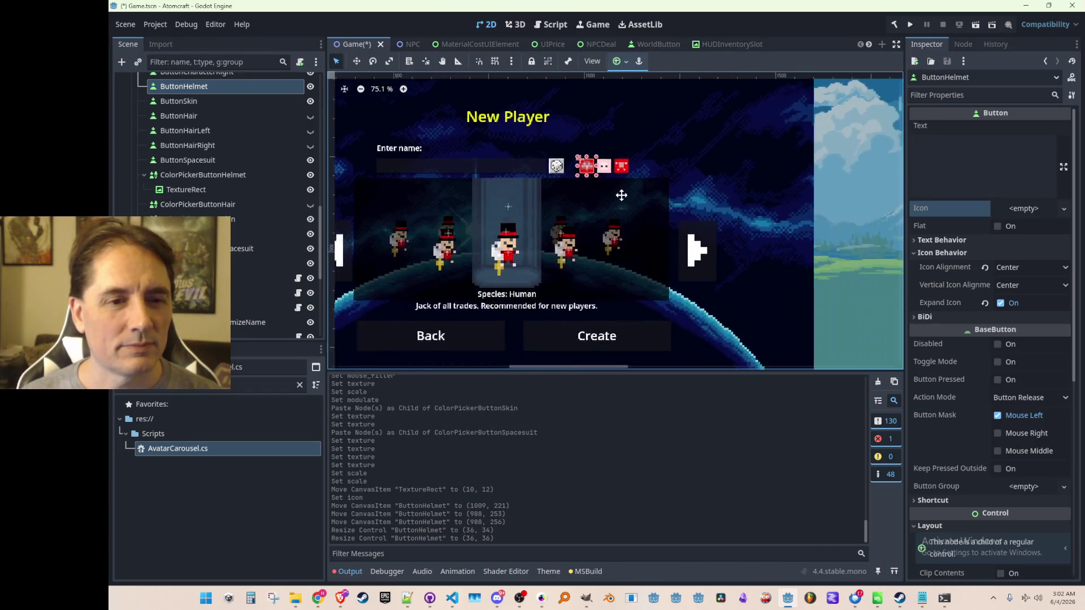
scroll(704, 258, down, 2)
Step: Clear the skin button's icon and move it over the pink skin swatch
click(811, 229)
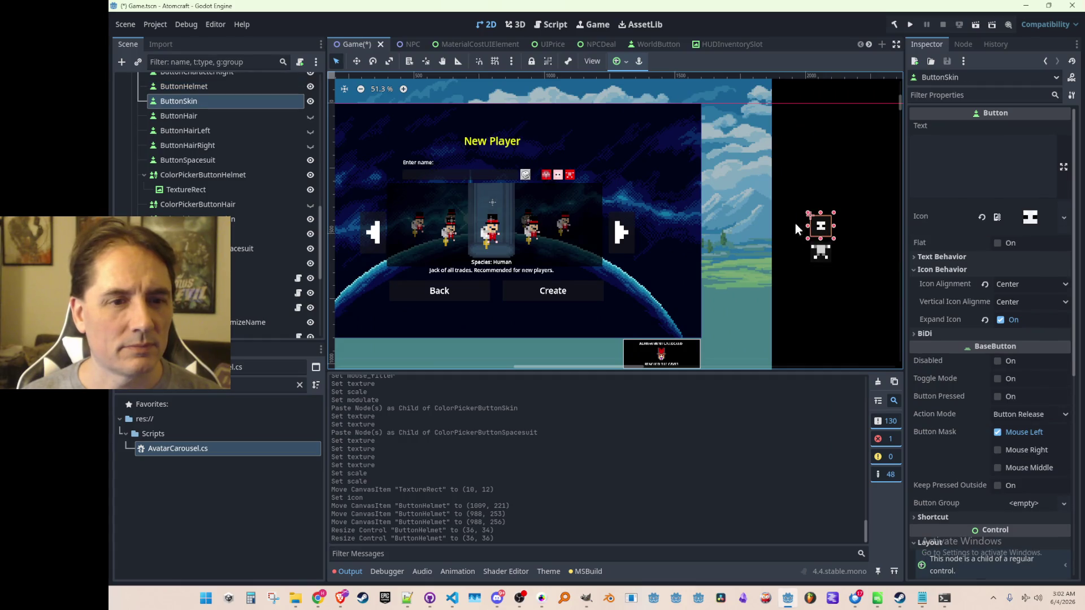
click(356, 61)
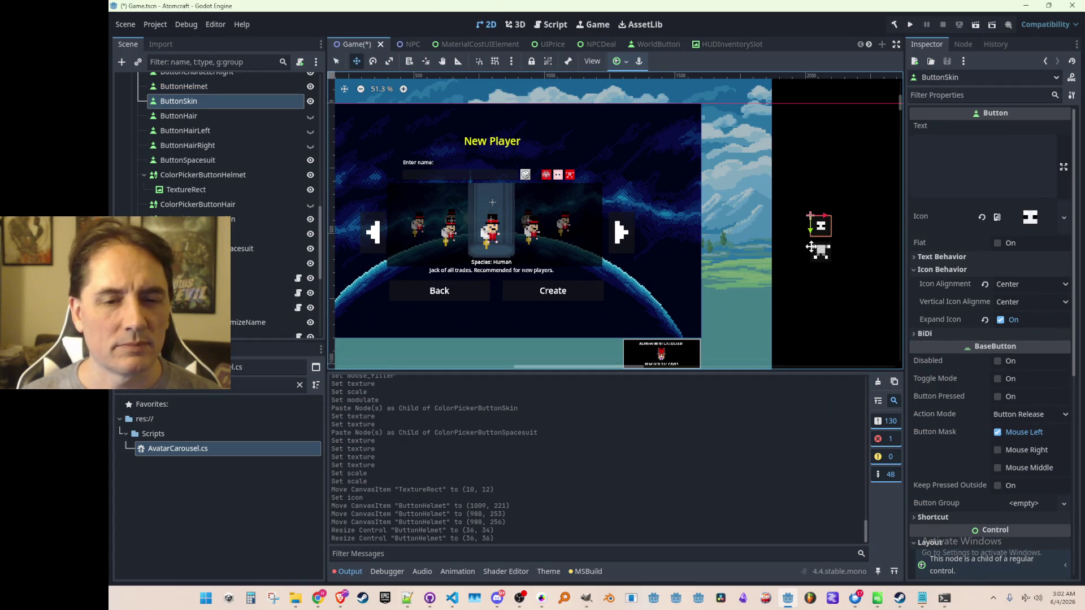
click(982, 217)
drag(802, 234, 552, 181)
scroll(551, 181, up, 5)
scroll(551, 181, up, 7)
drag(633, 116, 563, 215)
Step: Shrink the skin button to 36×36 to match the pink swatch
scroll(565, 214, up, 4)
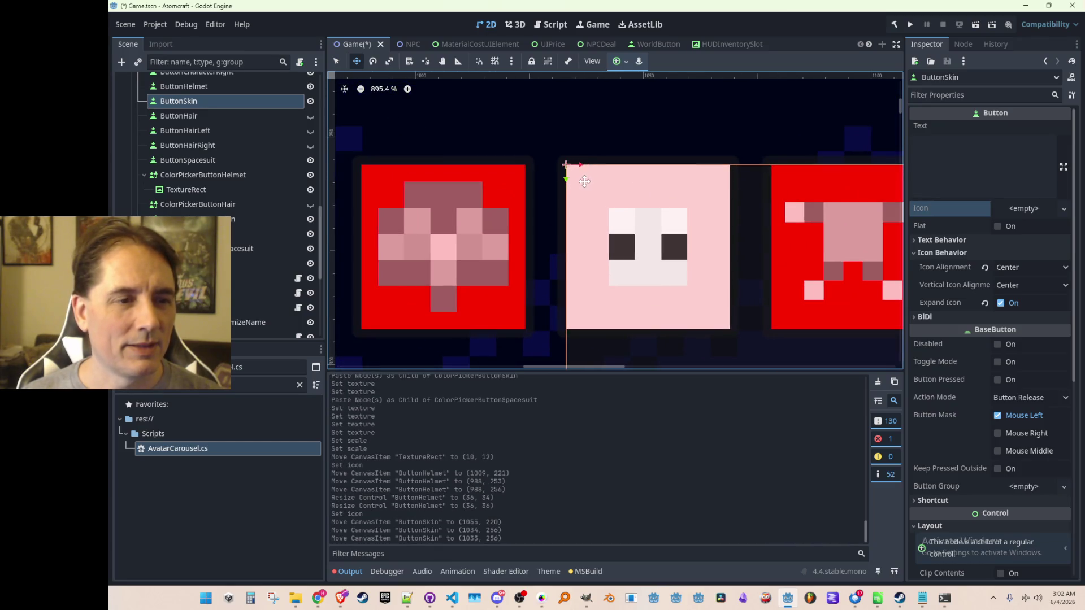
scroll(610, 226, down, 4)
scroll(610, 227, down, 5)
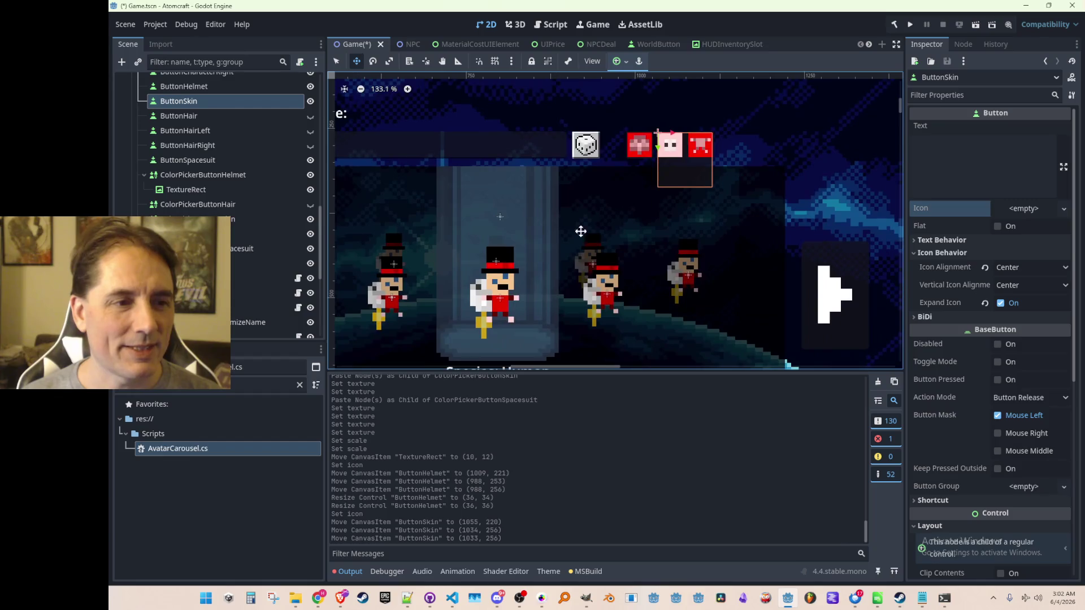
scroll(557, 165, up, 2)
click(337, 61)
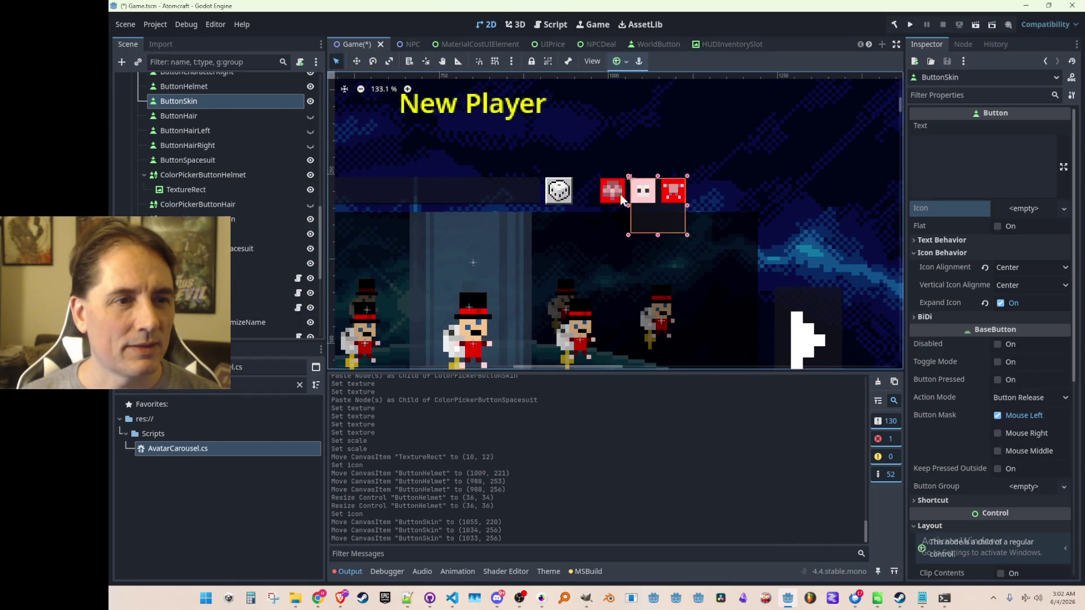
scroll(666, 208, up, 5)
drag(733, 287, 629, 186)
scroll(675, 205, down, 10)
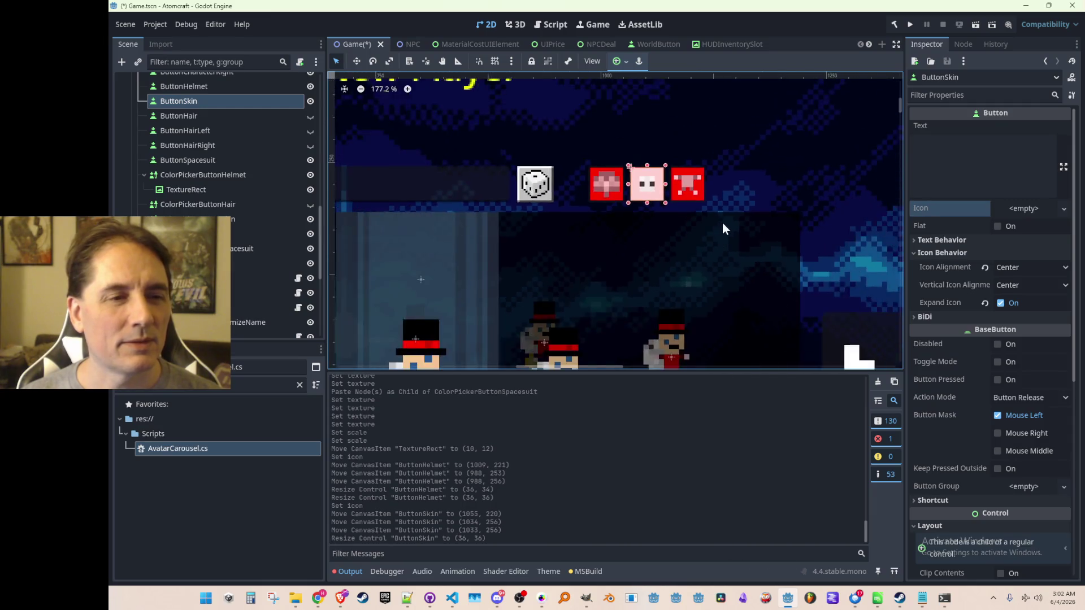
click(856, 248)
Step: Move the spacesuit button beside the swatches and collapse the colour picker nodes in the Scene tree
click(357, 61)
drag(859, 247, 491, 113)
scroll(557, 201, down, 1)
scroll(640, 160, up, 10)
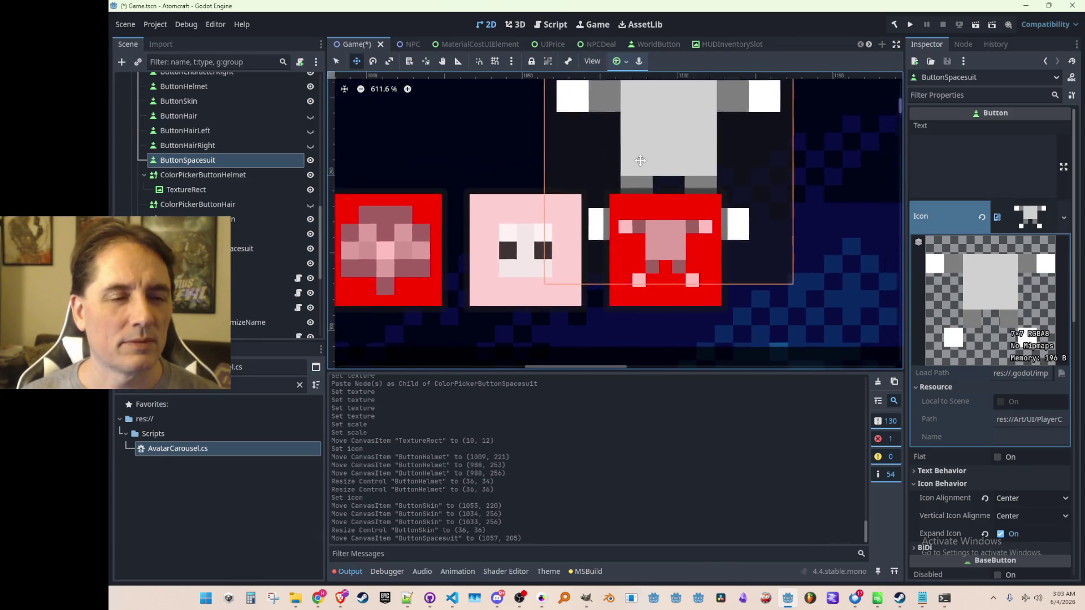
drag(640, 161, 709, 299)
scroll(627, 195, down, 1)
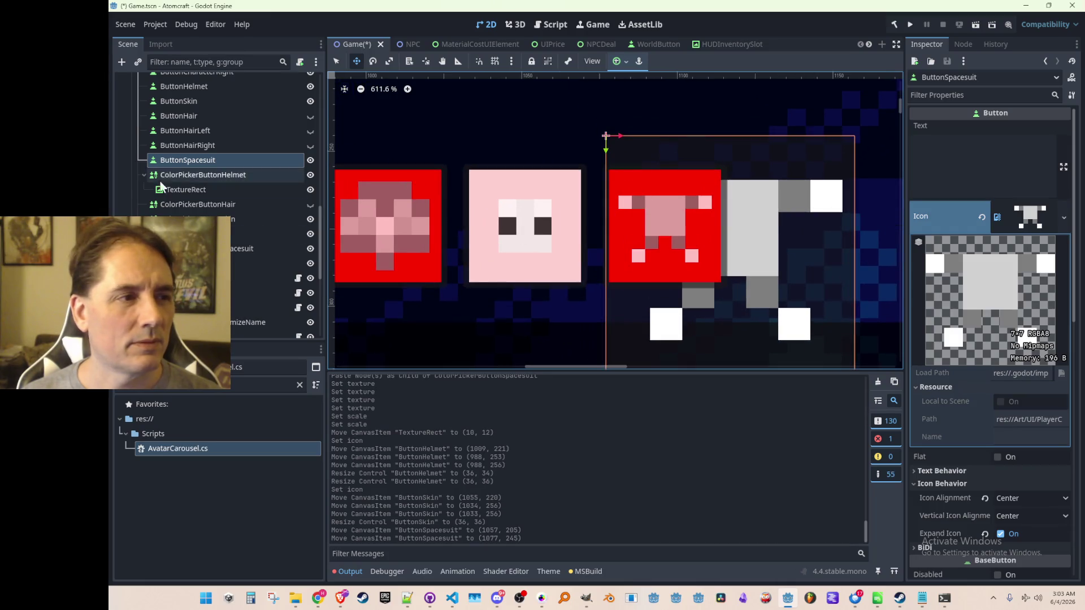
mouse_move(183, 162)
mouse_down()
mouse_move(226, 175)
mouse_move(219, 162)
mouse_up()
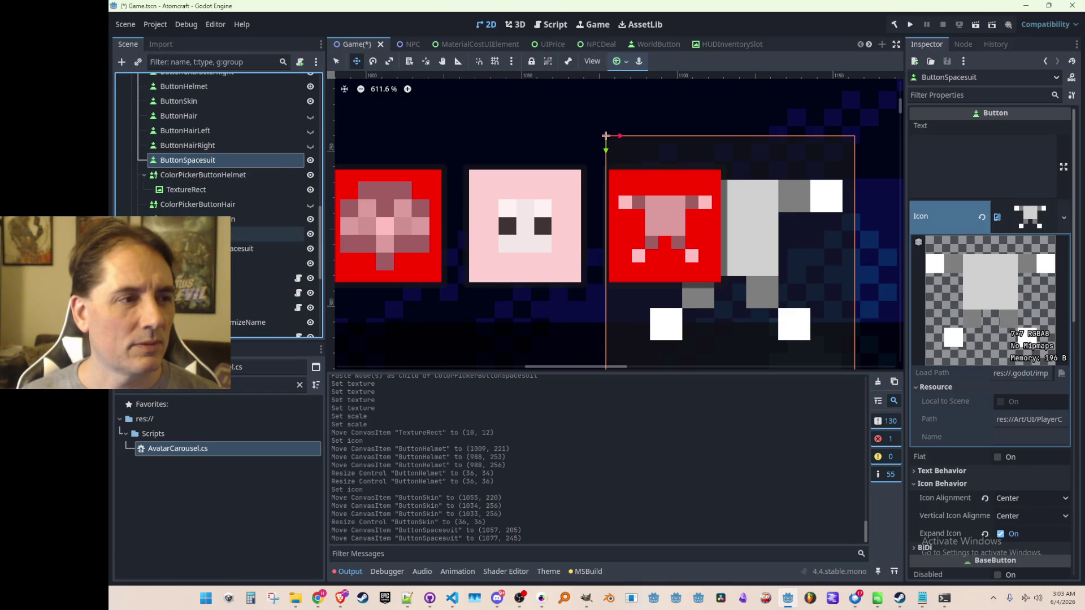
click(144, 219)
click(144, 174)
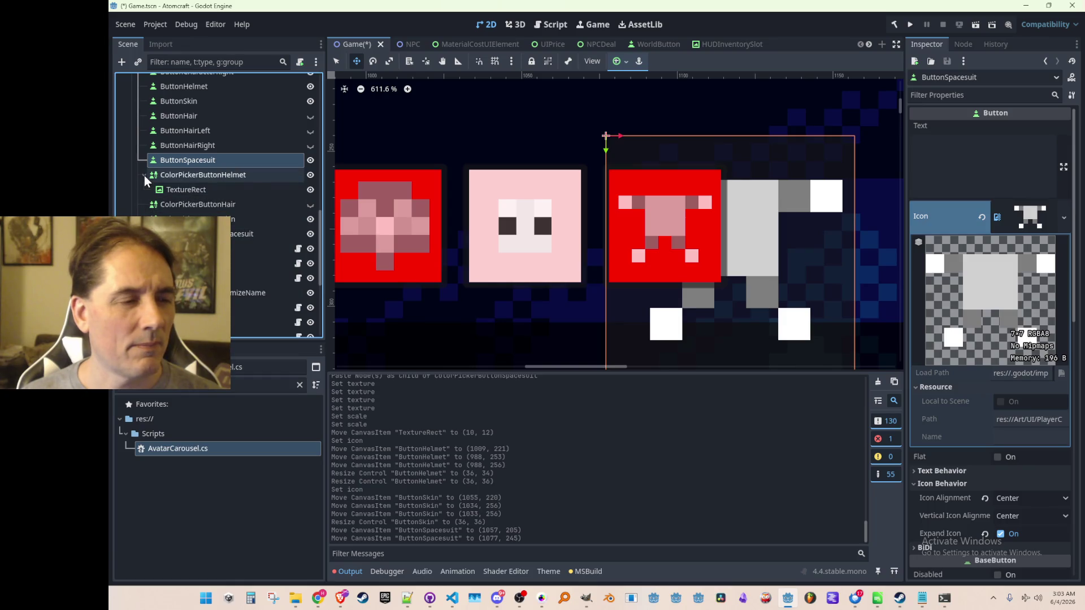
Step: Clear the spacesuit button's icon and fit it at 36×36 over the red swatch
click(982, 218)
drag(623, 148, 626, 183)
scroll(639, 252, down, 3)
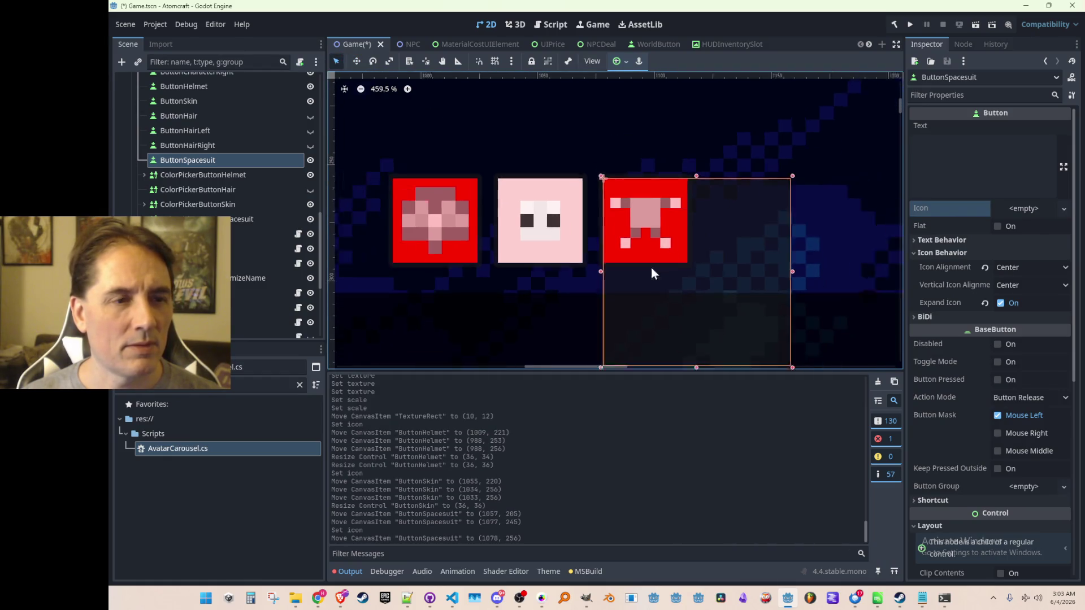
drag(744, 314, 636, 207)
scroll(656, 215, down, 10)
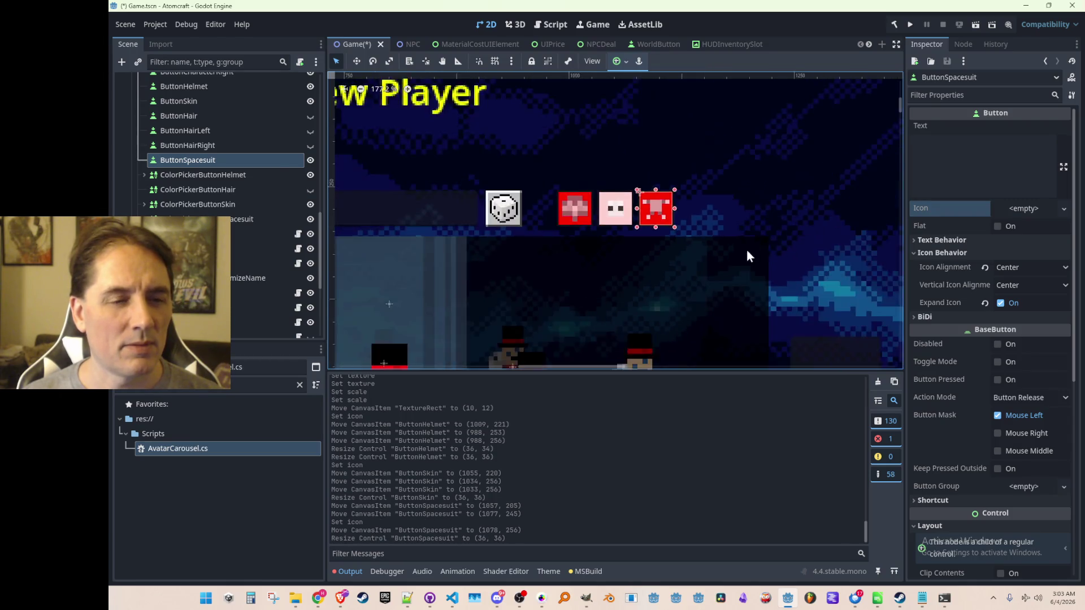
click(866, 222)
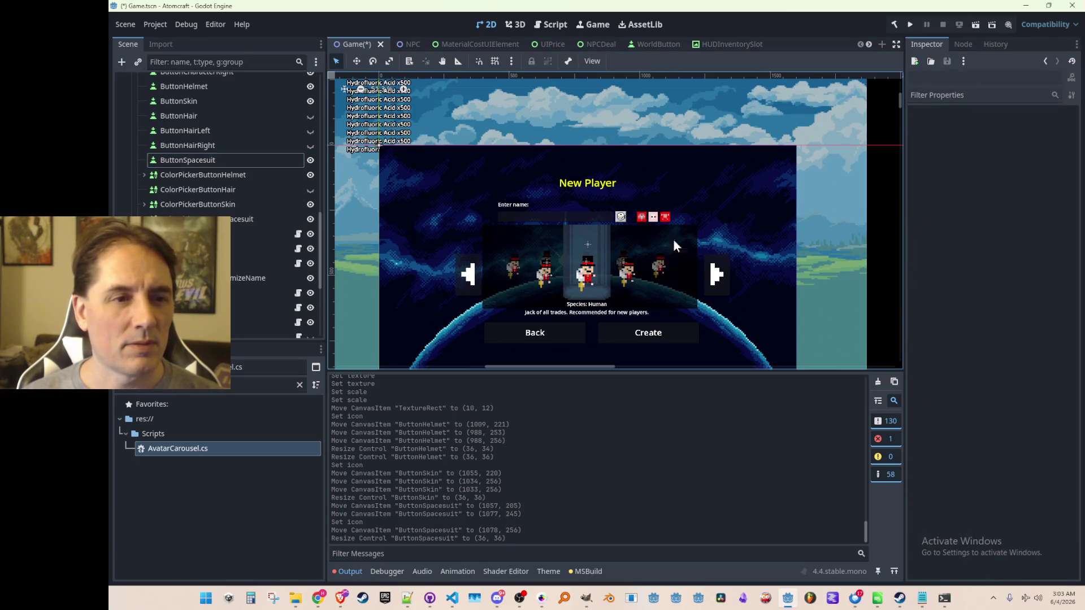
Step: Save the Game scene with Ctrl+S
scroll(627, 240, up, 4)
scroll(650, 243, down, 5)
scroll(644, 231, up, 2)
scroll(639, 220, down, 2)
key(ctrl+s)
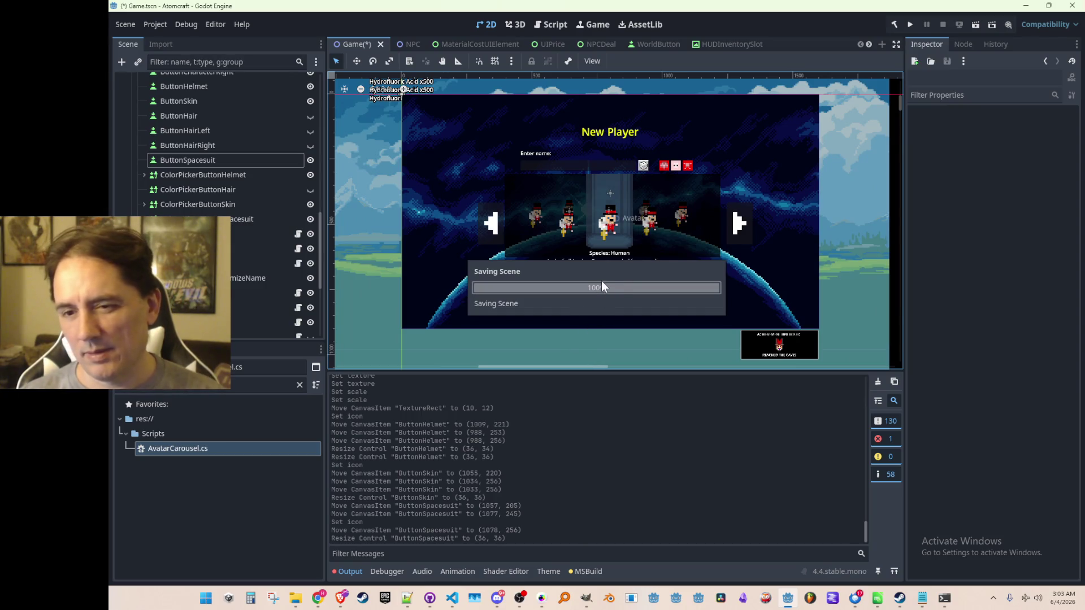
Step: Toggle the NewPlayerMenu's visibility off and back on
scroll(248, 221, up, 5)
scroll(248, 220, up, 2)
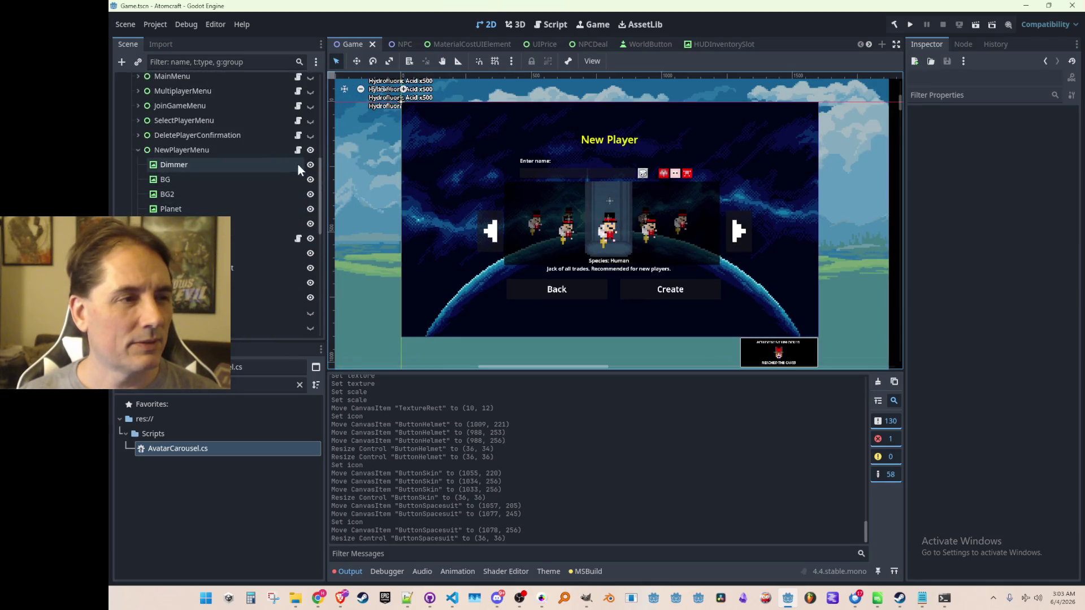
click(311, 150)
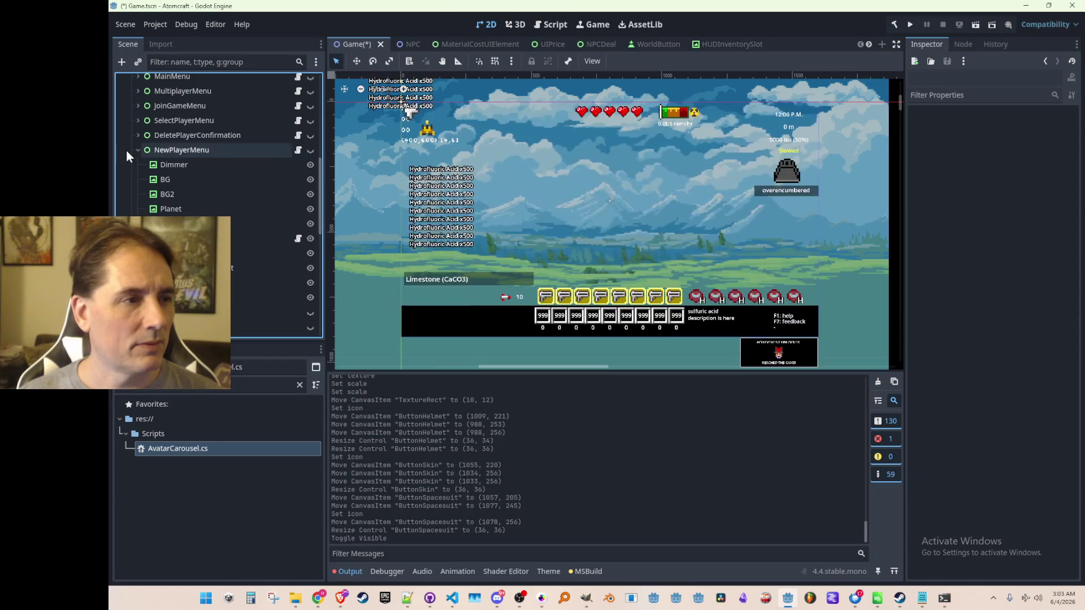
click(310, 150)
scroll(664, 181, up, 2)
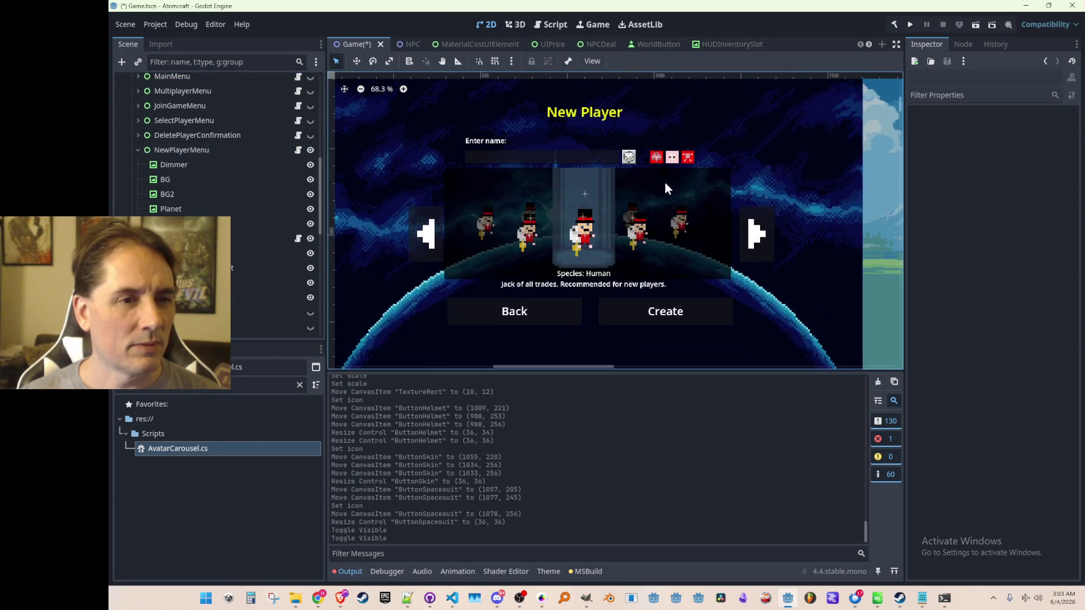
scroll(632, 237, down, 1)
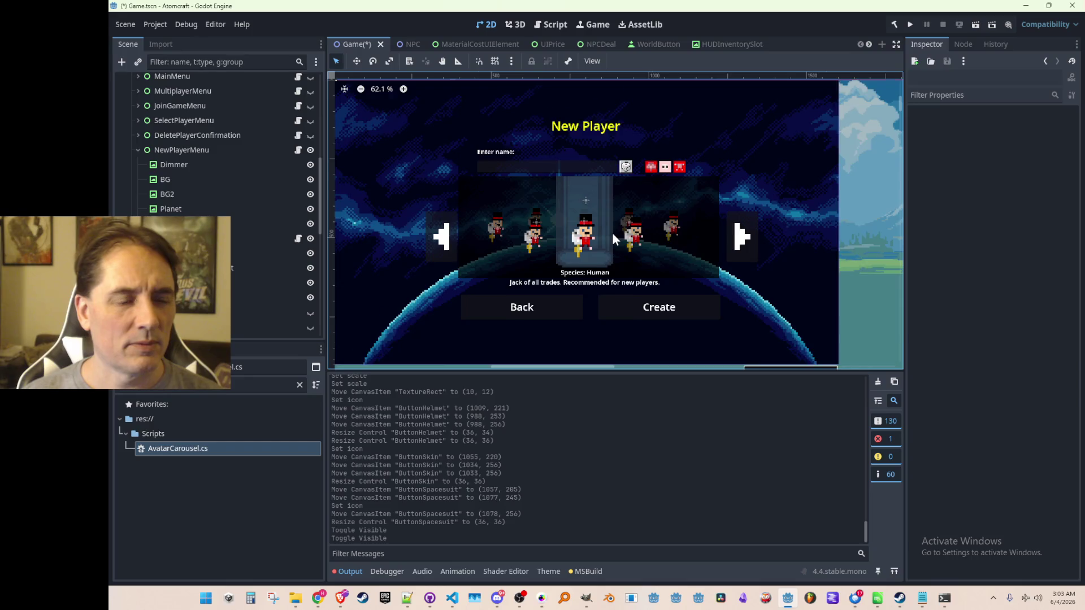
scroll(613, 233, up, 1)
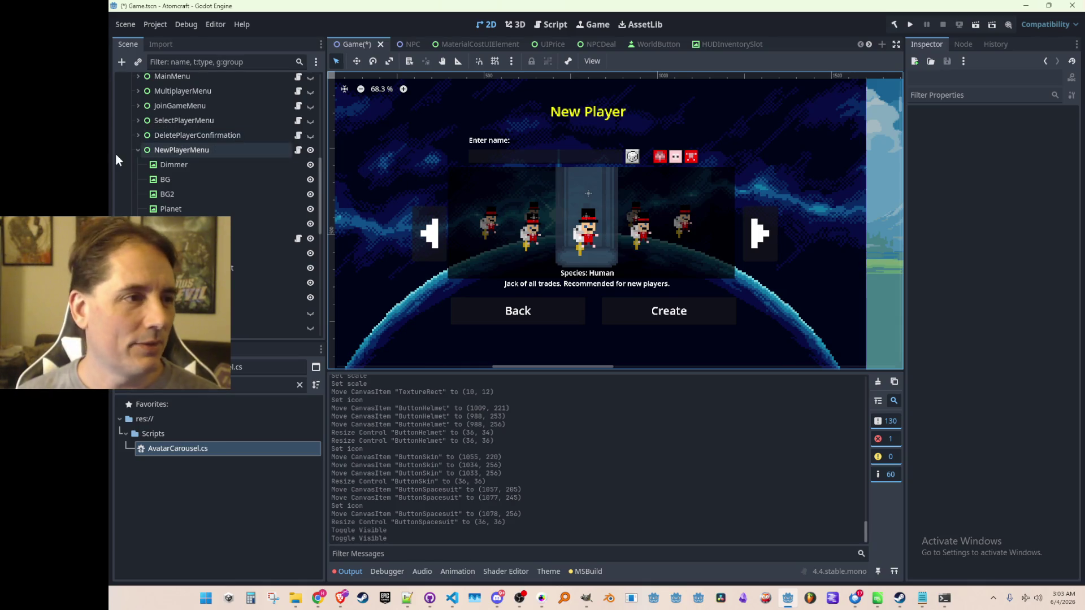
Step: Select NewPlayerMenu in the Scene dock and review its properties
click(189, 150)
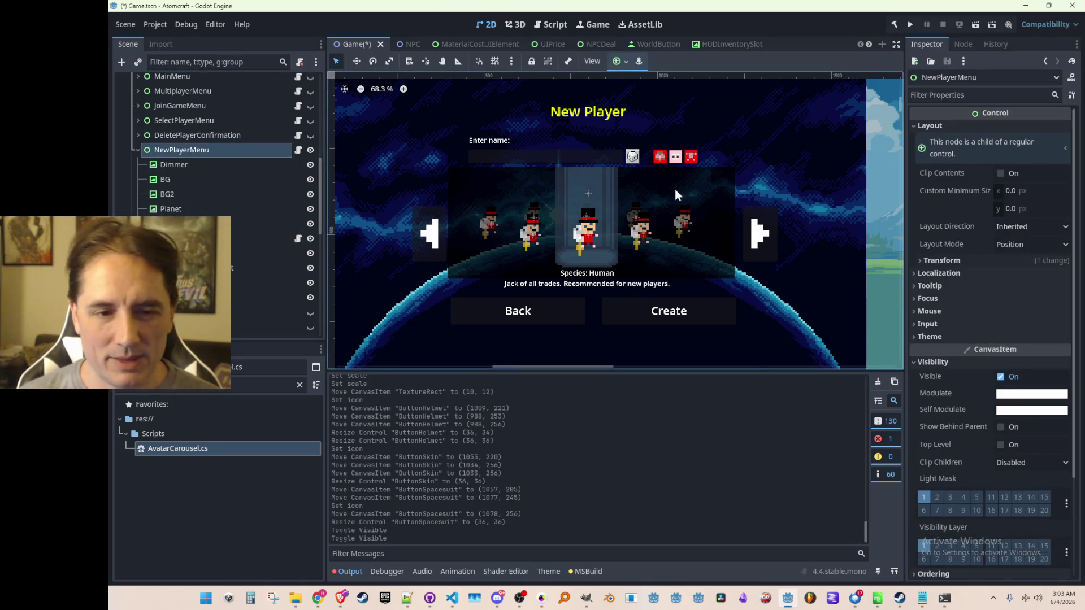
scroll(618, 228, up, 2)
scroll(602, 218, down, 2)
scroll(599, 217, up, 1)
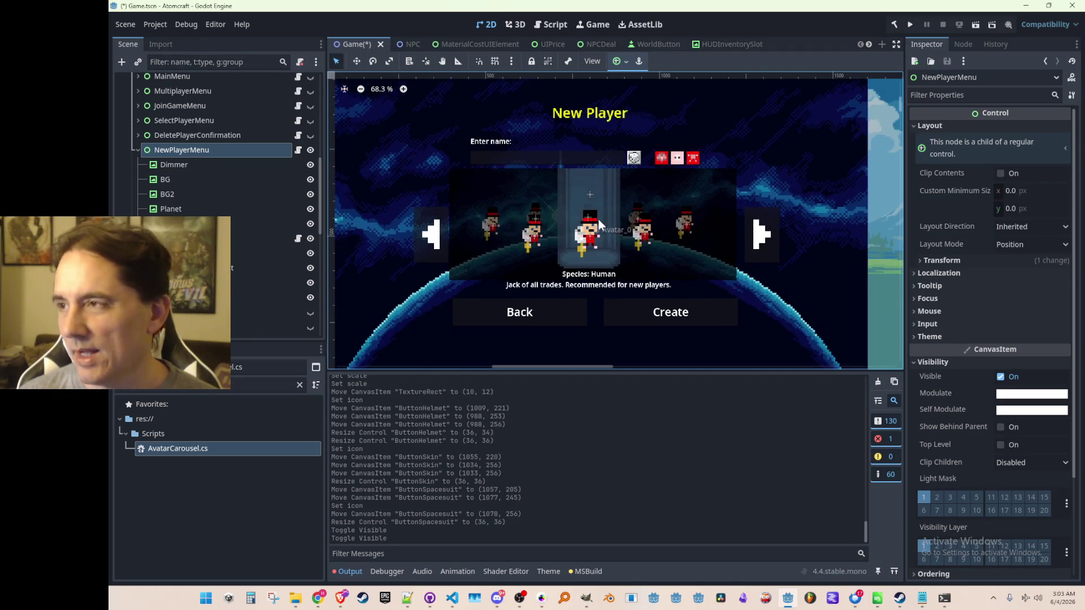
scroll(613, 219, down, 1)
scroll(607, 216, down, 2)
scroll(599, 226, up, 1)
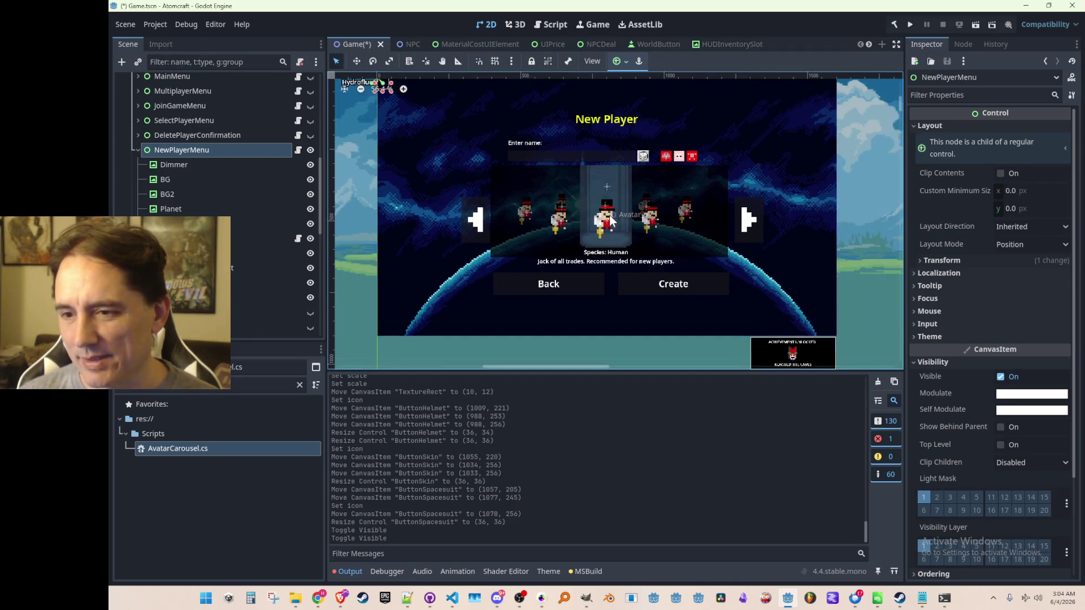
scroll(587, 223, down, 2)
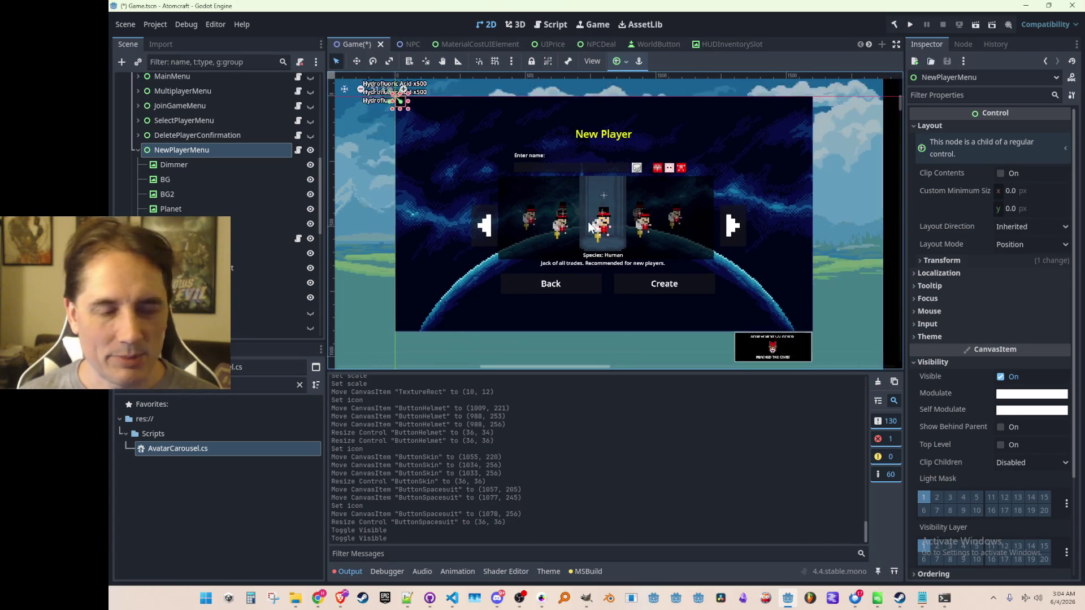
scroll(587, 226, up, 1)
scroll(615, 228, down, 1)
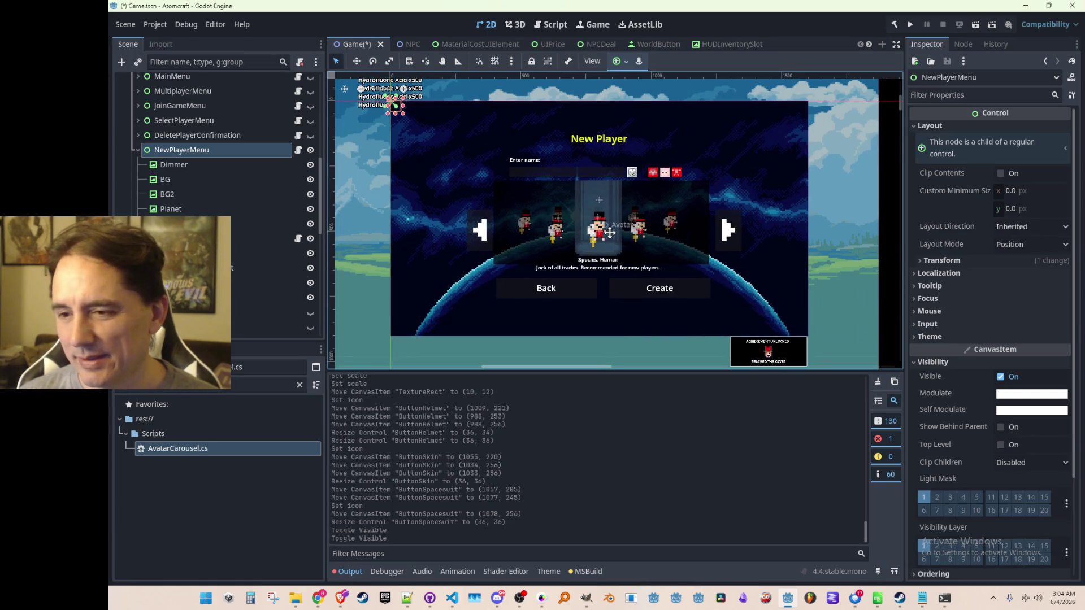
scroll(609, 234, down, 2)
scroll(609, 232, up, 1)
scroll(608, 231, down, 2)
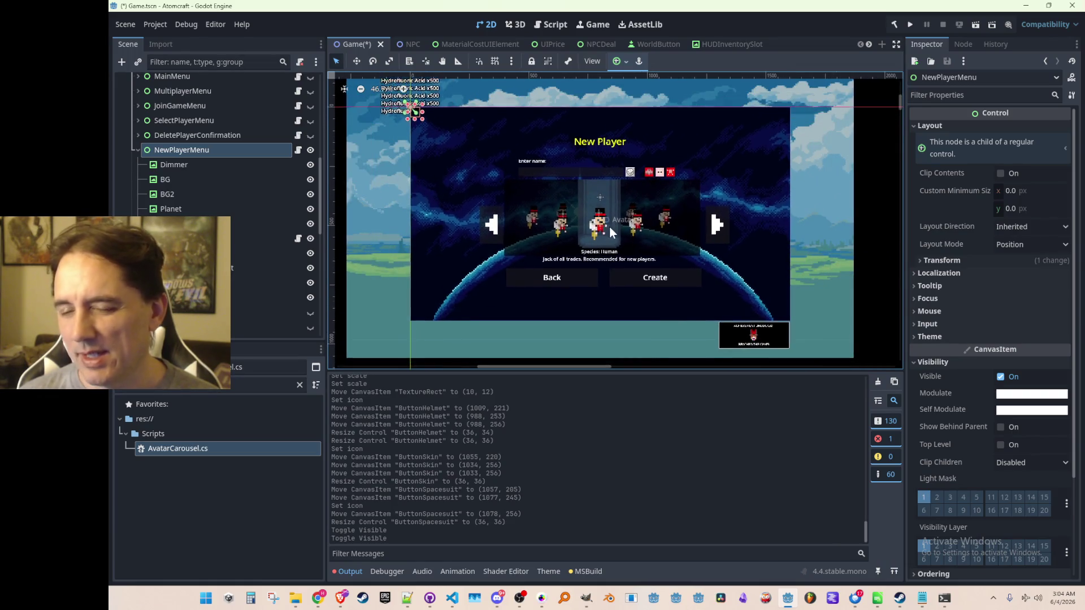
scroll(608, 230, up, 3)
scroll(611, 231, down, 1)
scroll(611, 230, up, 1)
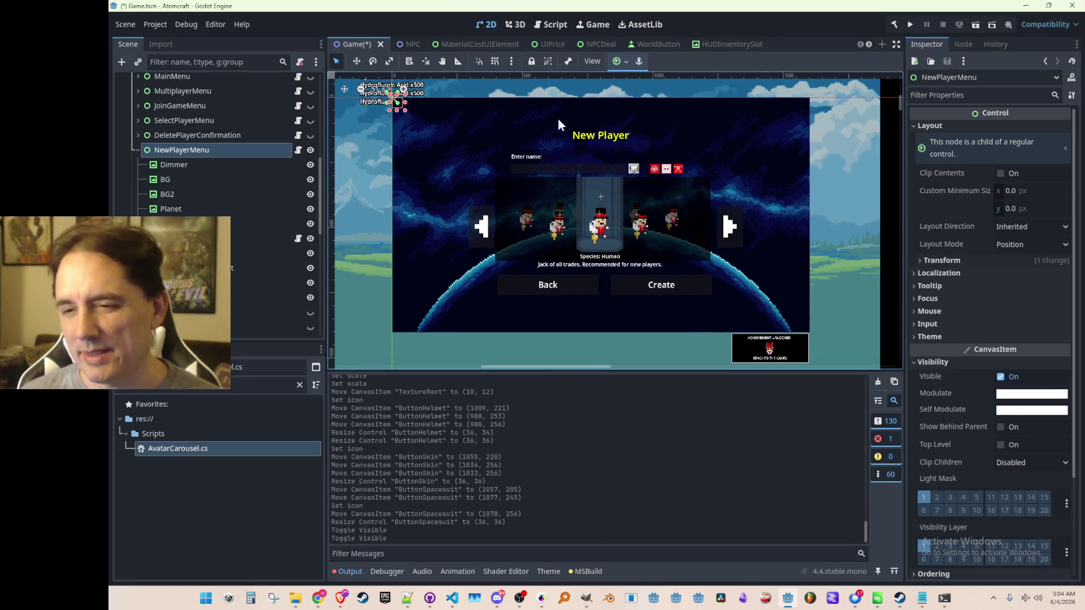